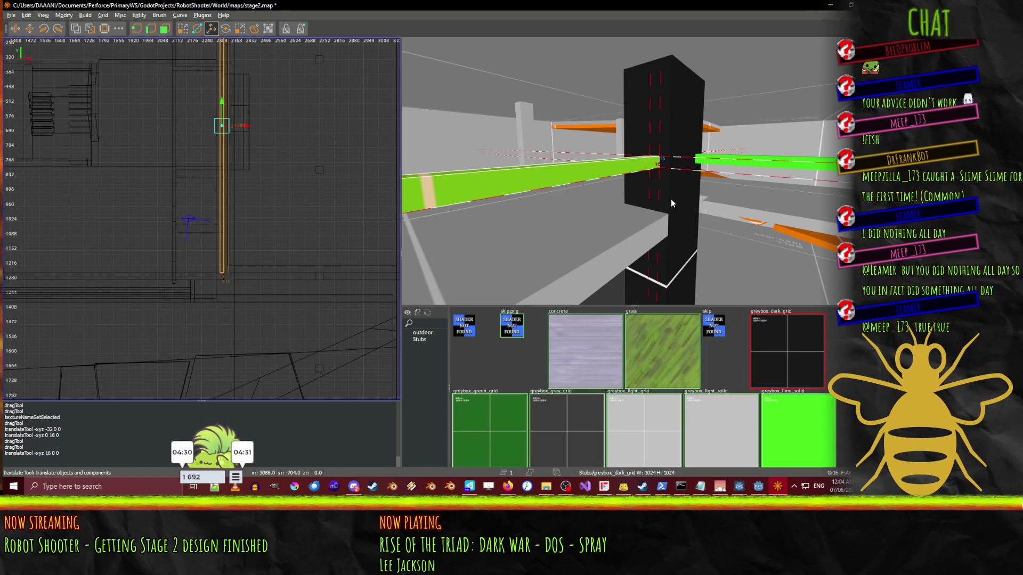
# - Fly around the black pillar and green strip to inspect them, then deselect the strip
pyautogui.moveTo(670, 200); pyautogui.dragTo(633, 170)
pyautogui.press('w')
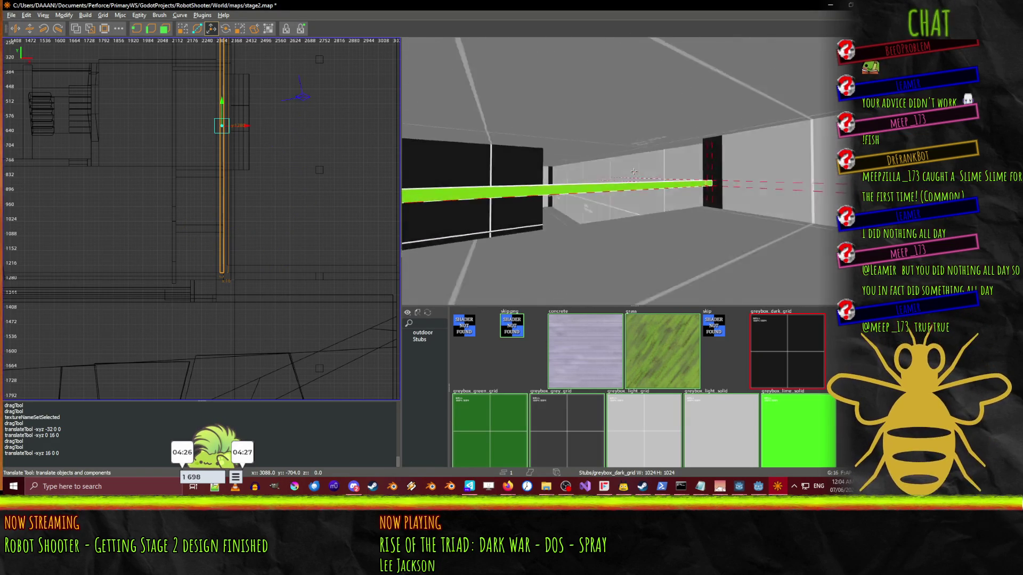
pyautogui.press('s')
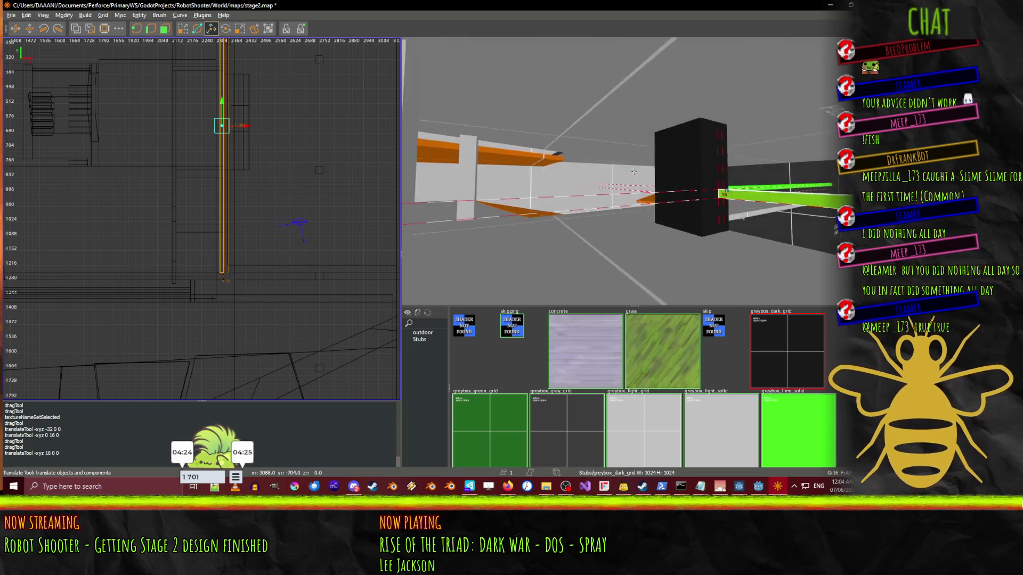
pyautogui.press('s')
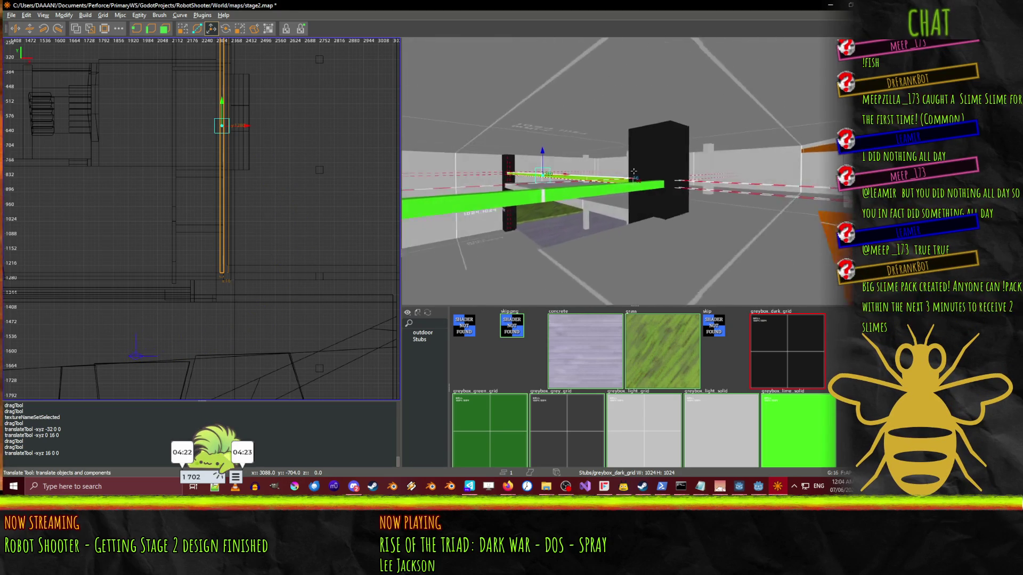
pyautogui.press('d')
pyautogui.press('a')
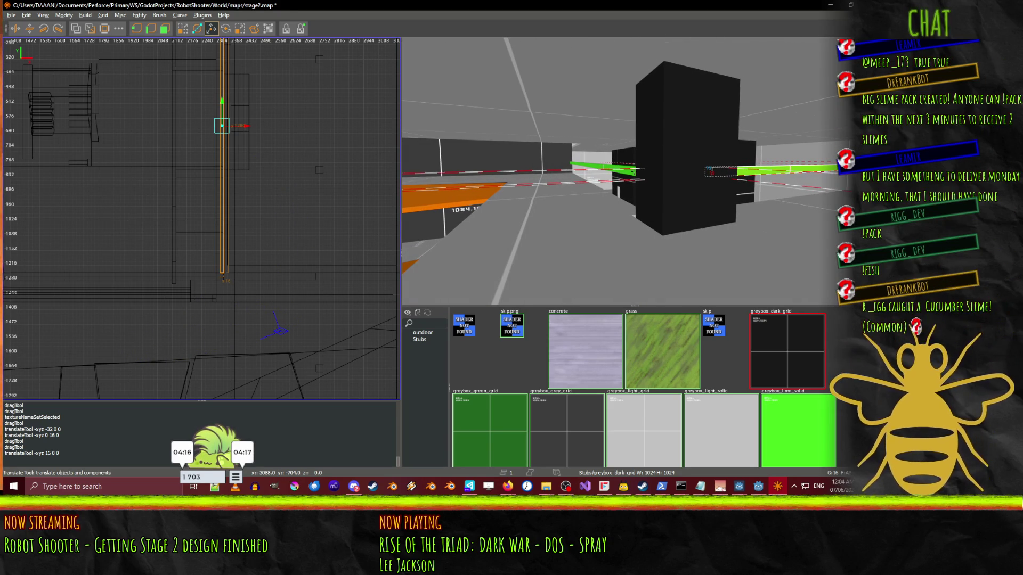
pyautogui.press('s')
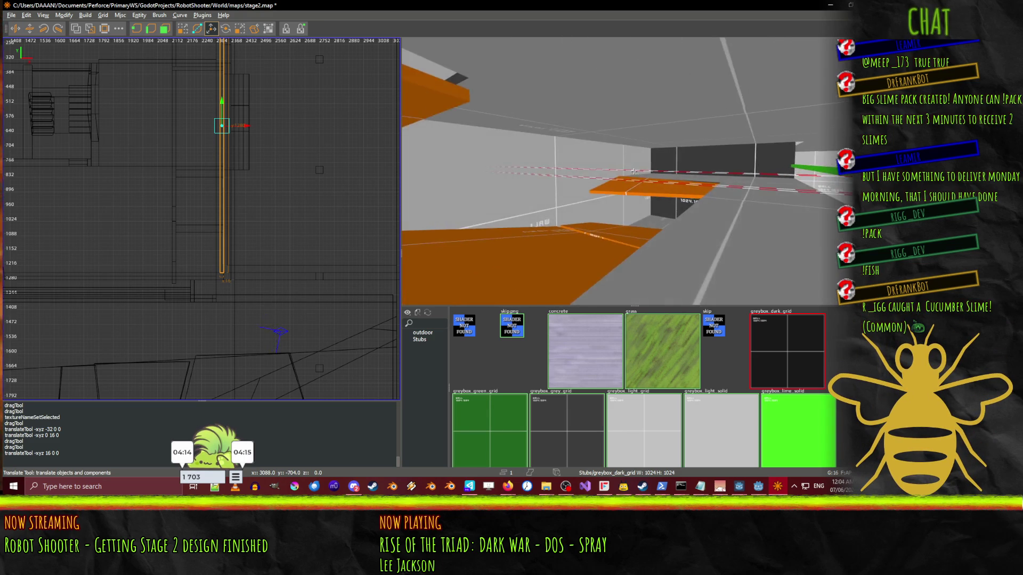
pyautogui.press('s')
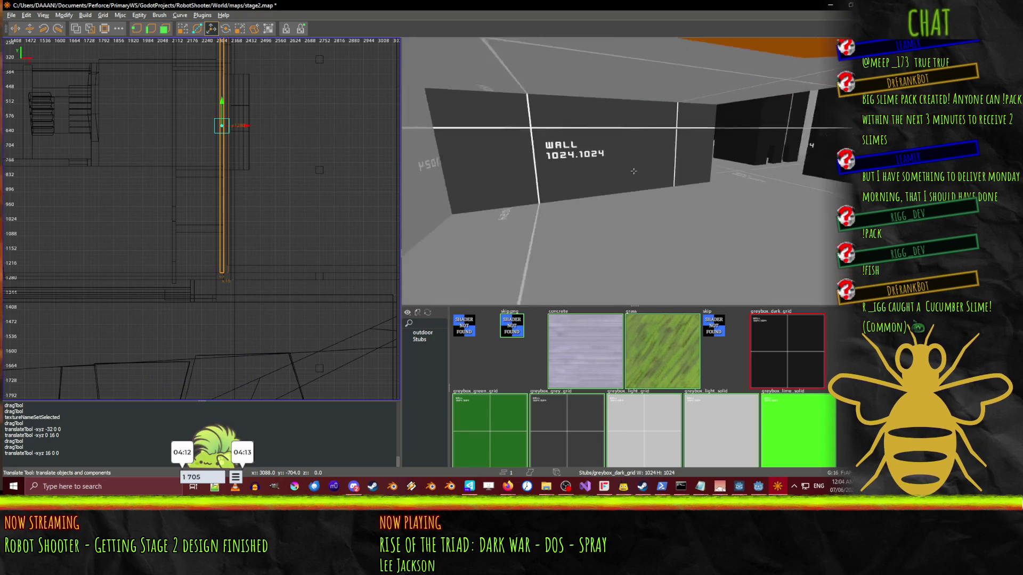
pyautogui.press('s')
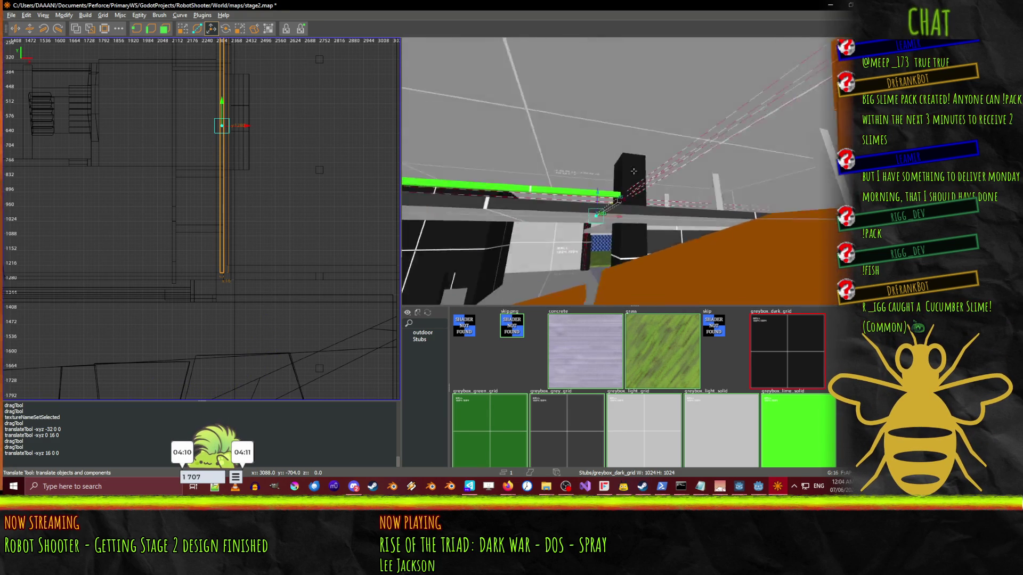
pyautogui.press('w')
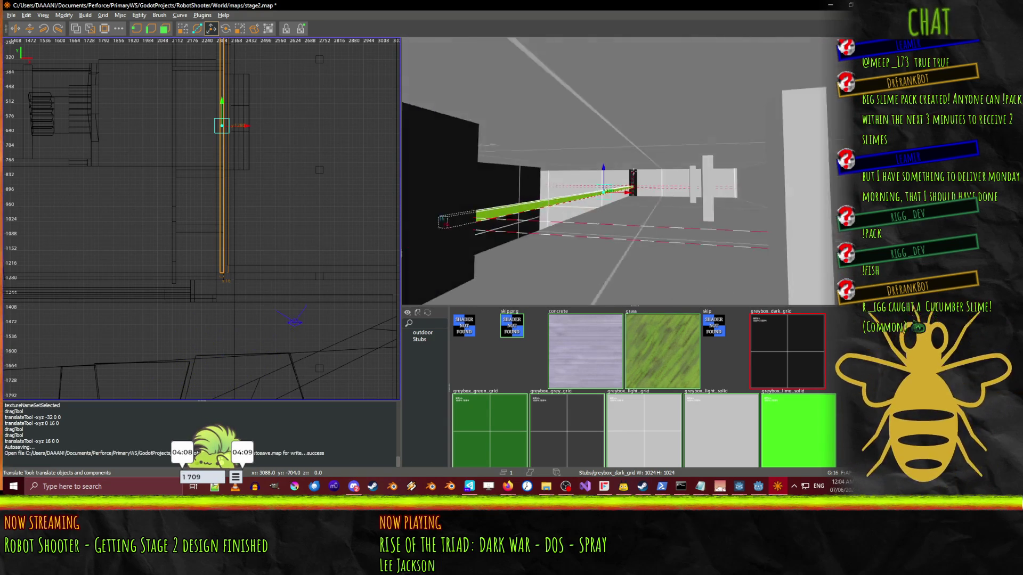
pyautogui.press('w')
pyautogui.press('Escape')
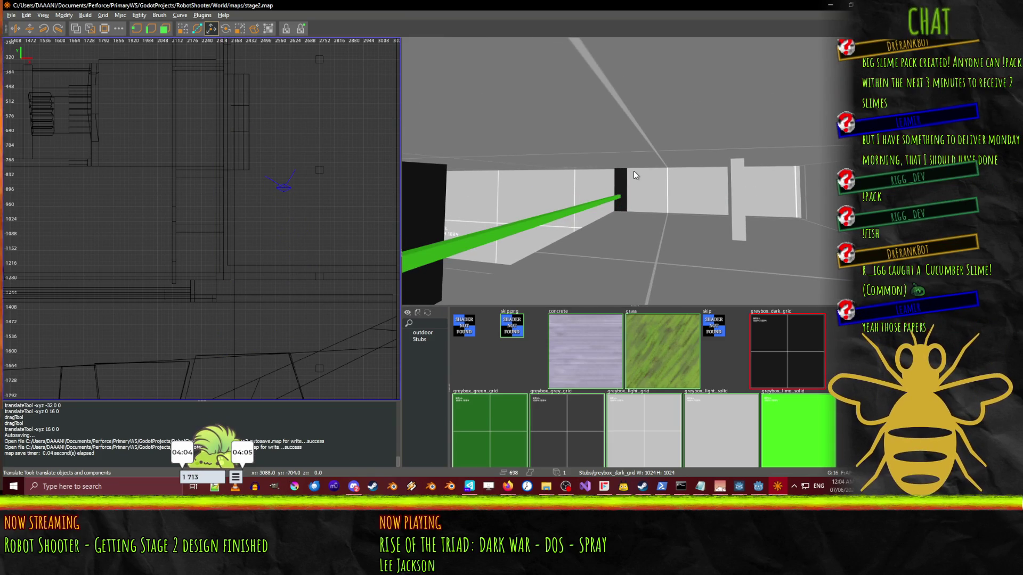
# - Fly into the blue-walled hall and inspect the brown pillar beneath the ceiling
pyautogui.press('s')
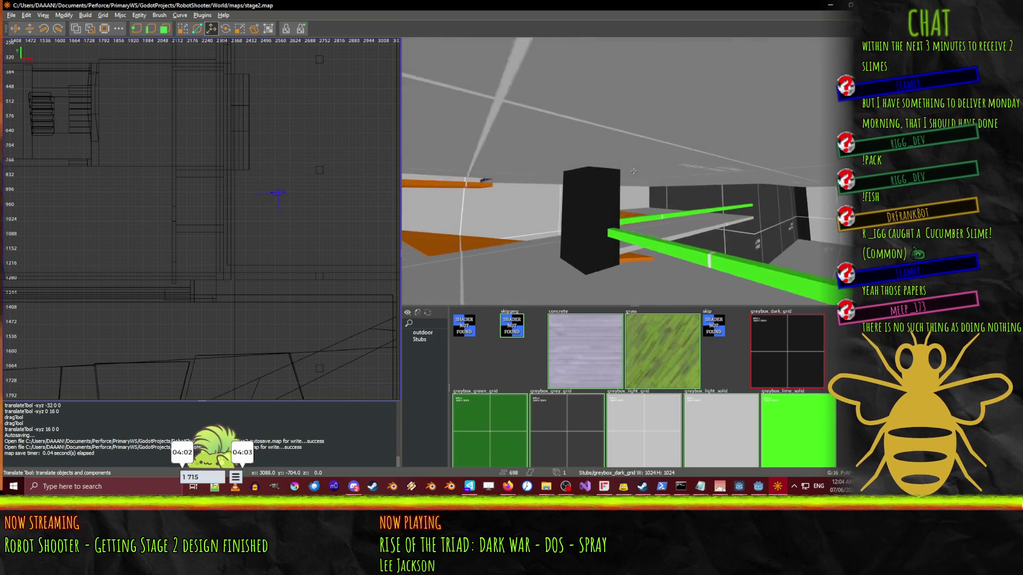
pyautogui.press('w')
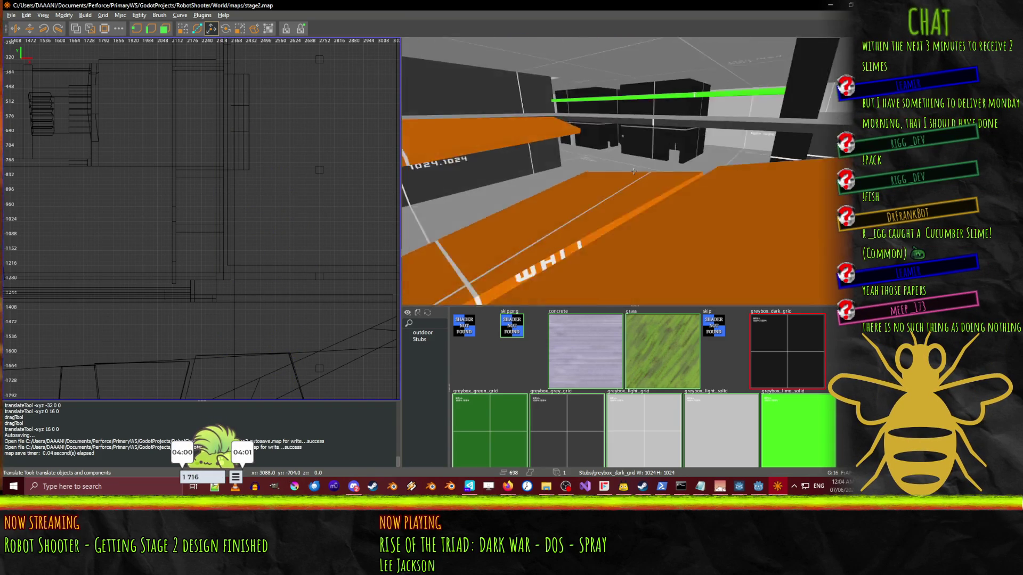
pyautogui.press('w')
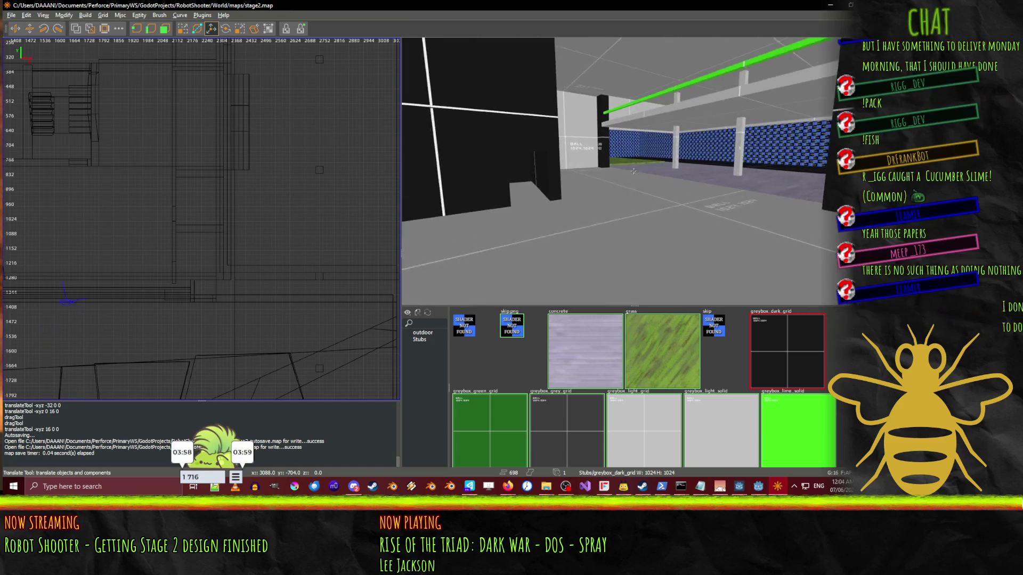
pyautogui.press('w')
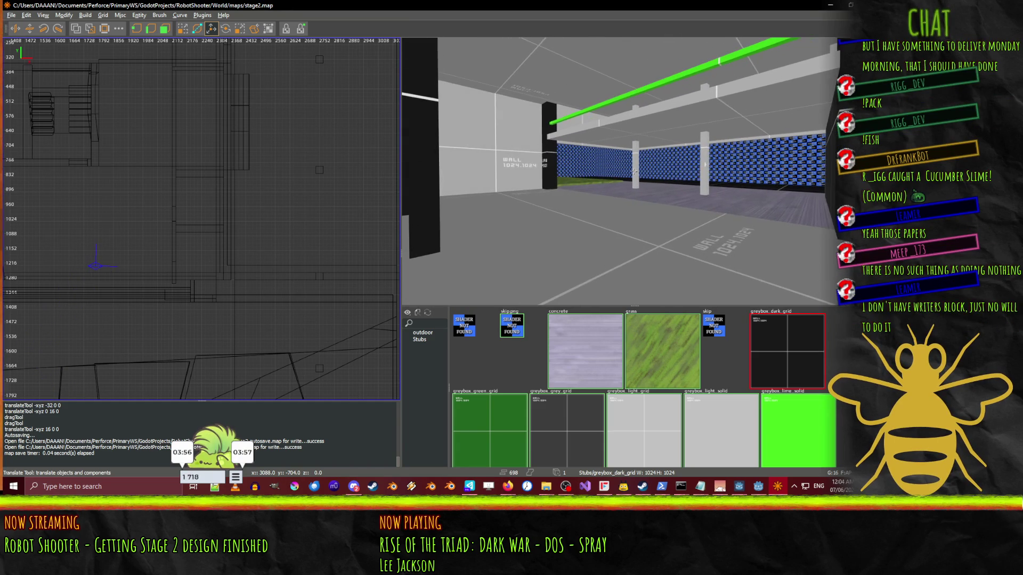
pyautogui.press('w')
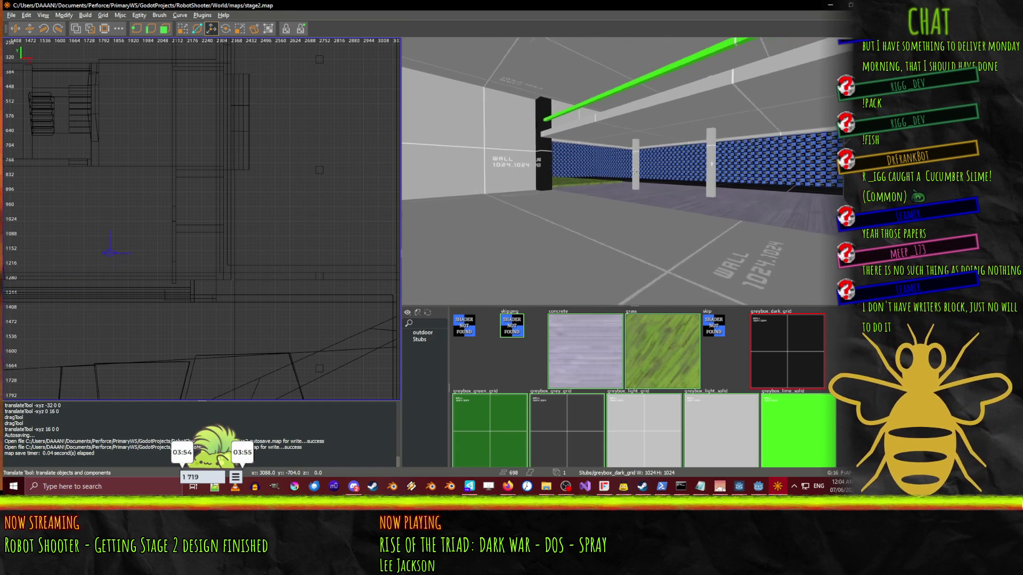
pyautogui.press('w')
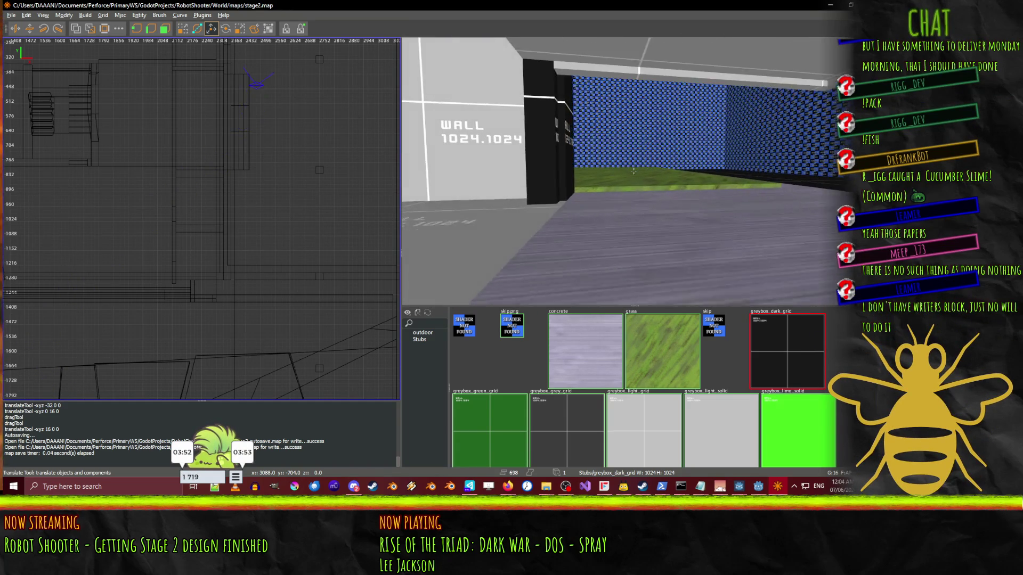
pyautogui.press('w')
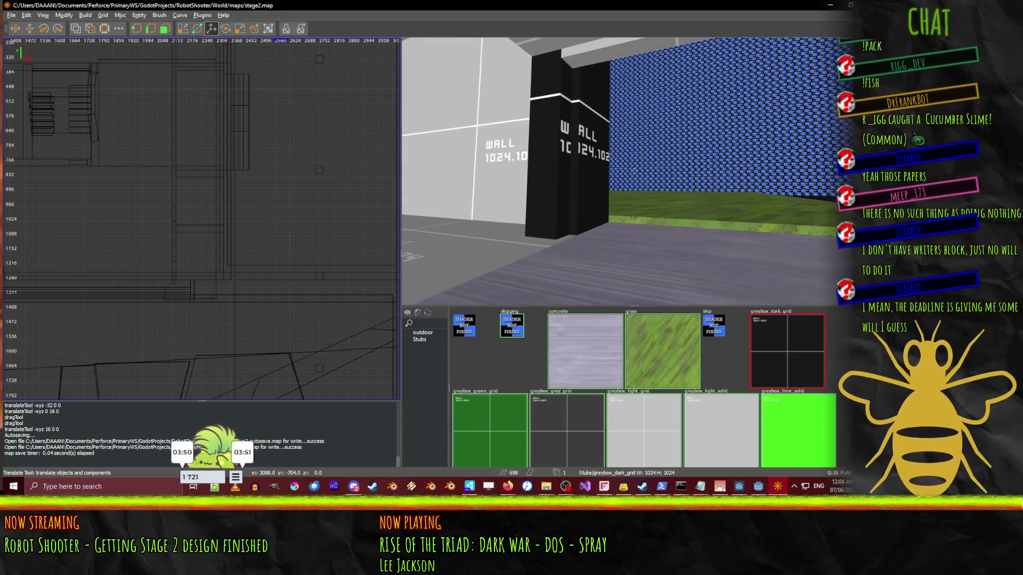
pyautogui.press('Left')
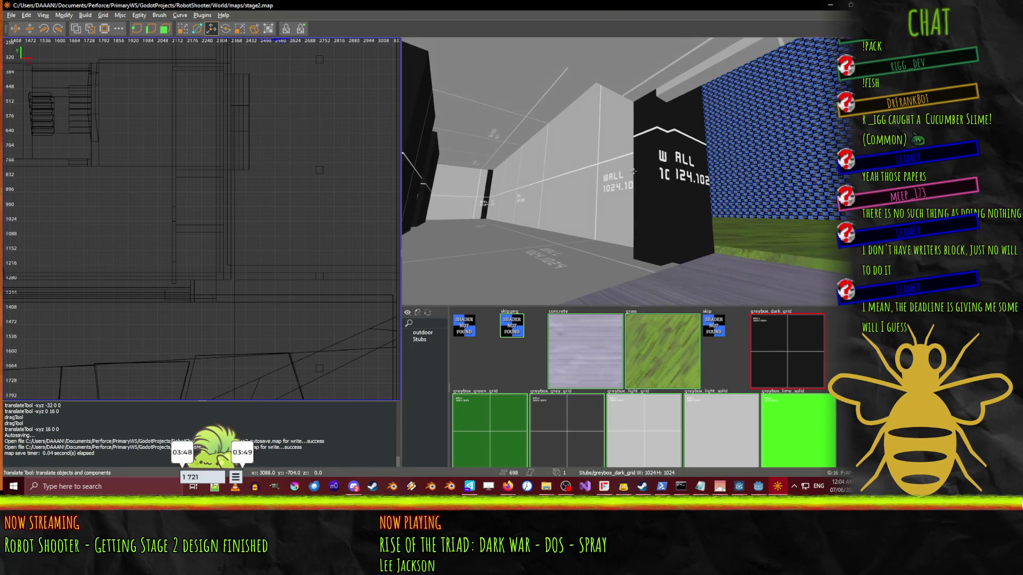
pyautogui.press('w')
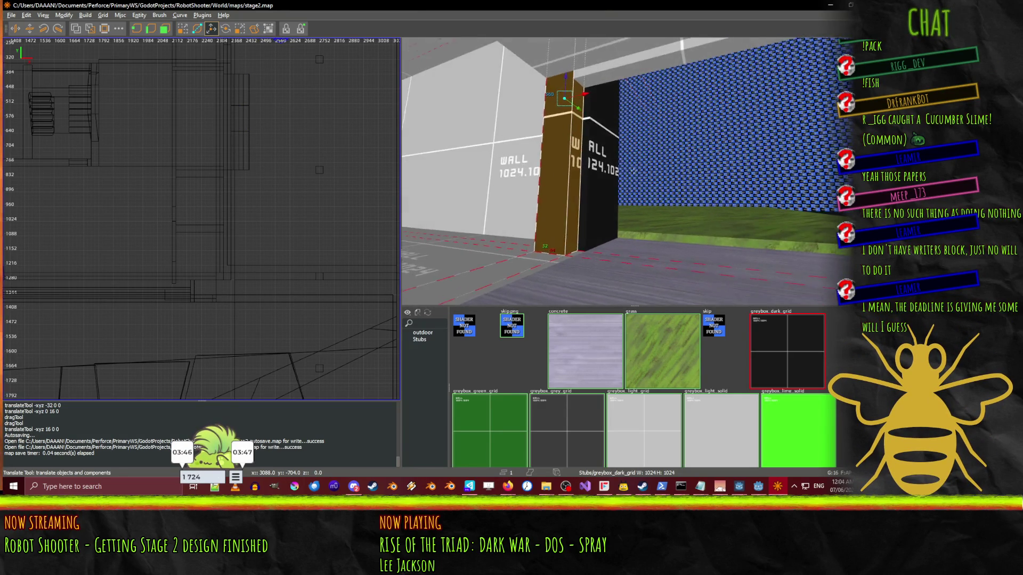
pyautogui.press('s')
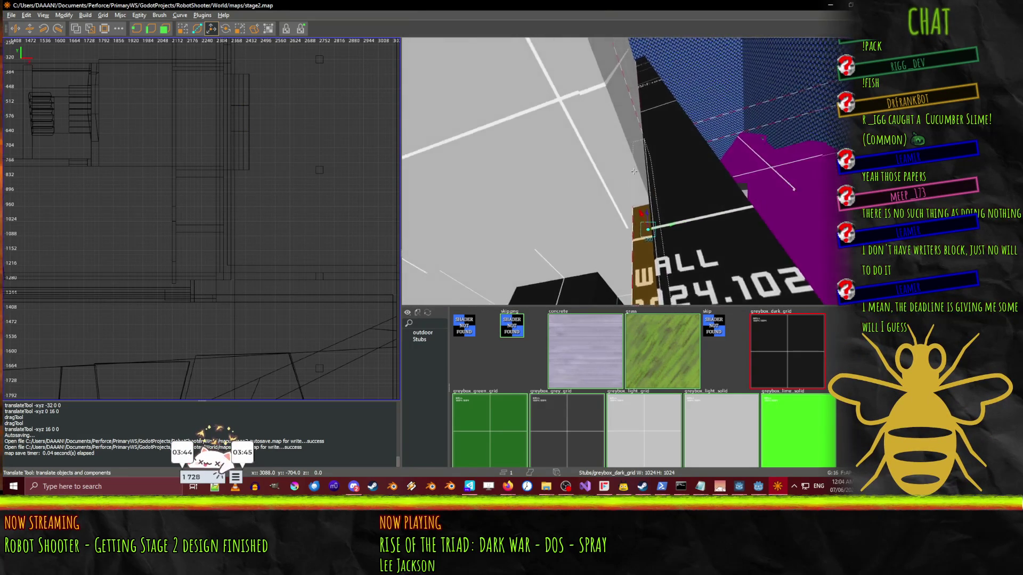
pyautogui.press('s')
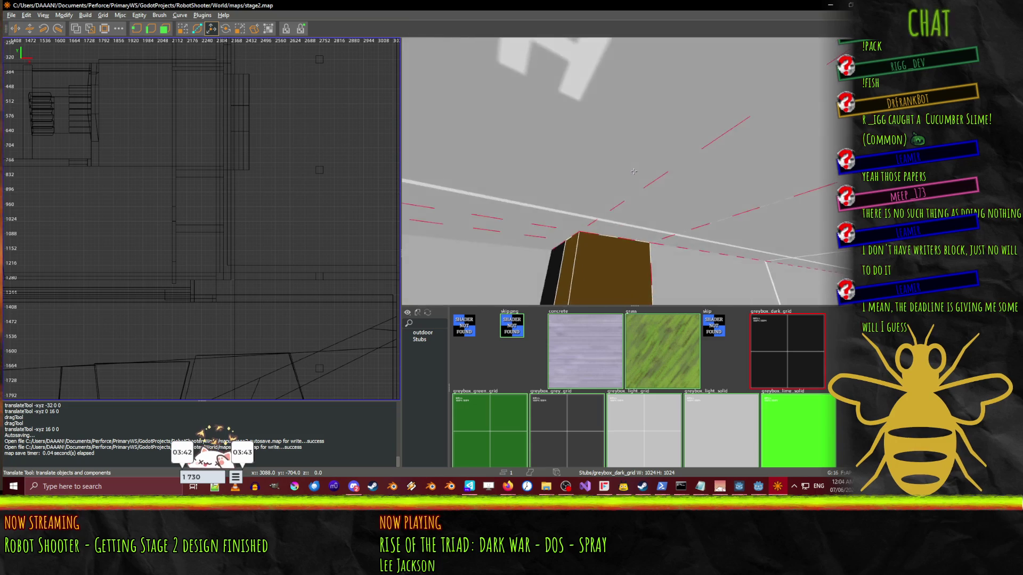
pyautogui.press('w')
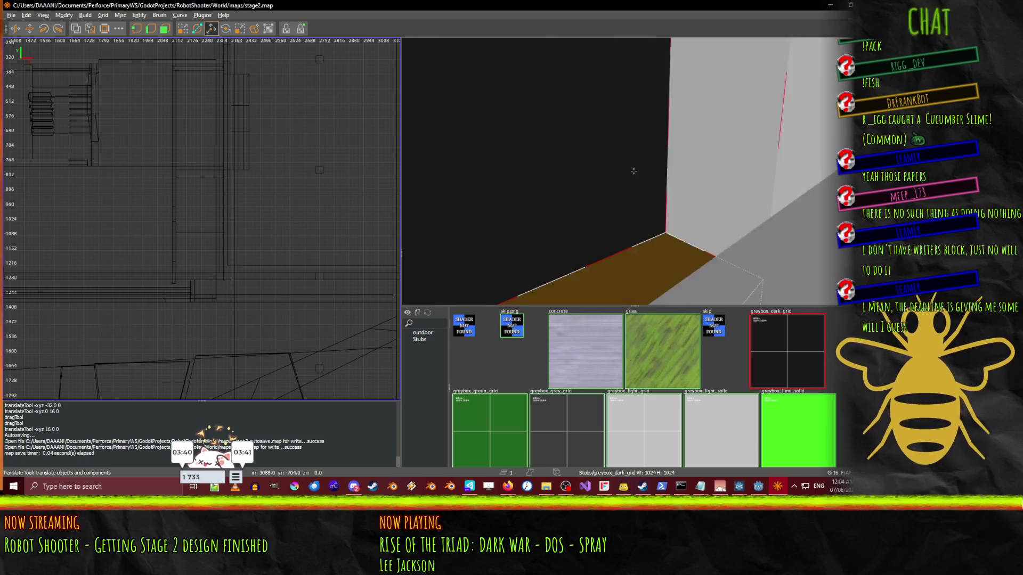
pyautogui.press('w')
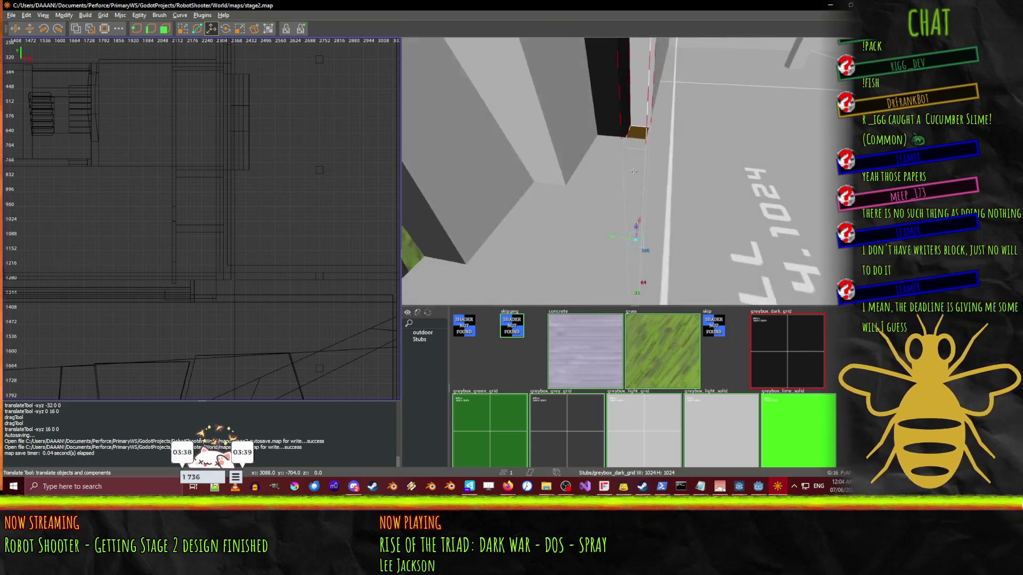
pyautogui.press('s')
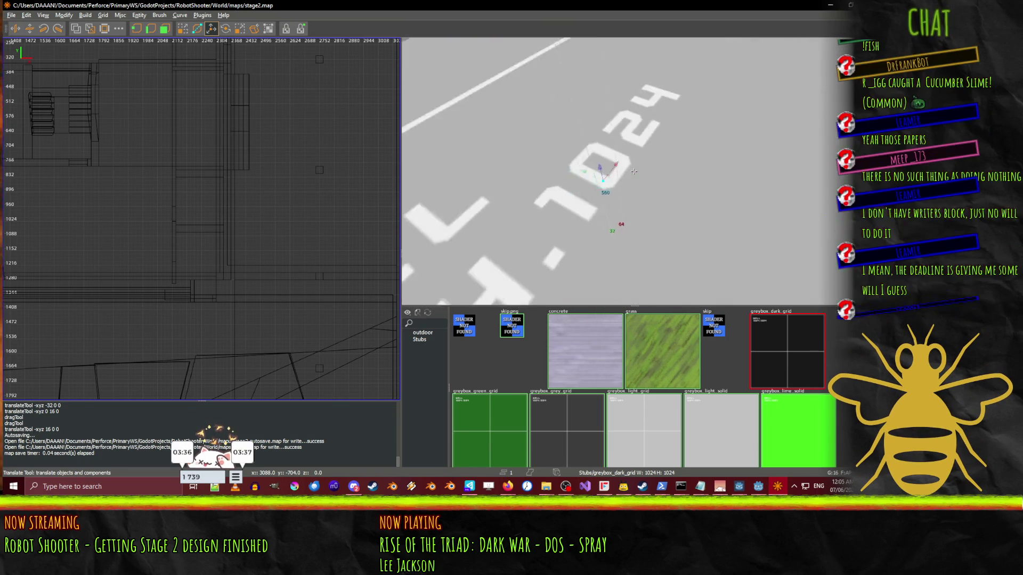
pyautogui.press('s')
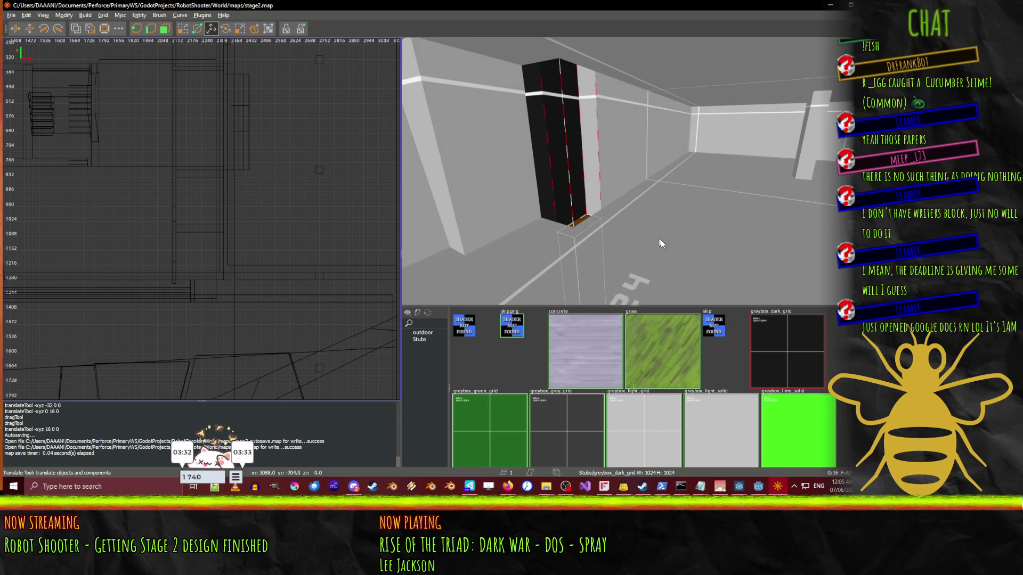
pyautogui.press('w')
pyautogui.press('s')
pyautogui.press('s')
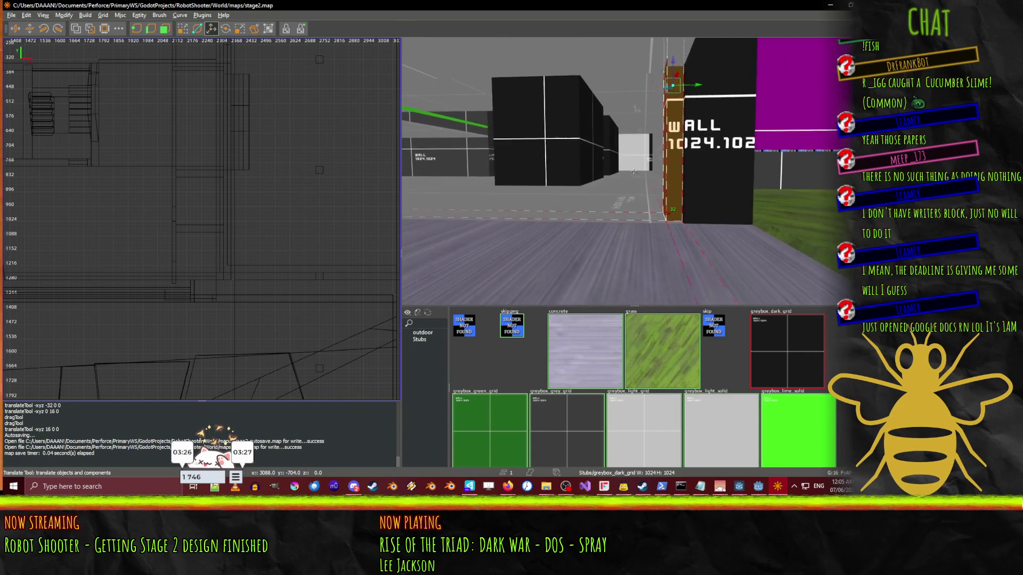
pyautogui.press('w')
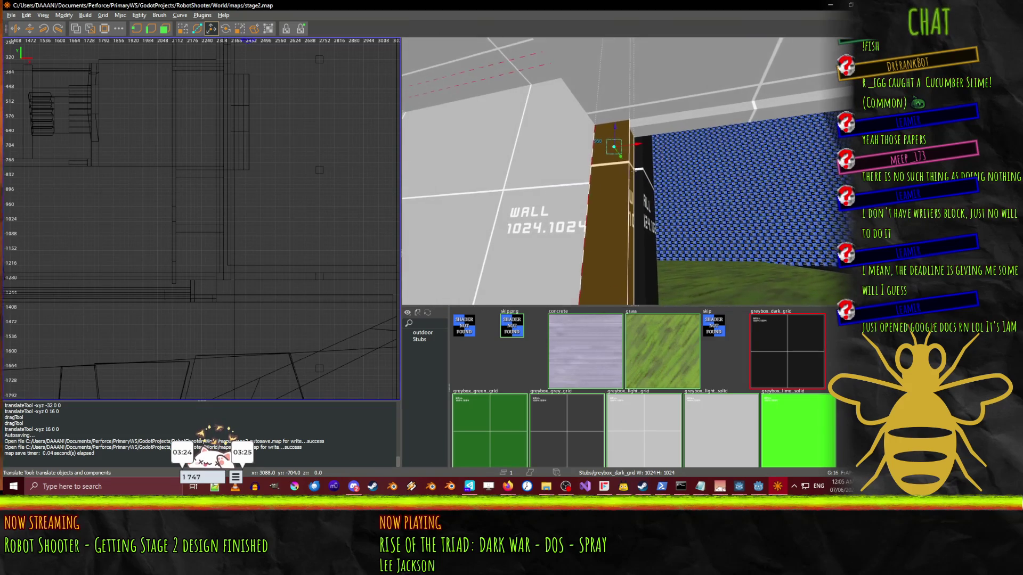
pyautogui.press('d')
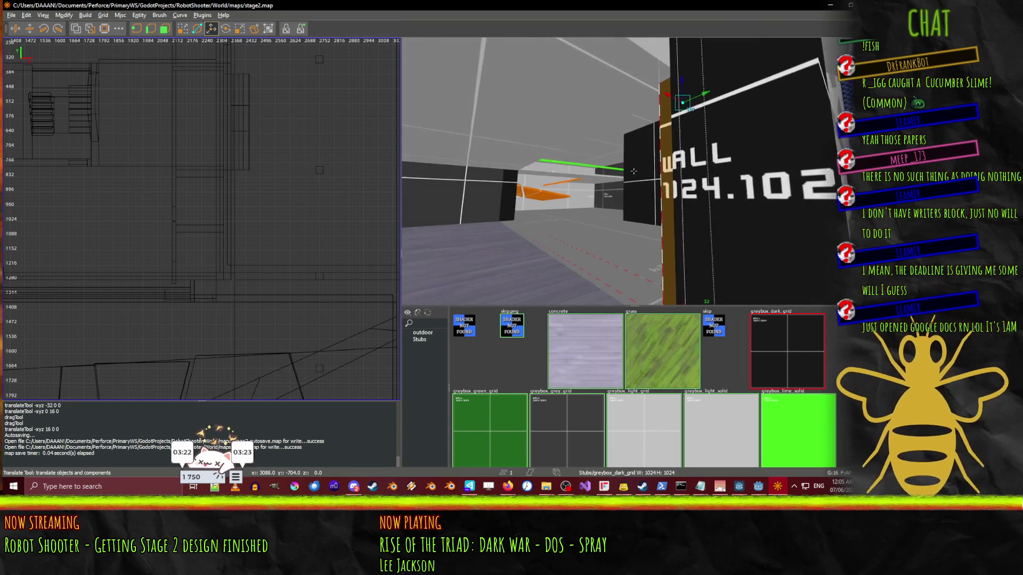
pyautogui.press('s')
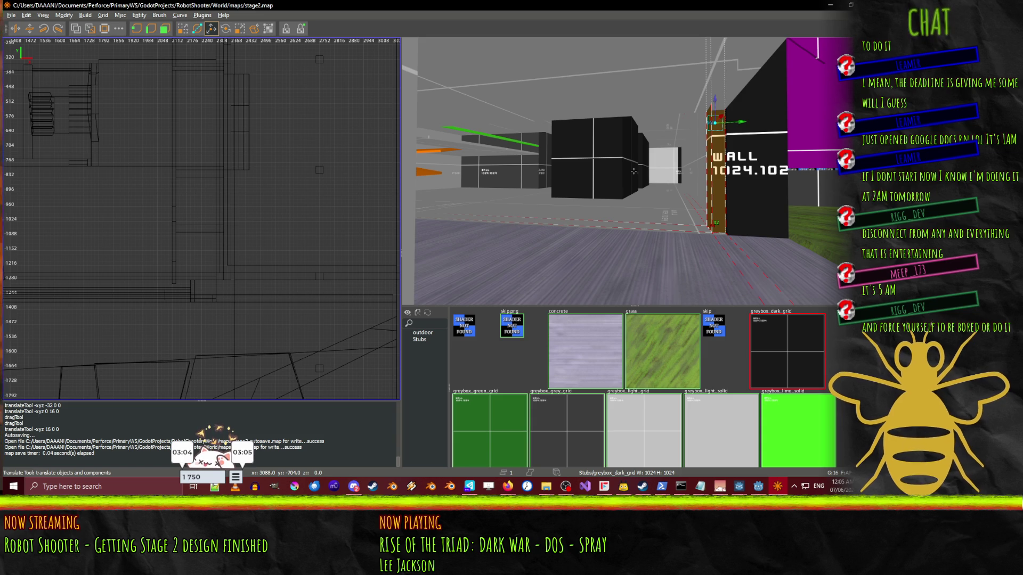
pyautogui.press('w')
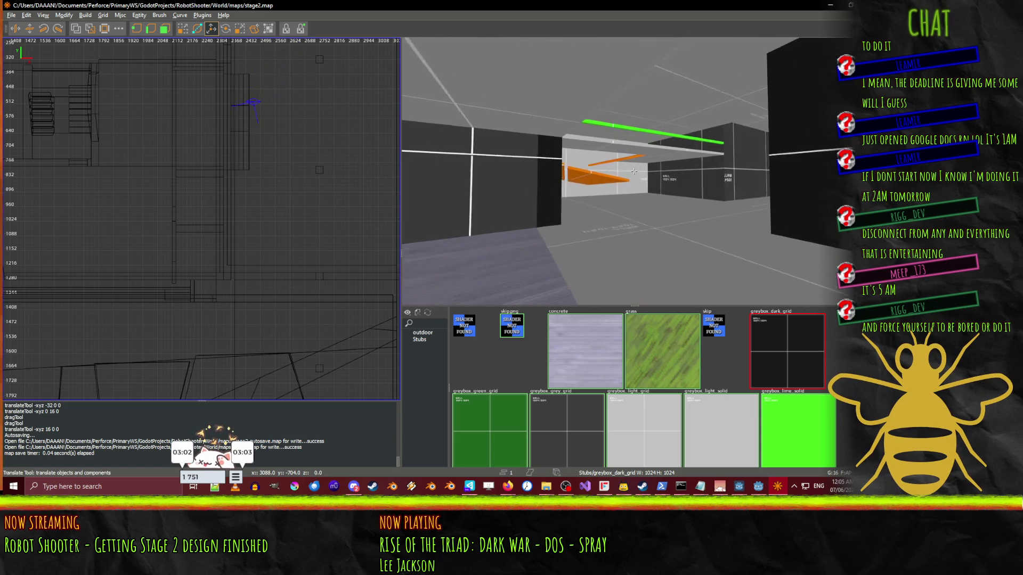
pyautogui.press('w')
pyautogui.press('w')
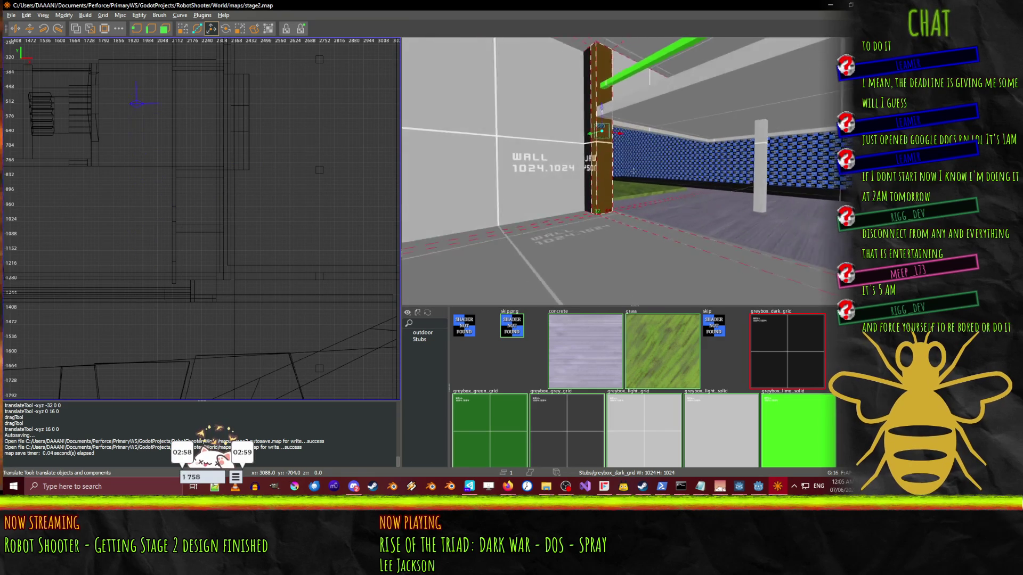
pyautogui.press('w')
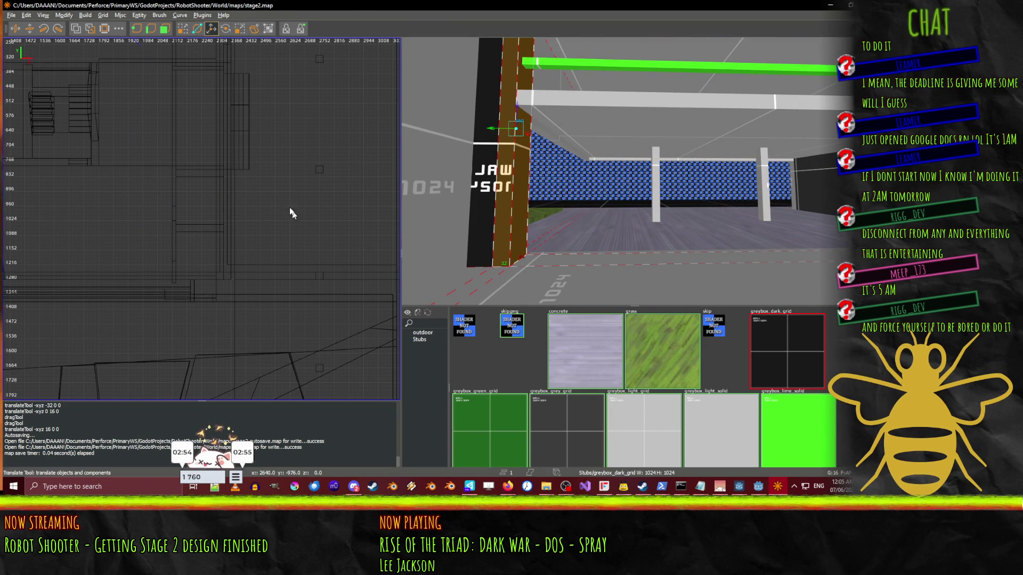
# - Raise the long beam one 16-unit grid step with Translate, undoing the stray resize
pyautogui.press('Escape')
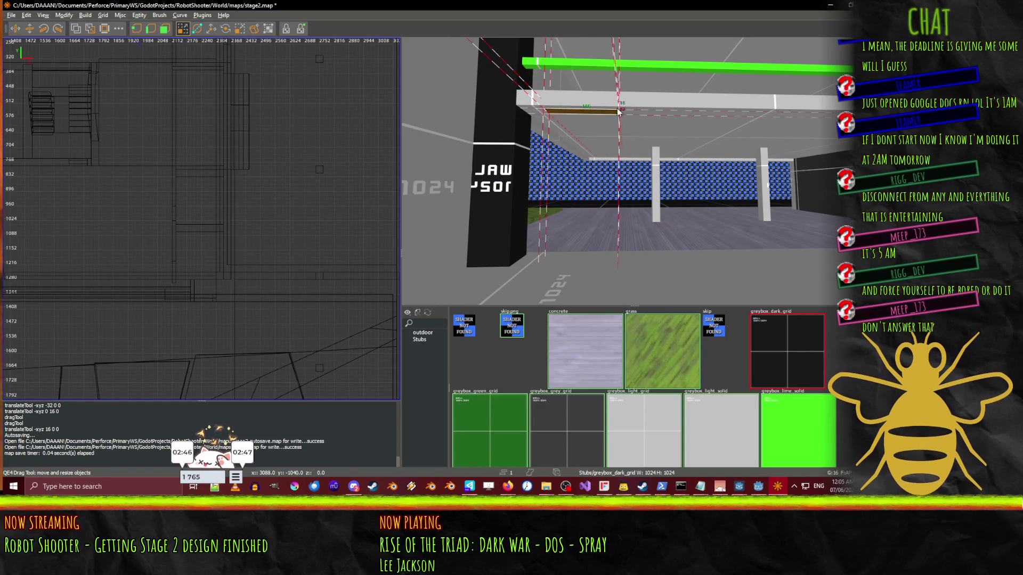
pyautogui.press('w')
pyautogui.moveTo(673, 99); pyautogui.dragTo(673, 95)
pyautogui.press('q')
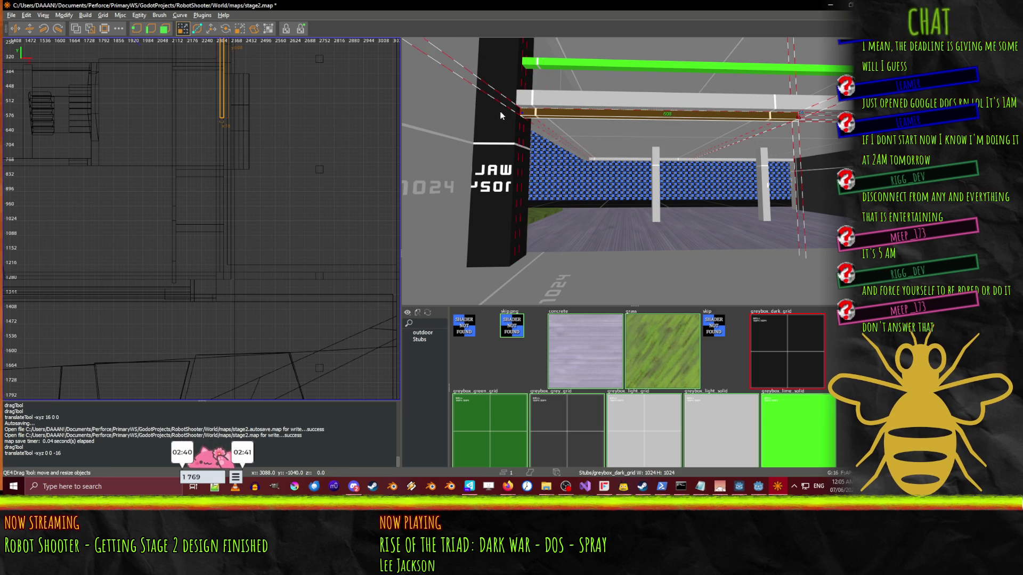
pyautogui.rightClick(843, 140)
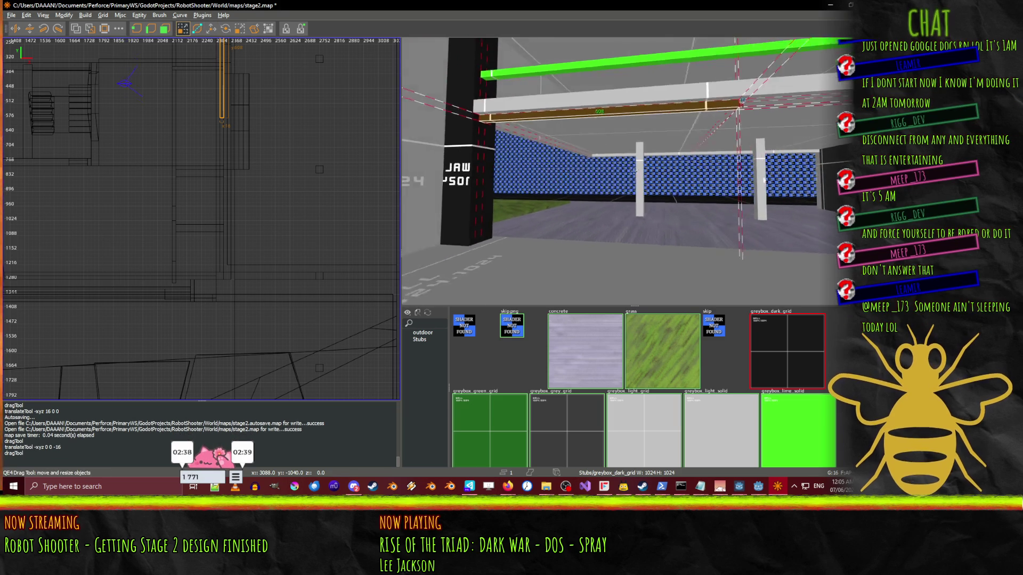
pyautogui.rightClick(600, 159)
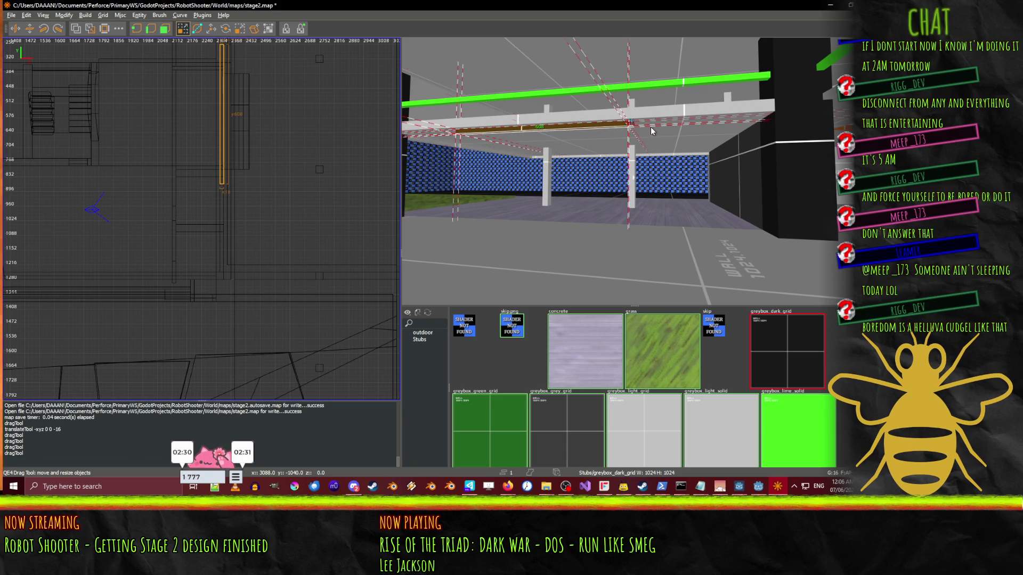
pyautogui.hotkey('ctrl', 'z')
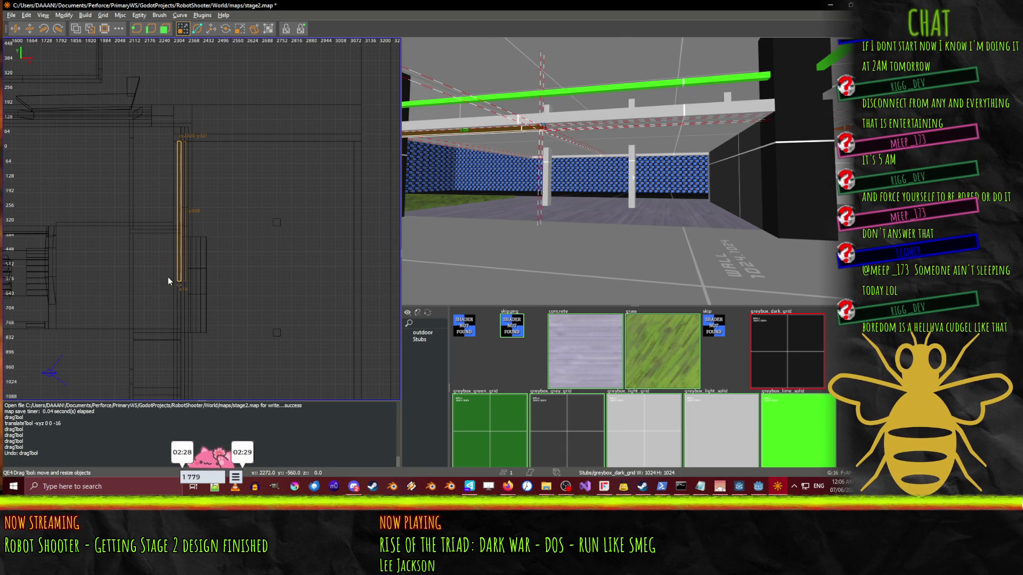
# - Stretch and trim the beam's ends in the 2D view so it spans the hall wall to wall
pyautogui.moveTo(175, 325)
pyautogui.mouseDown()
pyautogui.moveTo(176, 410)
pyautogui.moveTo(175, 341)
pyautogui.mouseUp()
pyautogui.moveTo(169, 256)
pyautogui.mouseDown()
pyautogui.moveTo(164, 235)
pyautogui.moveTo(178, 226)
pyautogui.mouseUp()
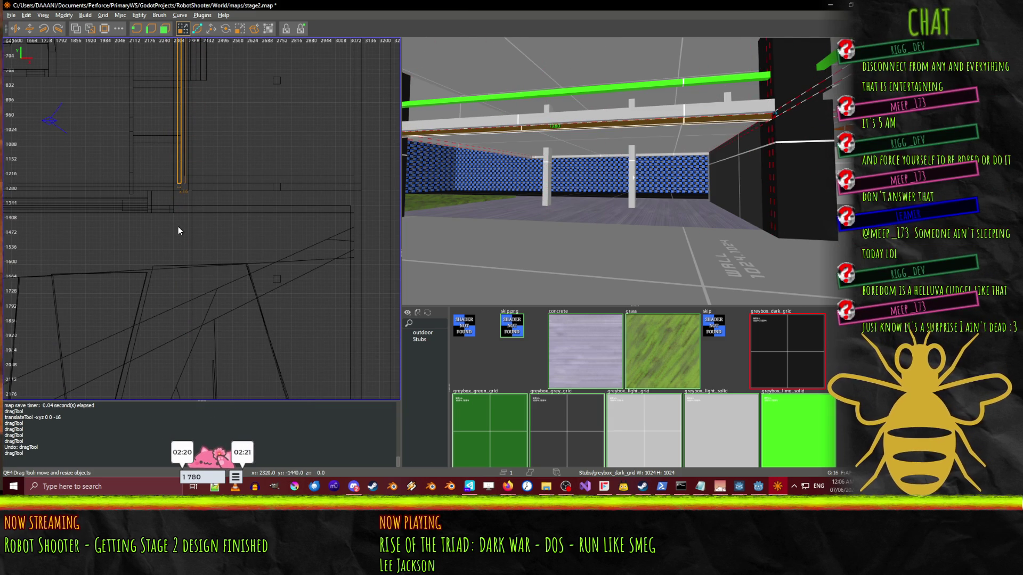
pyautogui.rightClick(767, 238)
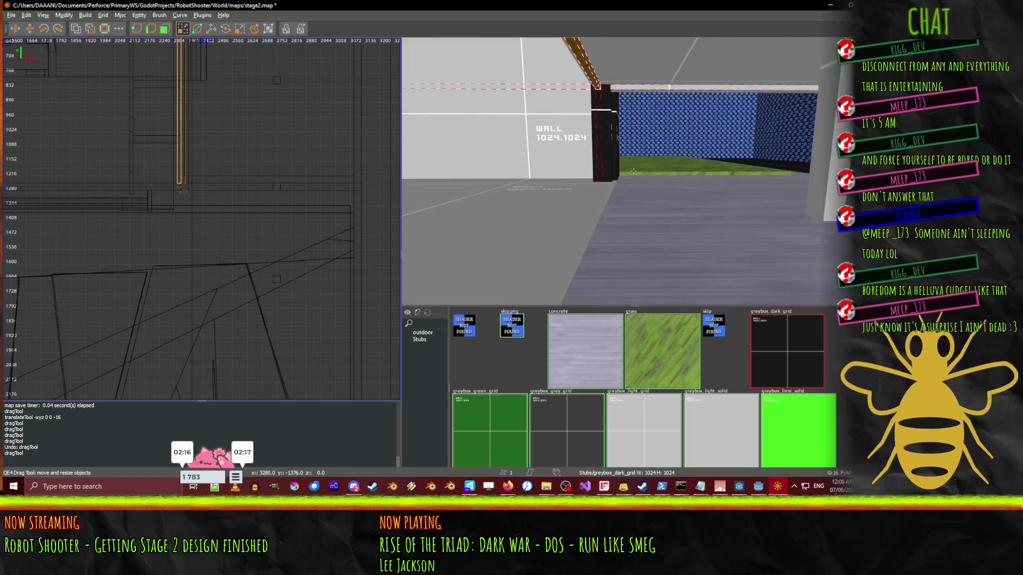
pyautogui.moveTo(634, 171)
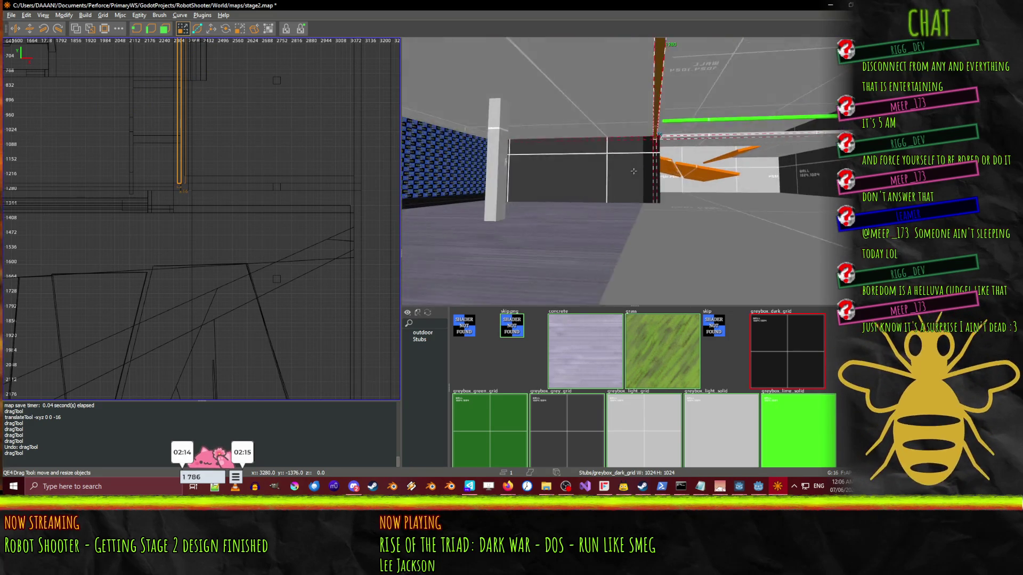
pyautogui.press('w')
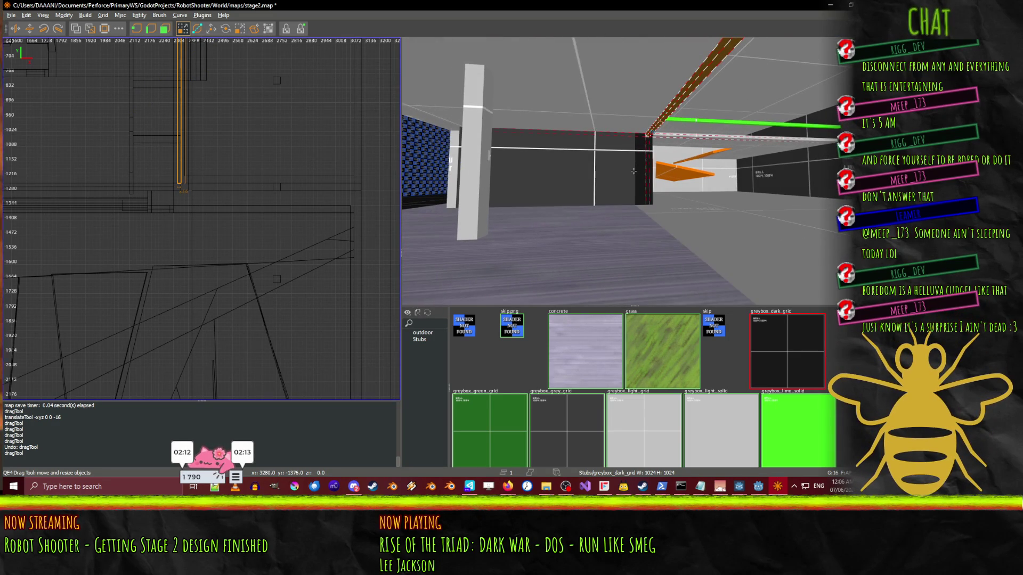
pyautogui.moveTo(166, 138)
pyautogui.mouseDown()
pyautogui.moveTo(156, 135)
pyautogui.moveTo(216, 129)
pyautogui.mouseUp()
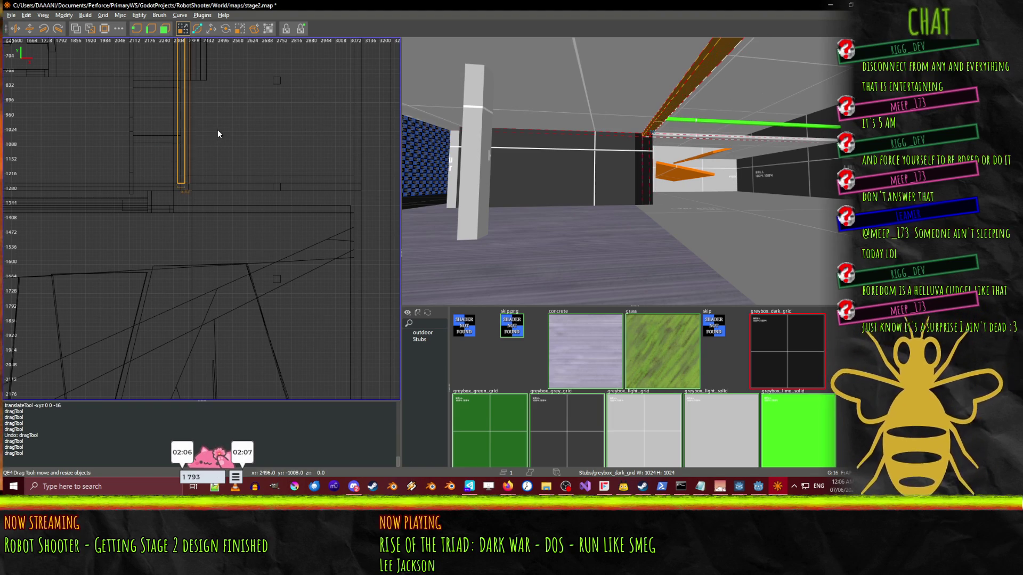
pyautogui.rightClick(627, 171)
pyautogui.press('Up')
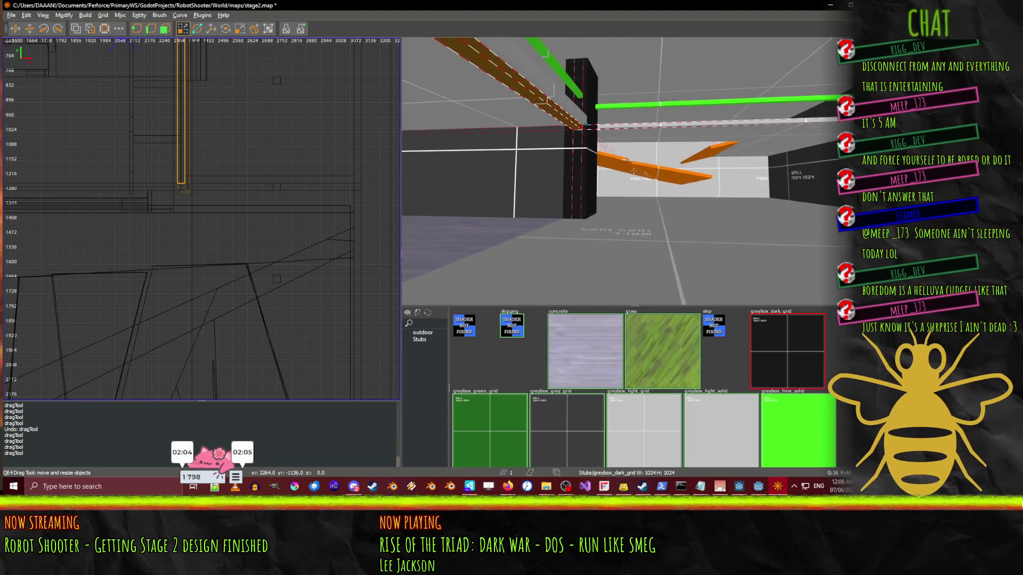
pyautogui.press('Left')
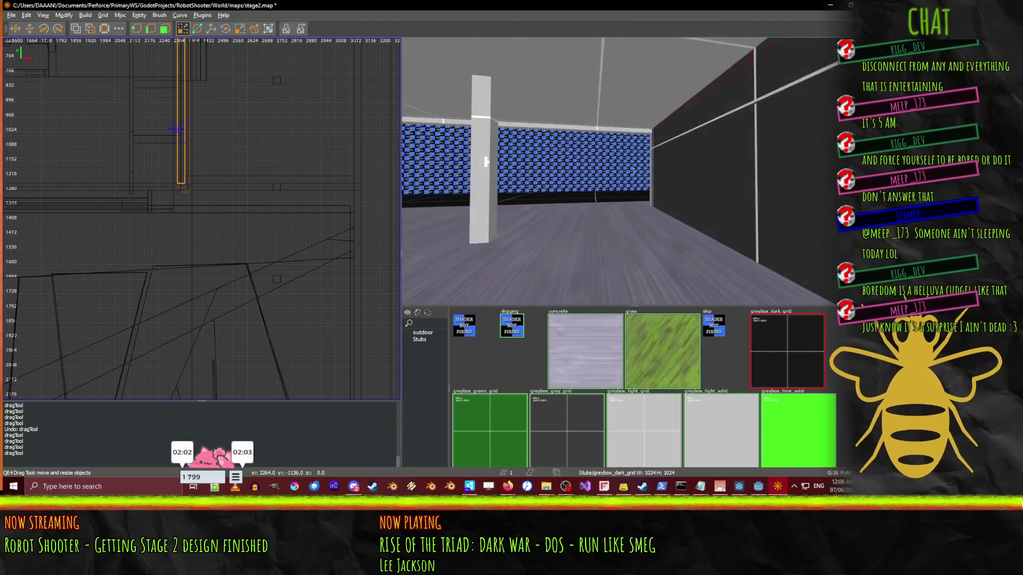
pyautogui.press('Up')
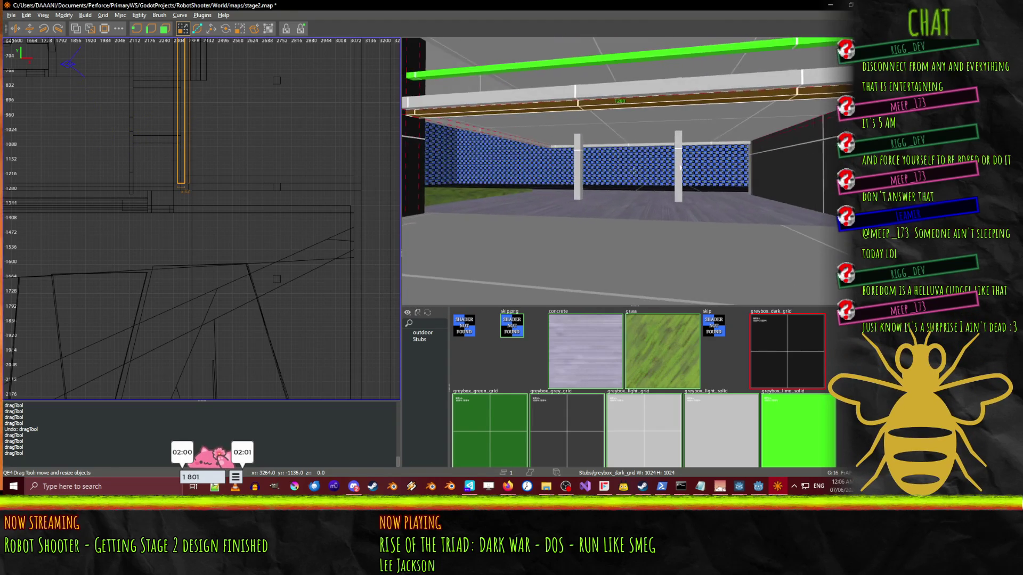
# - Scroll the texture browser and apply greybox_grey_grid to the ceiling beam
pyautogui.press('Up')
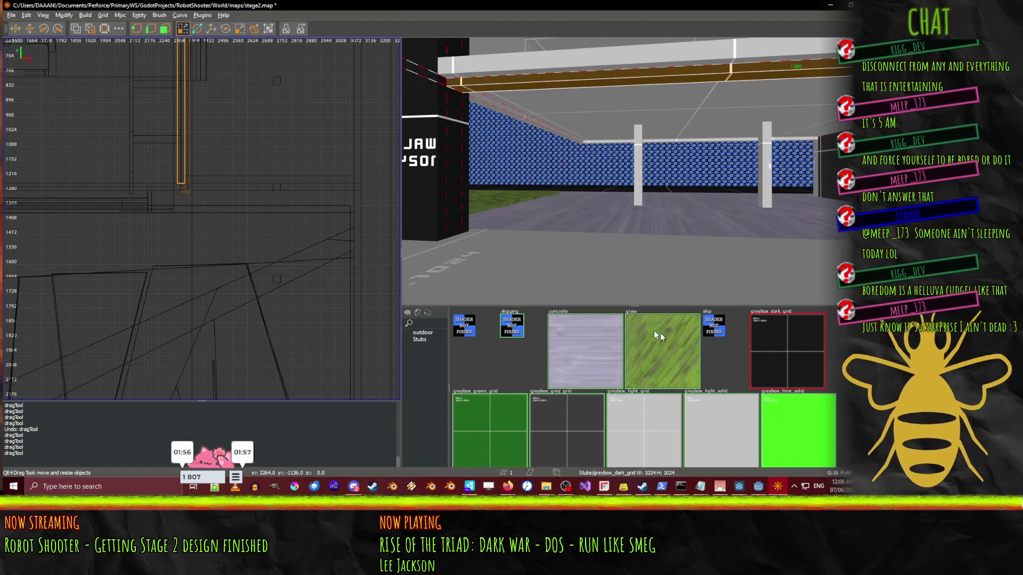
pyautogui.scroll(-4, 633, 401)
pyautogui.scroll(2, 720, 384)
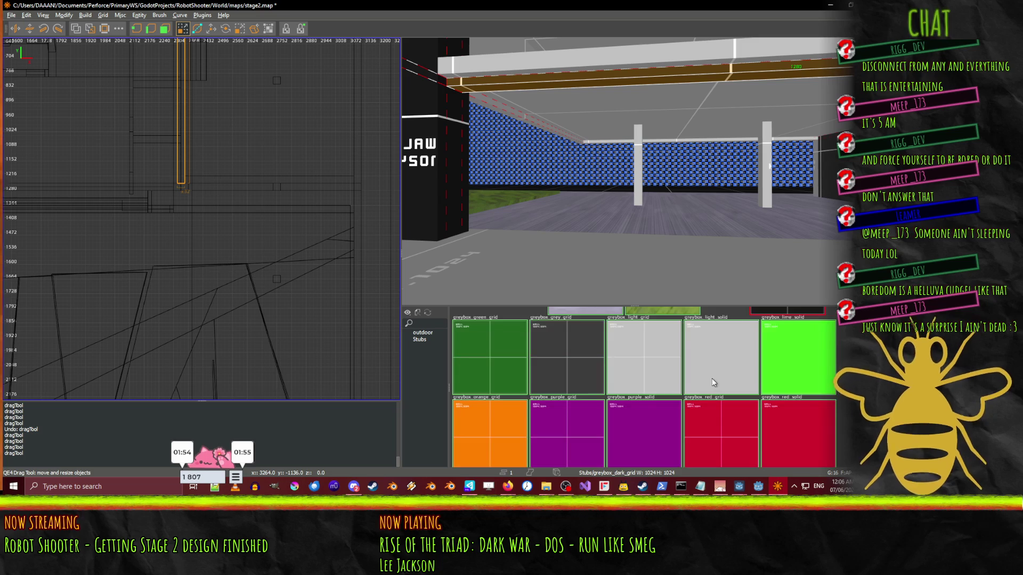
pyautogui.scroll(1, 586, 386)
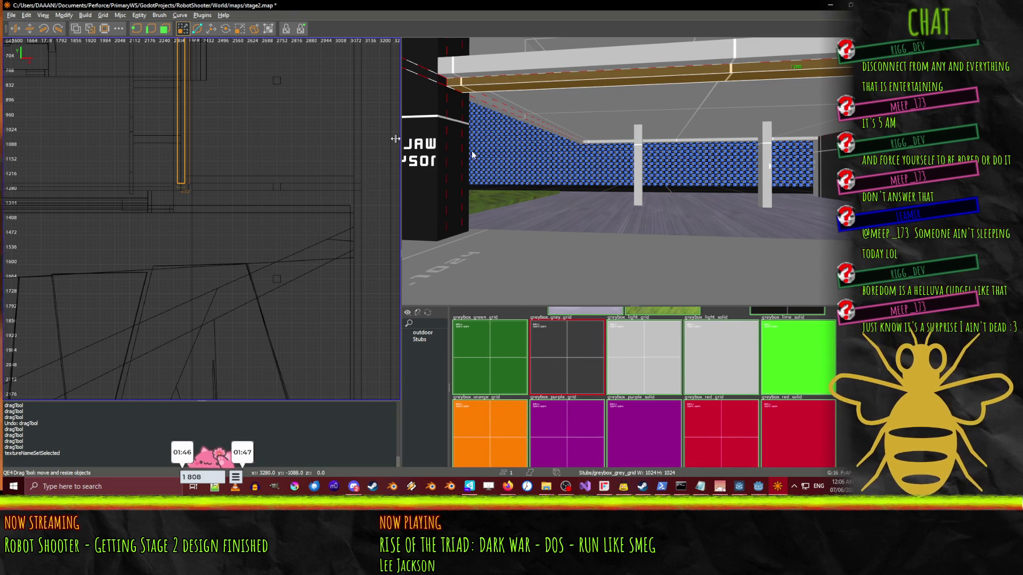
pyautogui.moveTo(634, 171); pyautogui.dragTo(634, 171)
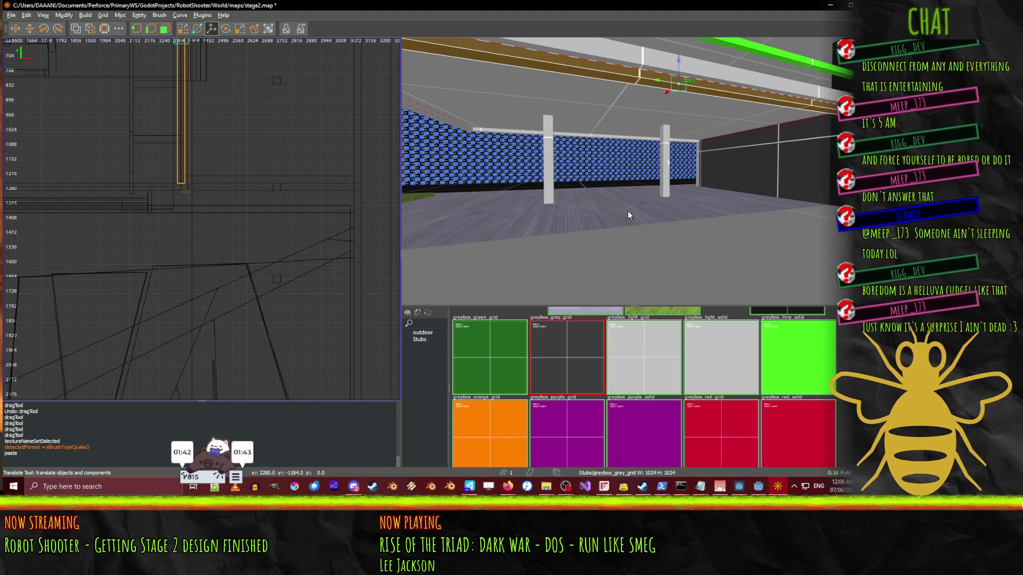
# - Lower the pasted beam copy 304 units to the floor and shorten its end in the 2D view
pyautogui.moveTo(678, 65); pyautogui.dragTo(668, 205)
pyautogui.moveTo(734, 210); pyautogui.dragTo(634, 175)
pyautogui.click(634, 176)
pyautogui.moveTo(166, 223)
pyautogui.mouseDown()
pyautogui.moveTo(159, 258)
pyautogui.moveTo(172, 239)
pyautogui.mouseUp()
pyautogui.moveTo(188, 202); pyautogui.dragTo(230, 67)
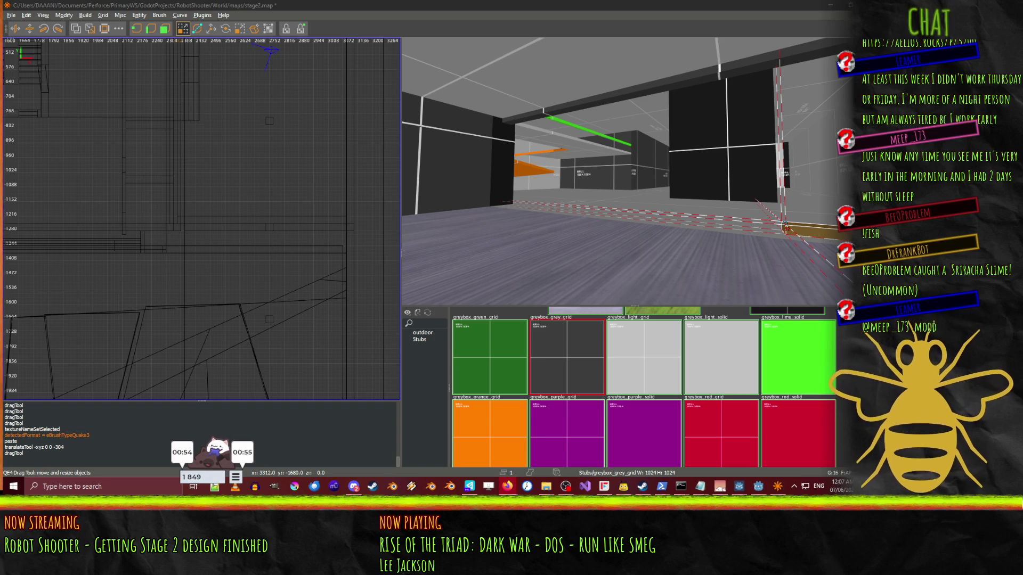
pyautogui.moveTo(795, 107); pyautogui.dragTo(594, 187)
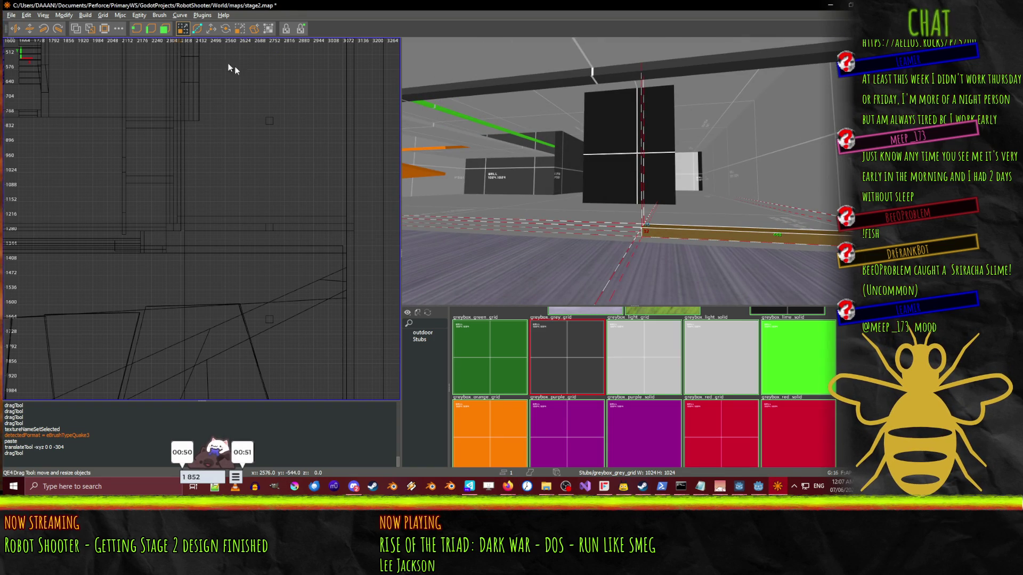
# - Paste another floor ledge copy and slide it 496 units along the wall
pyautogui.moveTo(754, 239); pyautogui.dragTo(634, 170)
pyautogui.hotkey('ctrl', 'v')
pyautogui.press('w')
pyautogui.moveTo(723, 222)
pyautogui.mouseDown()
pyautogui.moveTo(593, 232)
pyautogui.moveTo(693, 191)
pyautogui.moveTo(680, 228)
pyautogui.moveTo(528, 222)
pyautogui.moveTo(633, 170)
pyautogui.mouseUp()
pyautogui.press('w')
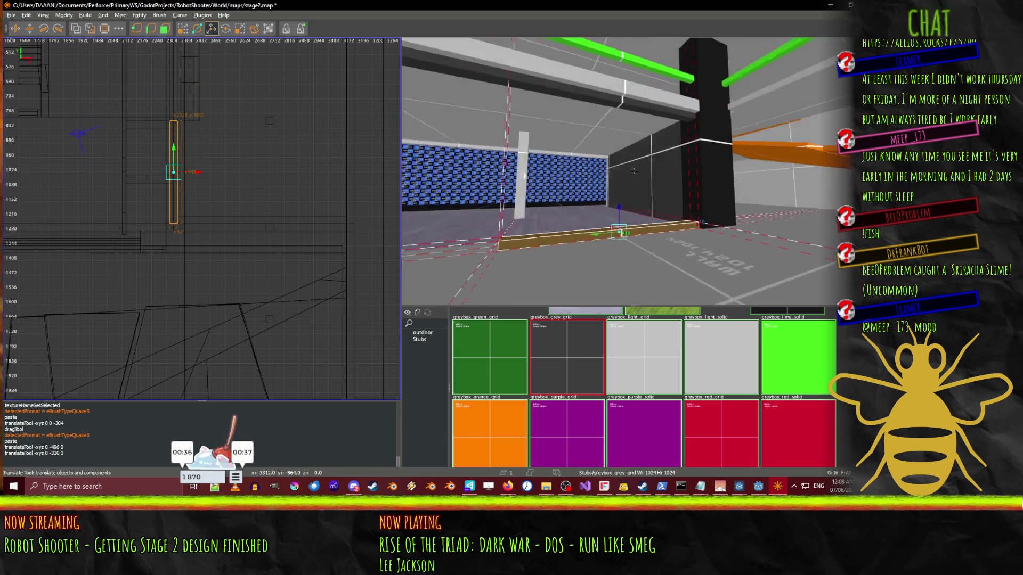
pyautogui.press('w')
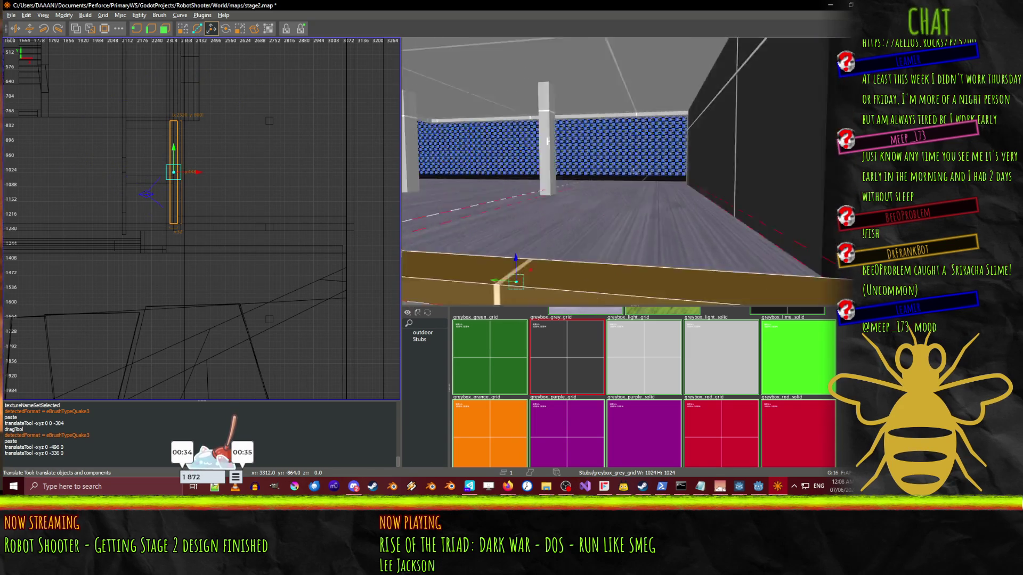
pyautogui.press('w')
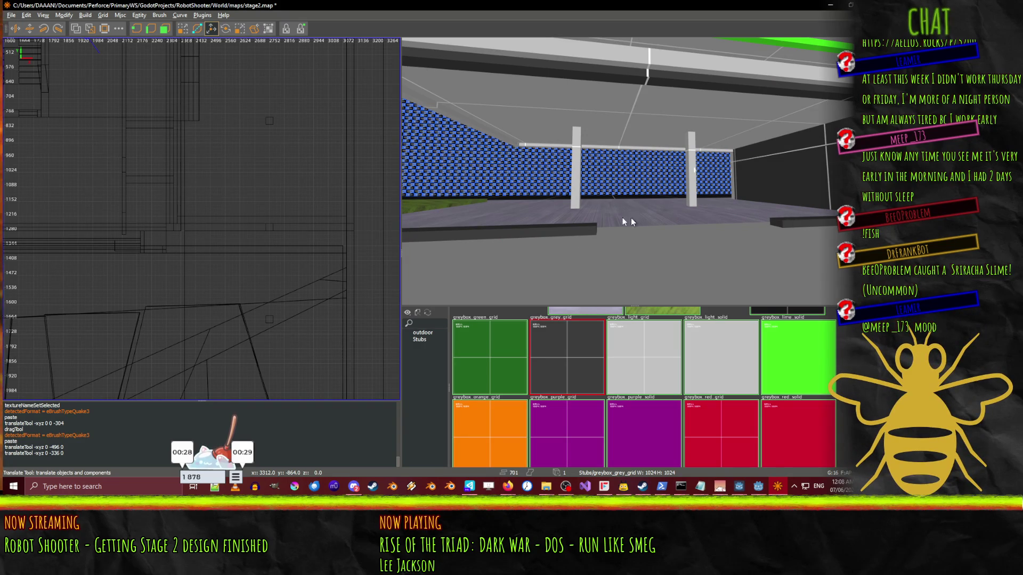
# - Move the small brush 48 units, raise it a grid step and stretch it into a tall pillar
pyautogui.click(173, 136)
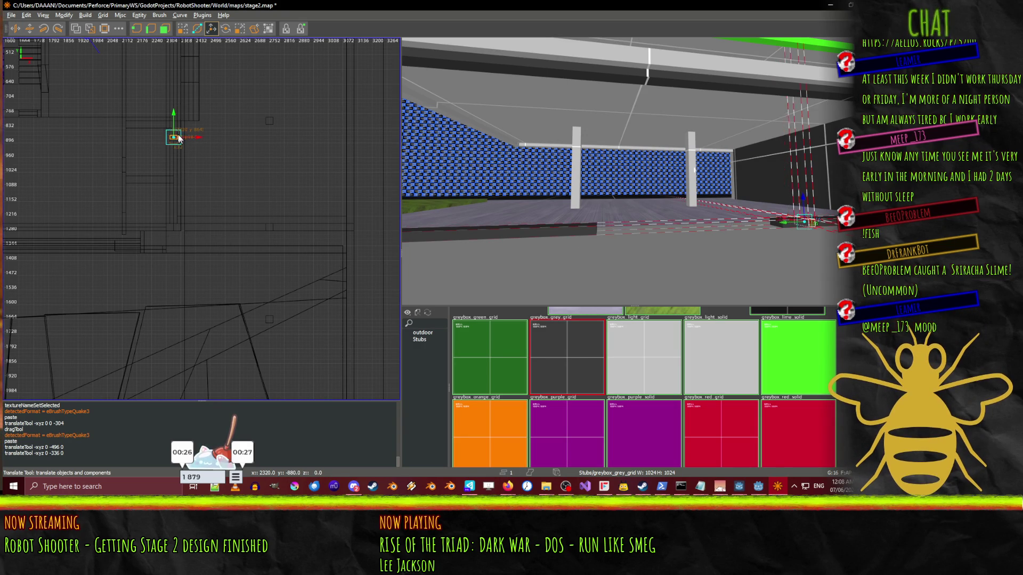
pyautogui.moveTo(179, 136); pyautogui.dragTo(175, 106)
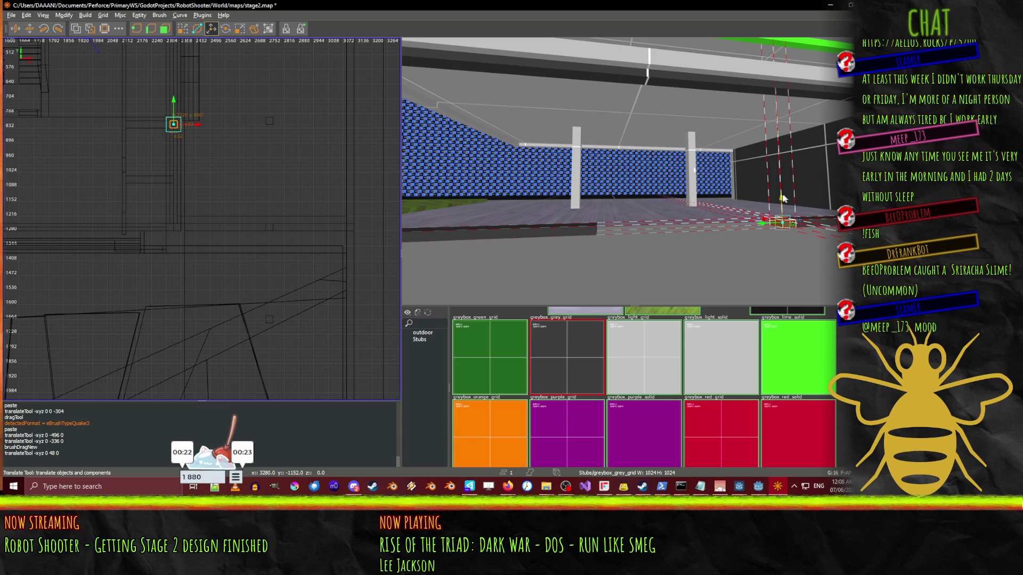
pyautogui.press('KP_Add')
pyautogui.press('q')
pyautogui.moveTo(779, 216); pyautogui.dragTo(781, 62)
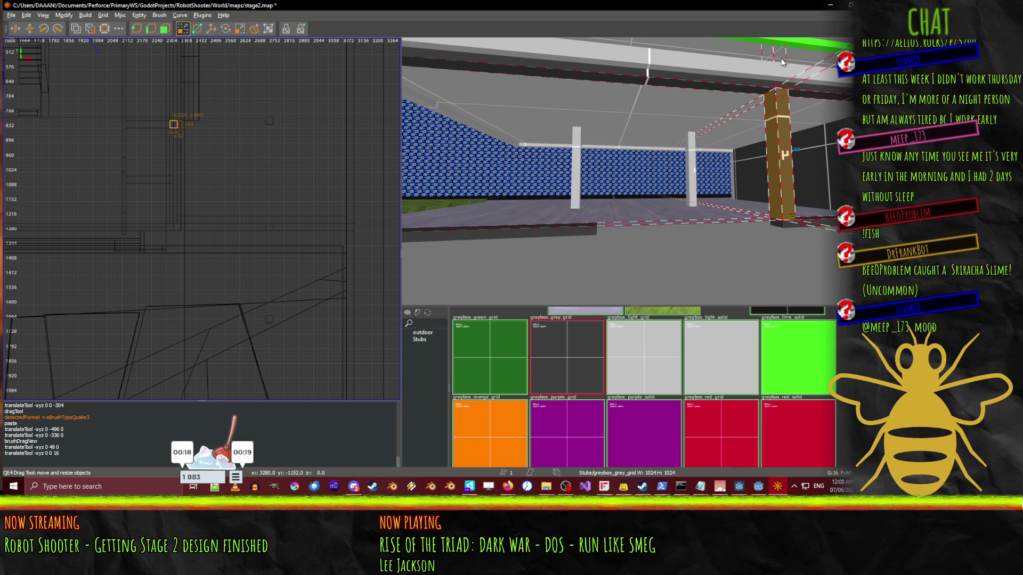
# - Paste a copy of the pillar and slide it 416 units along the hall
pyautogui.hotkey('ctrl', 'v')
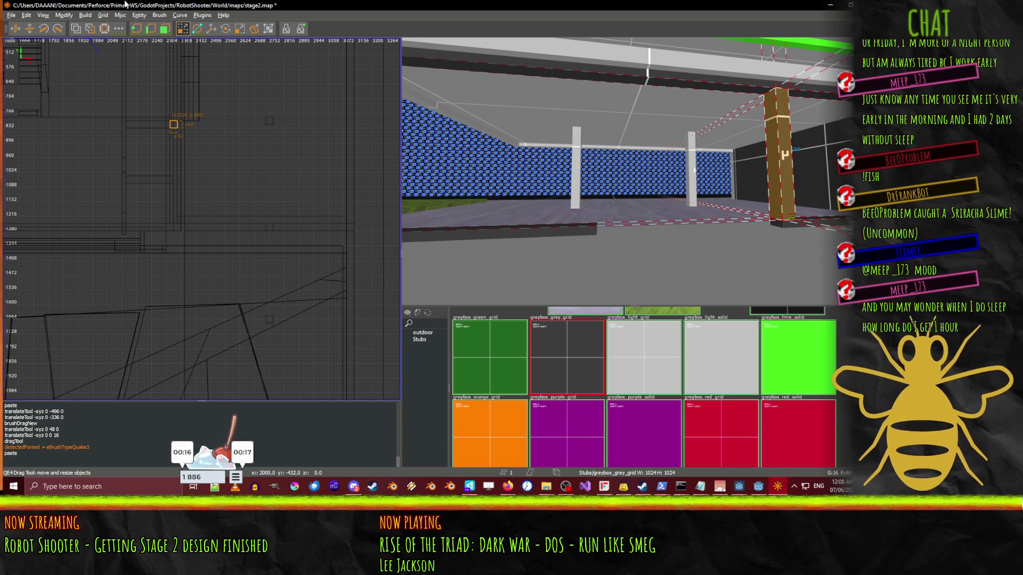
pyautogui.press('w')
pyautogui.moveTo(759, 155); pyautogui.dragTo(589, 153)
pyautogui.rightClick(589, 153)
pyautogui.press('Up')
pyautogui.press('Up')
pyautogui.press('Up')
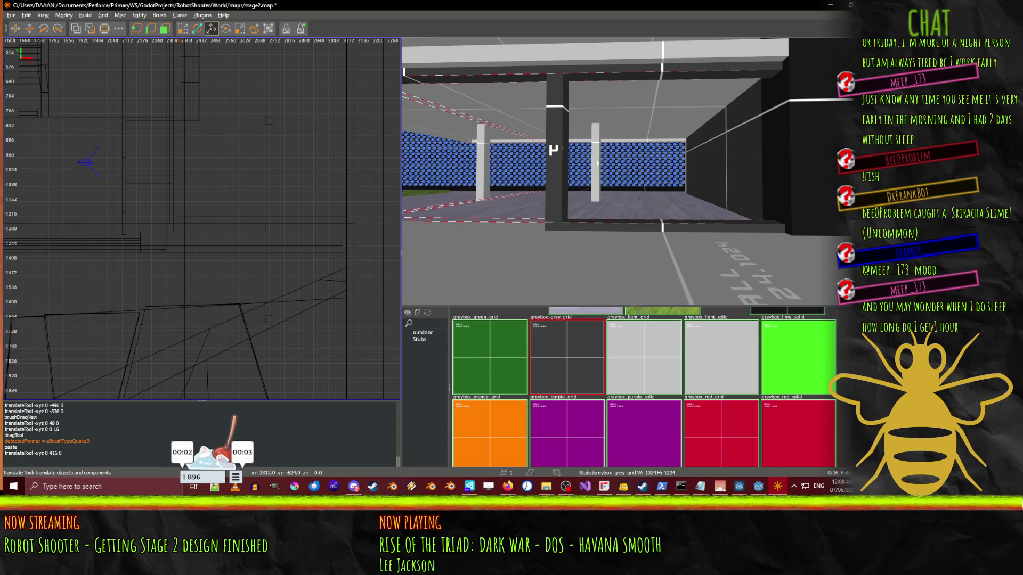
# - Slide the pillar by the blue wall left until it sits beside the dark column
pyautogui.press('Up')
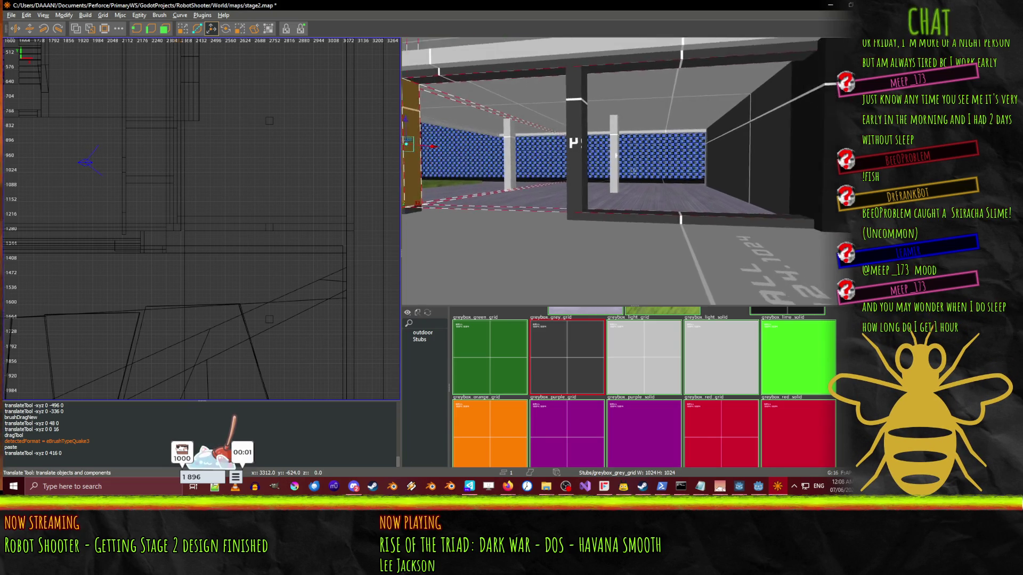
pyautogui.press('Up')
pyautogui.rightClick(633, 171)
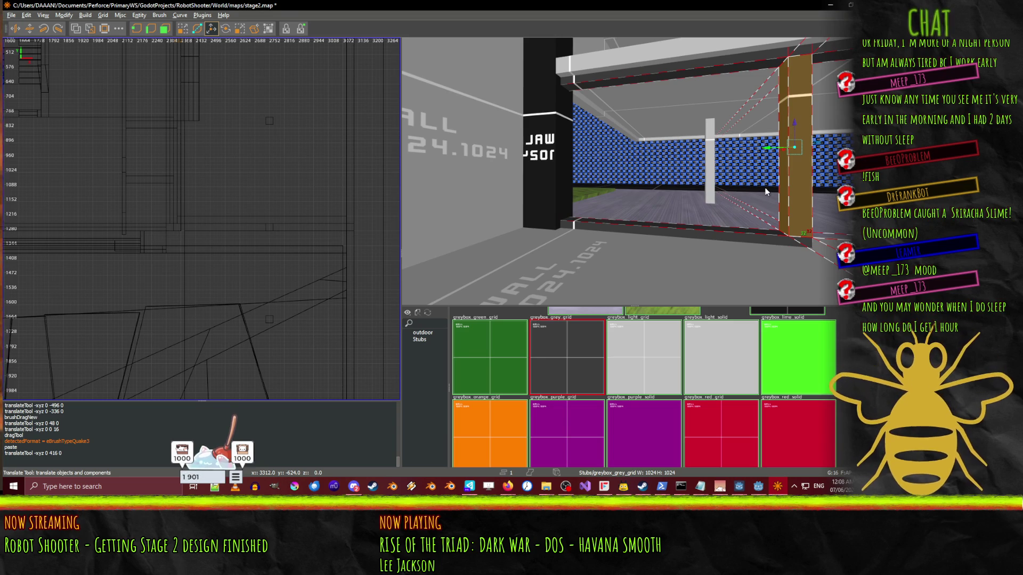
pyautogui.moveTo(765, 146); pyautogui.dragTo(557, 139)
# - Select the doorway pillar and paste a copy shifted 416 units toward the right wall
pyautogui.rightClick(633, 171)
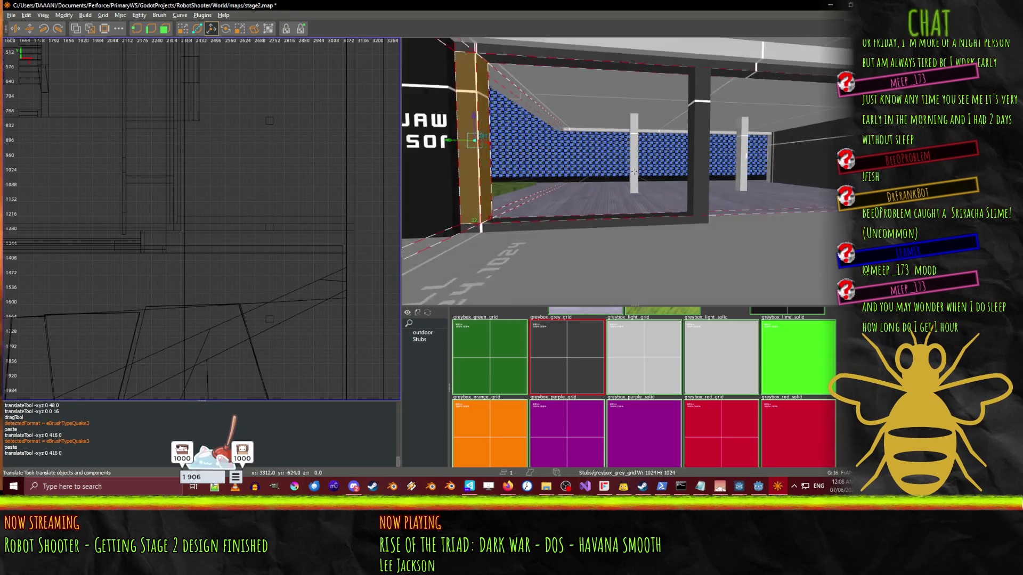
pyautogui.press('Up')
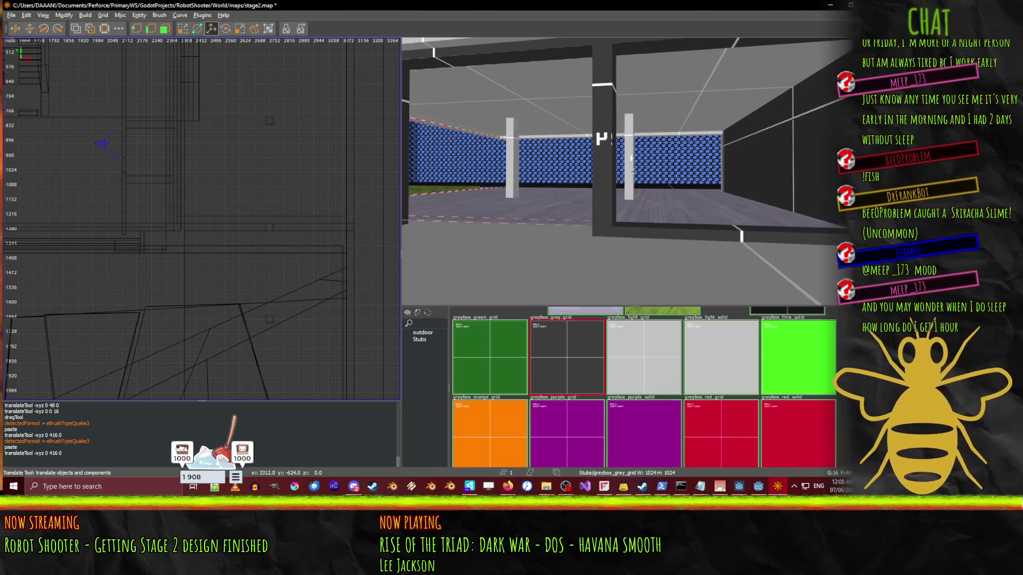
pyautogui.press('Up')
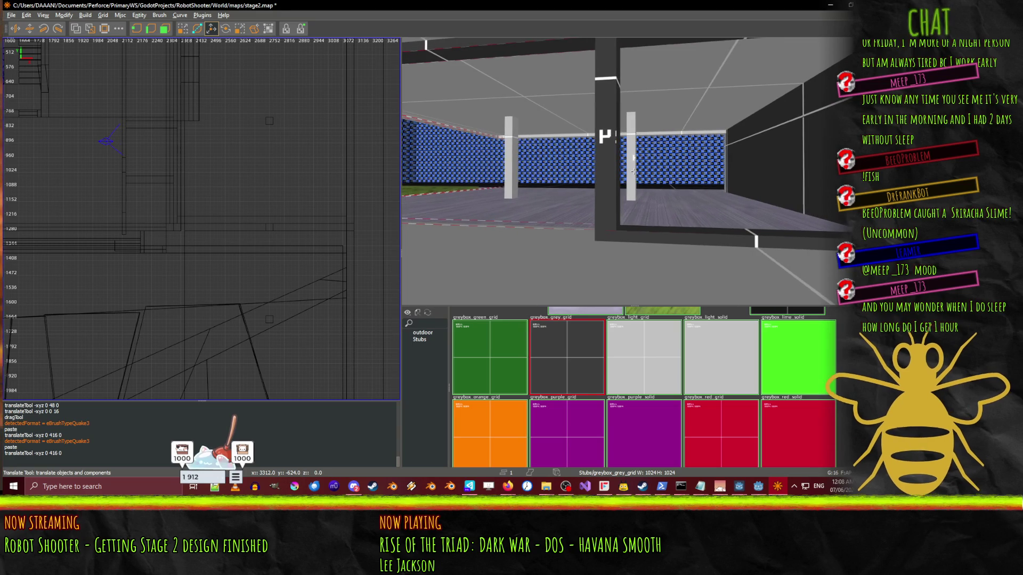
pyautogui.click(614, 142)
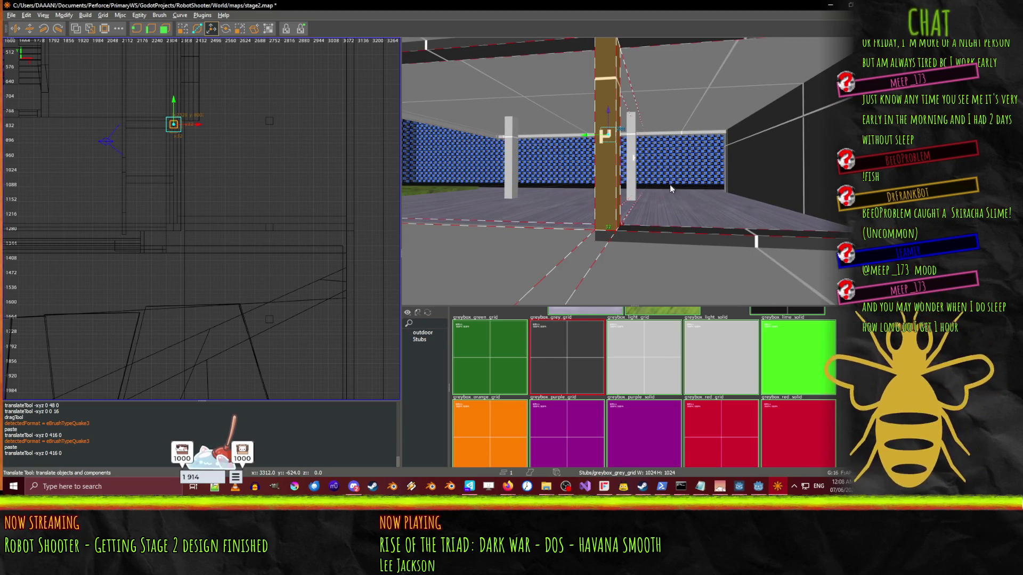
pyautogui.press('Up')
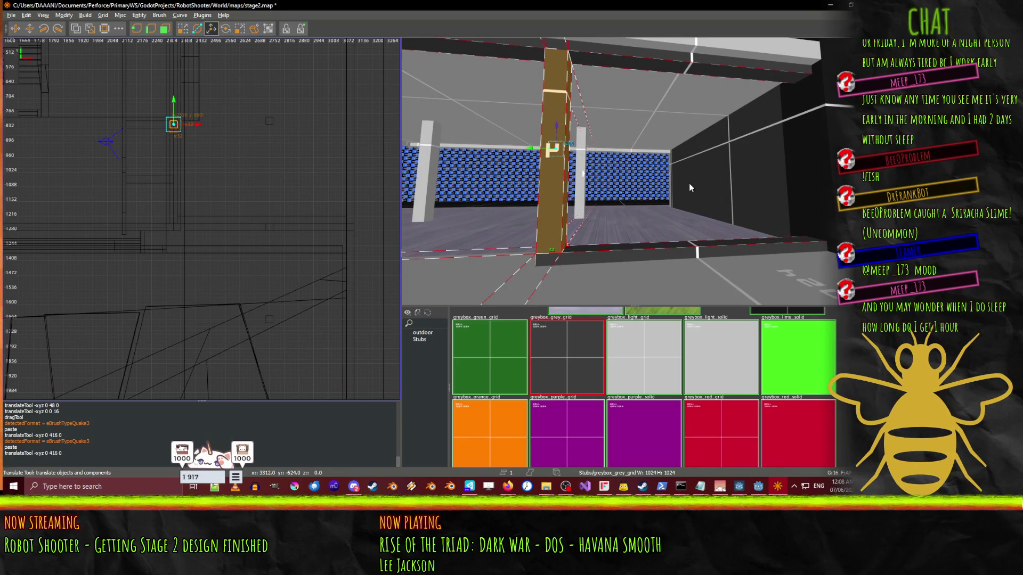
pyautogui.hotkey('ctrl', 'v')
pyautogui.moveTo(529, 150); pyautogui.dragTo(805, 152)
pyautogui.press('Up')
pyautogui.press('Up')
pyautogui.press('Up')
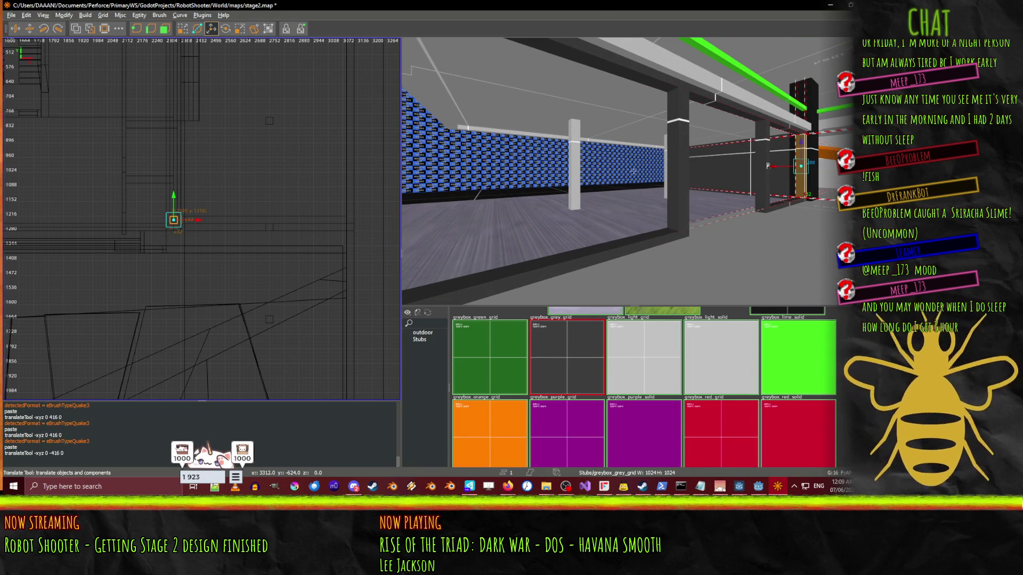
pyautogui.press('Up')
pyautogui.press('Up')
pyautogui.press('Up')
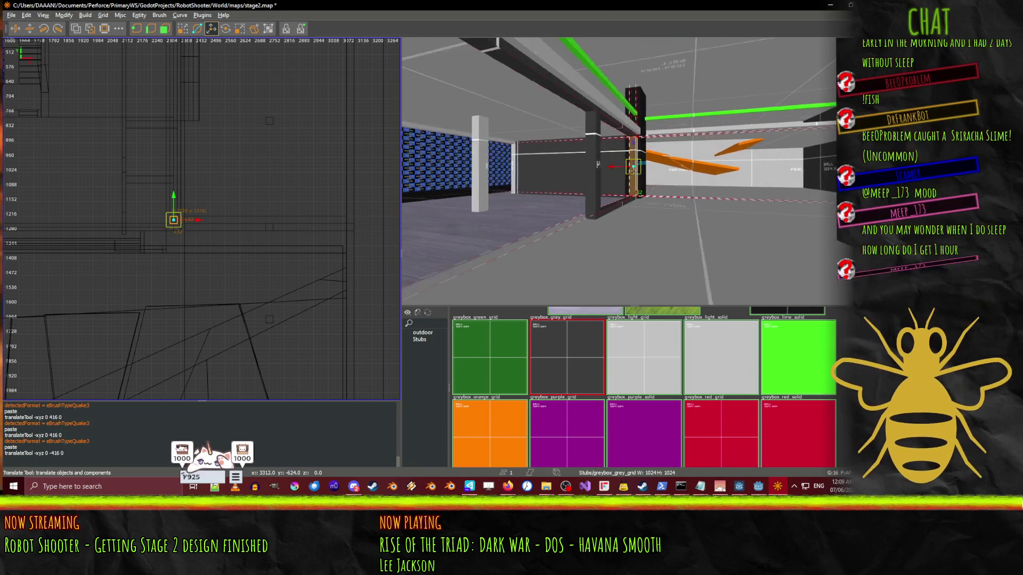
pyautogui.press('Left')
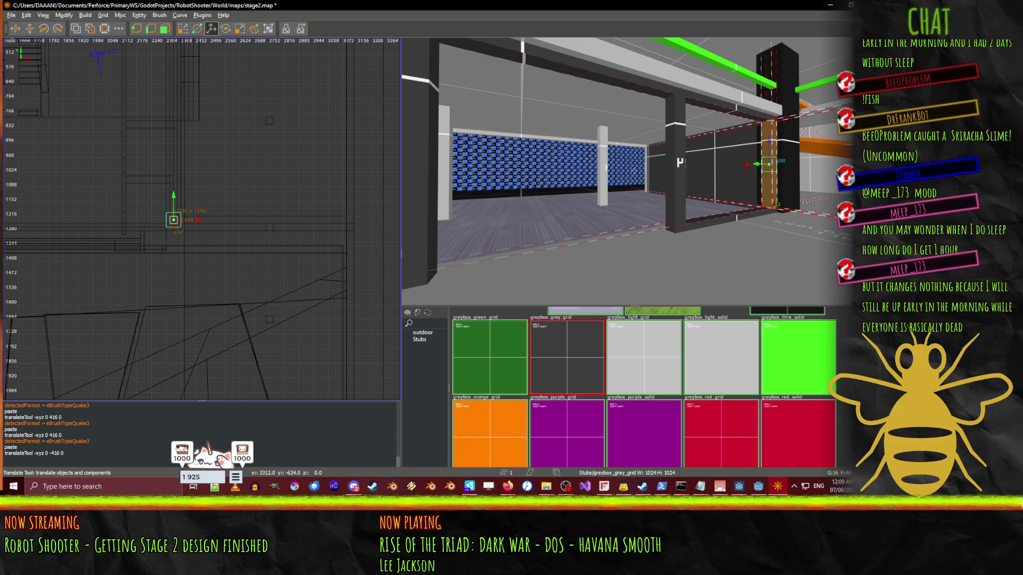
pyautogui.press('Up')
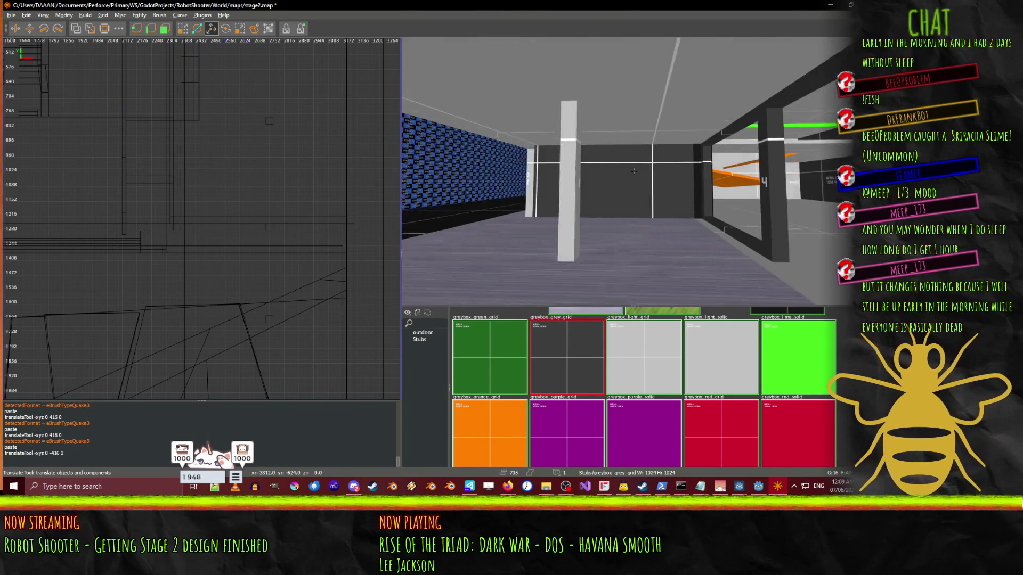
# - Fly the camera past the orange brushes to inspect the black blocks and green bars
pyautogui.press('w')
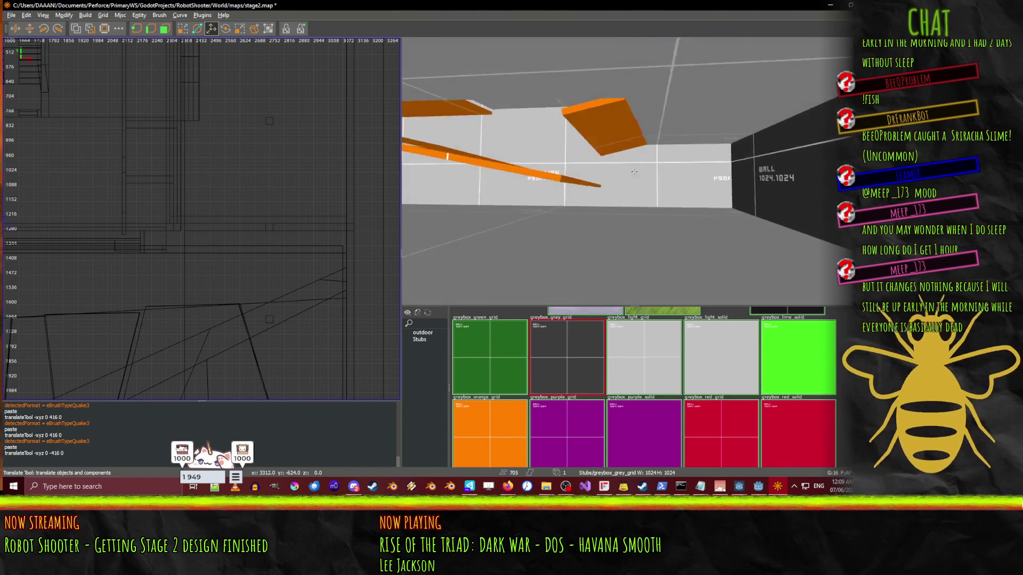
pyautogui.press('w')
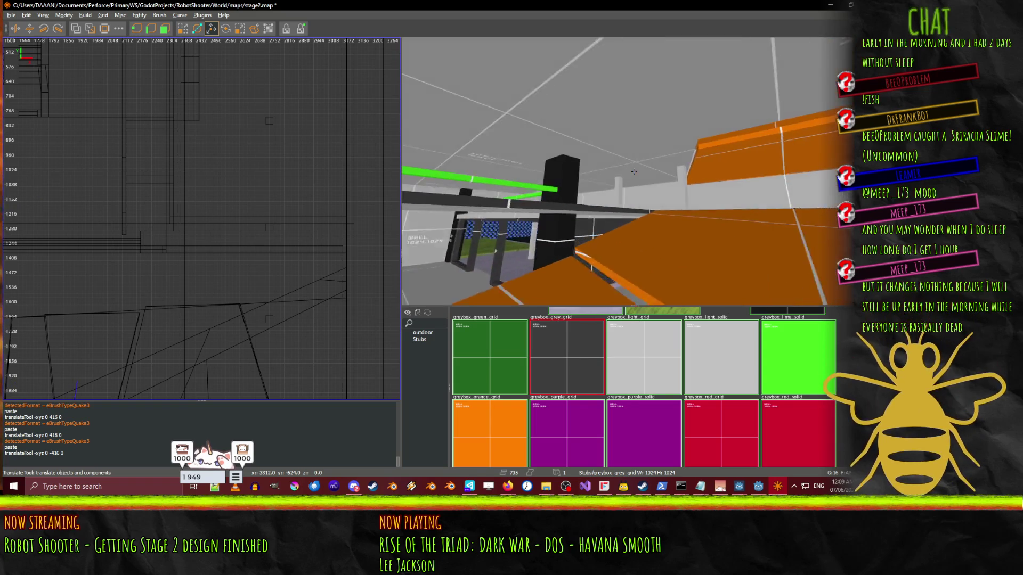
pyautogui.press('w')
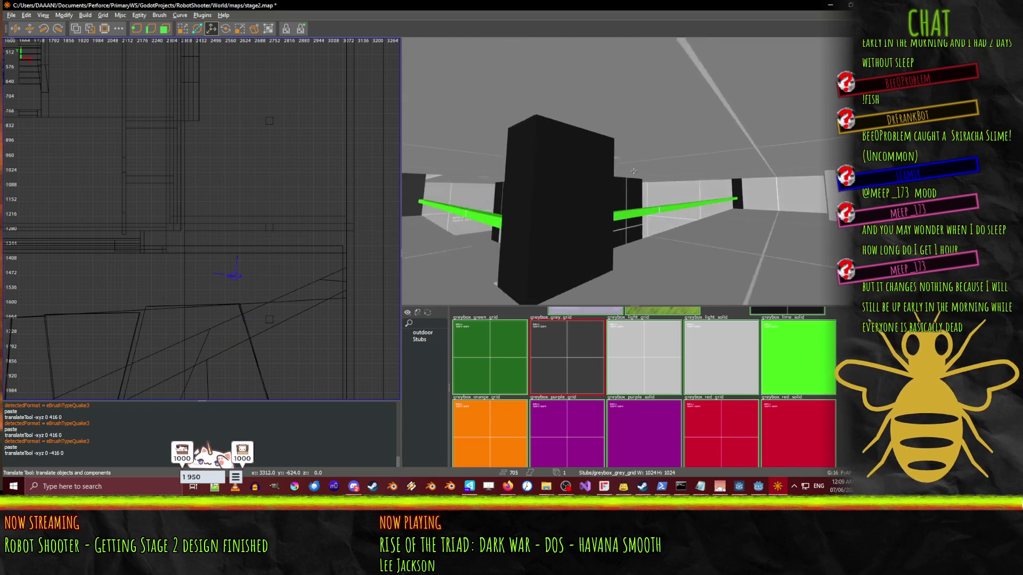
pyautogui.press('w')
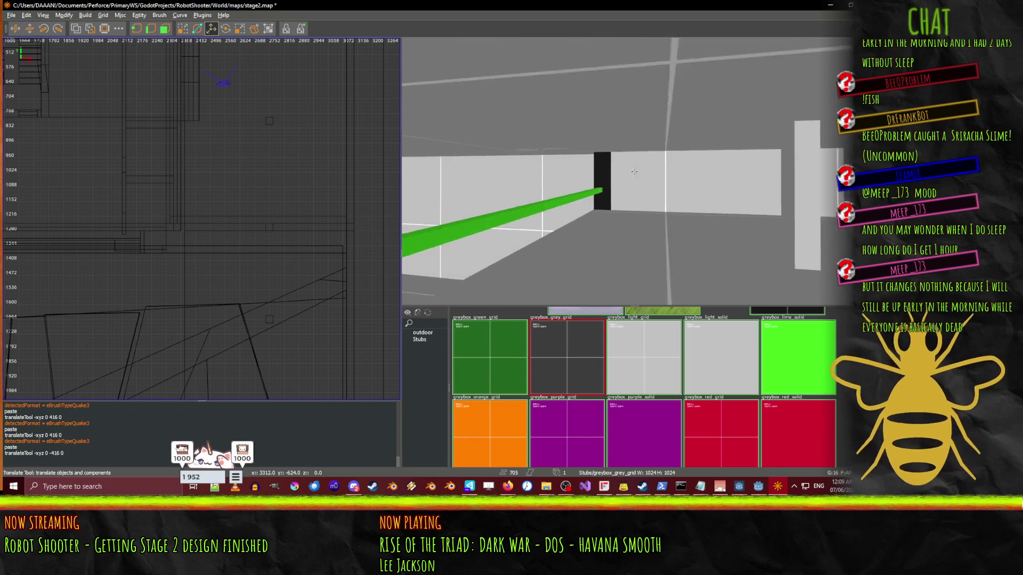
pyautogui.press('w')
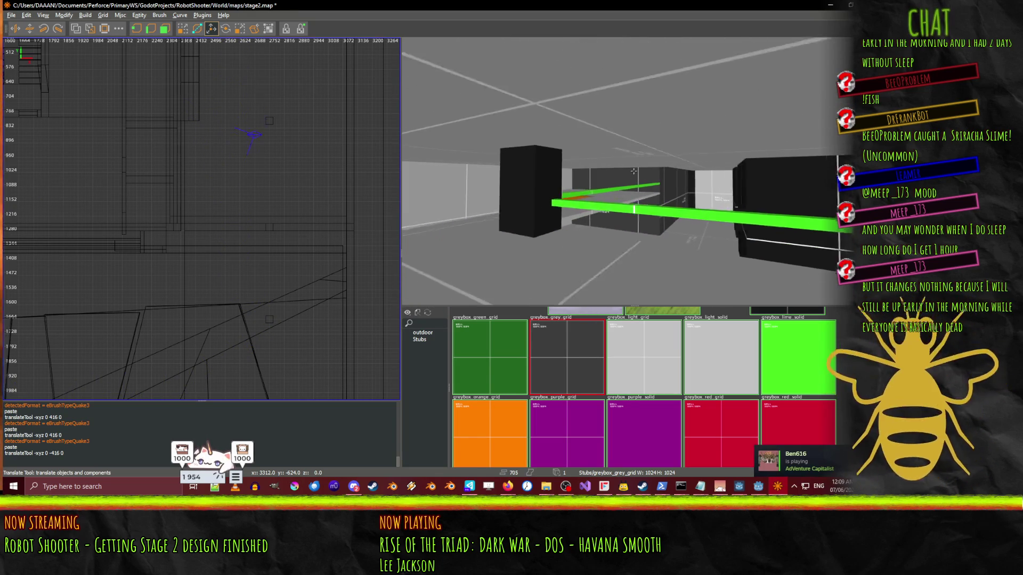
pyautogui.press('w')
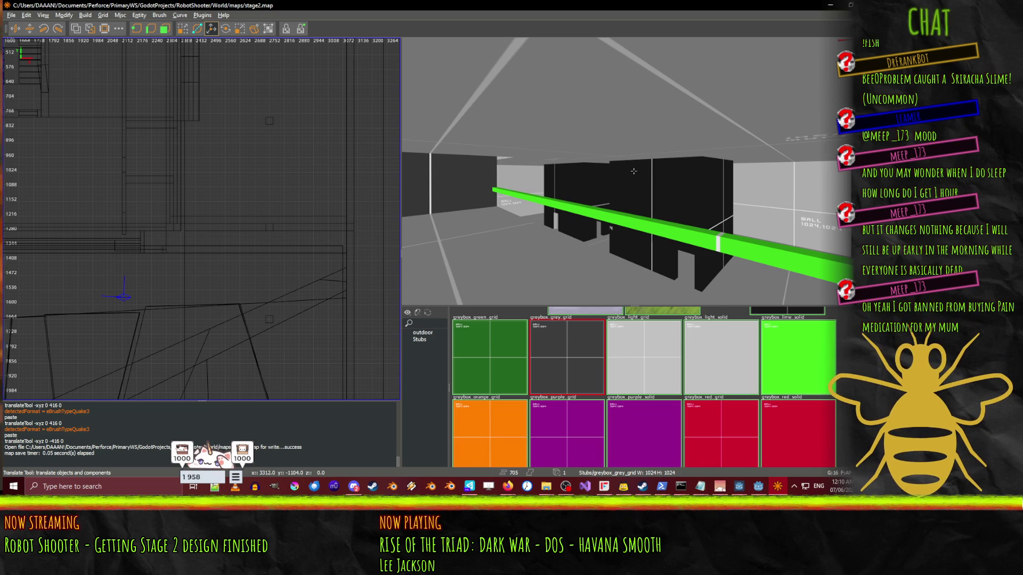
# - Fly past the black walls and down the corridor along the blue wall
pyautogui.moveTo(672, 182); pyautogui.dragTo(634, 171)
pyautogui.press('w')
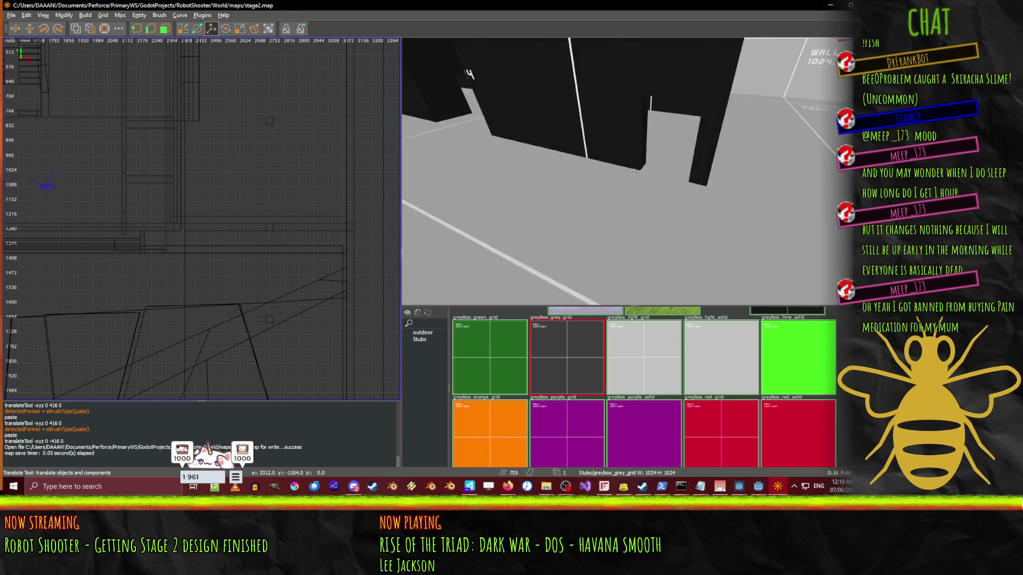
pyautogui.press('w')
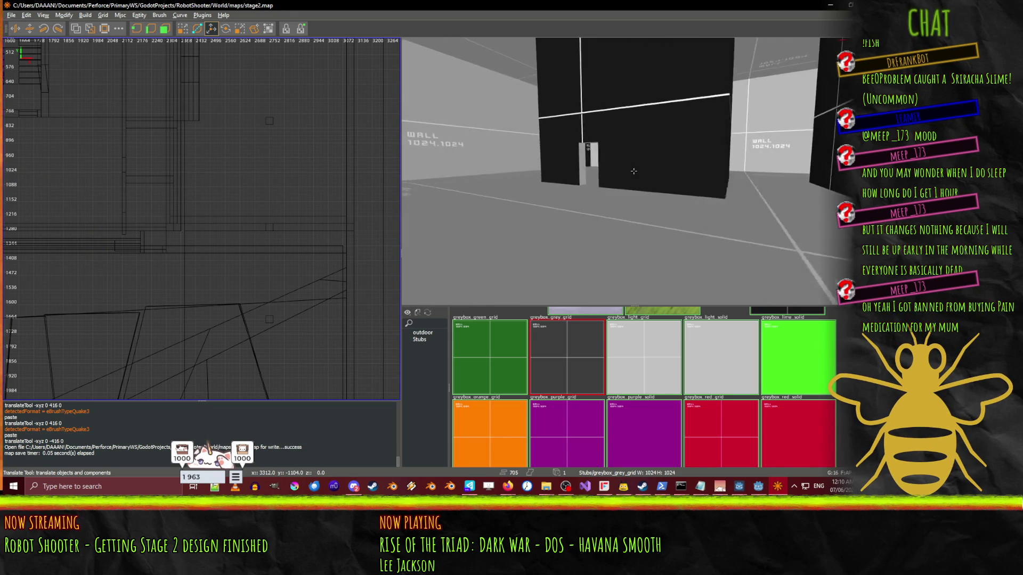
pyautogui.press('w')
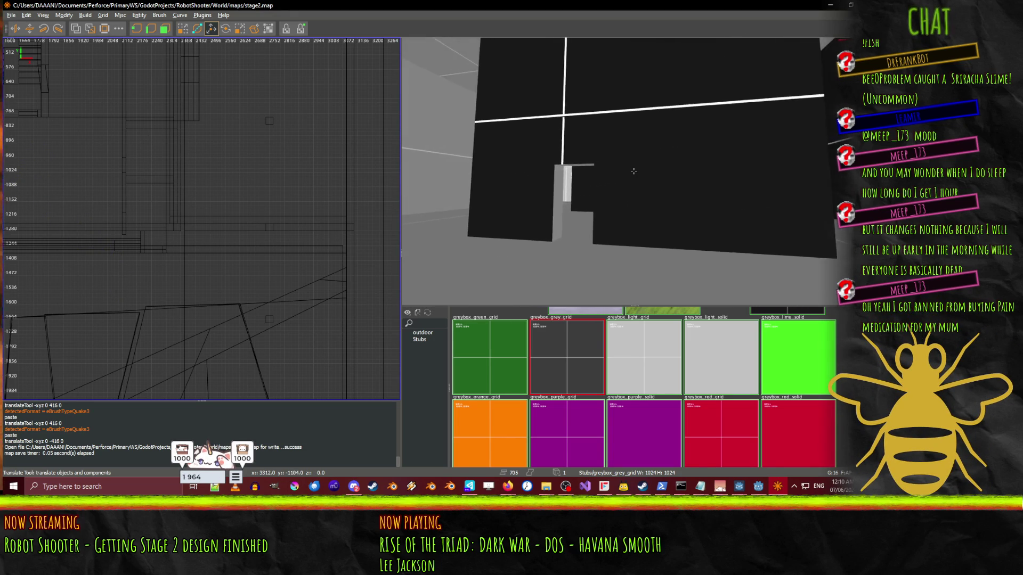
pyautogui.press('w')
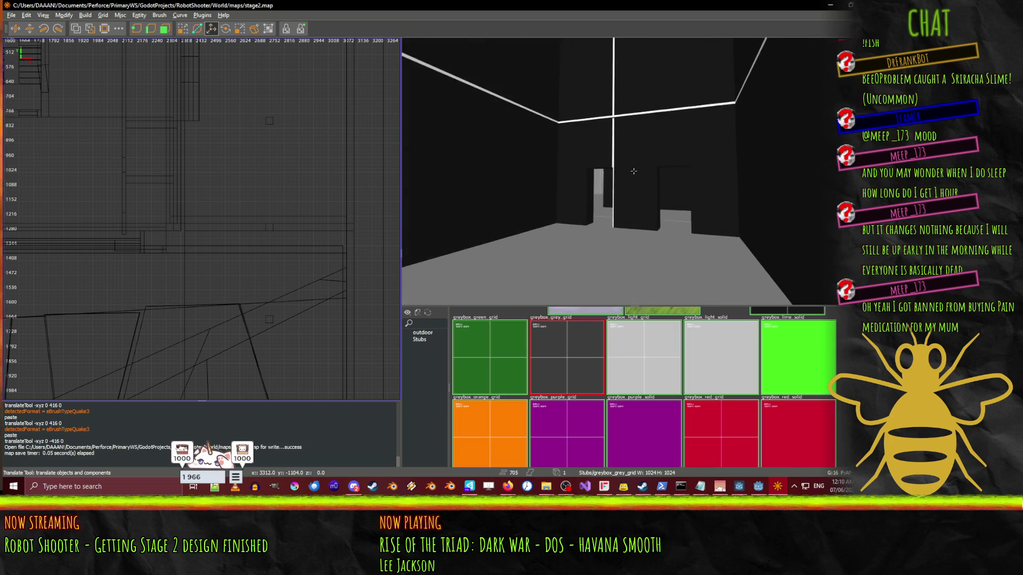
pyautogui.press('w')
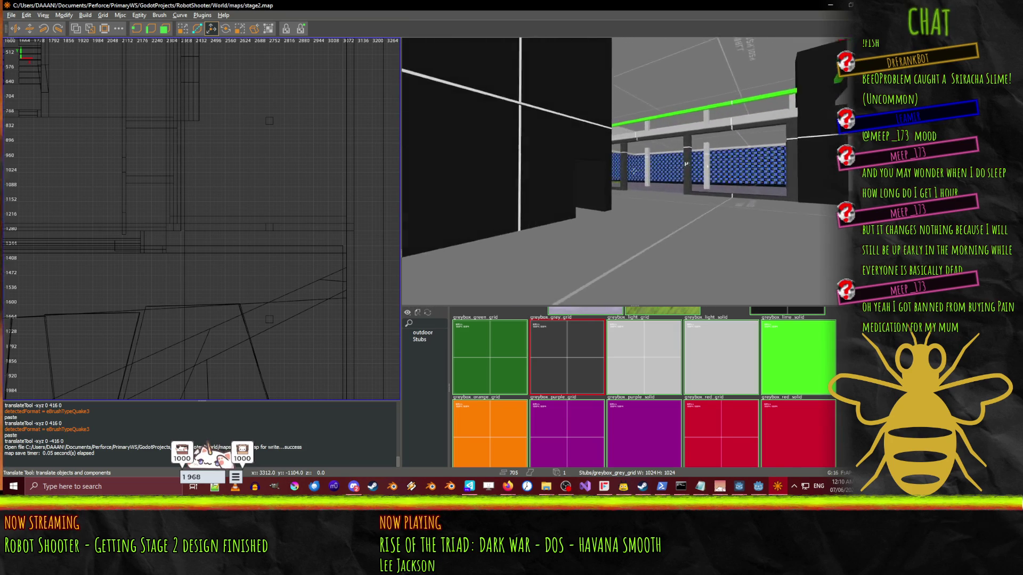
# - Circle the small building, reach the dark doorway and draw a new brush on its floor
pyautogui.press('w')
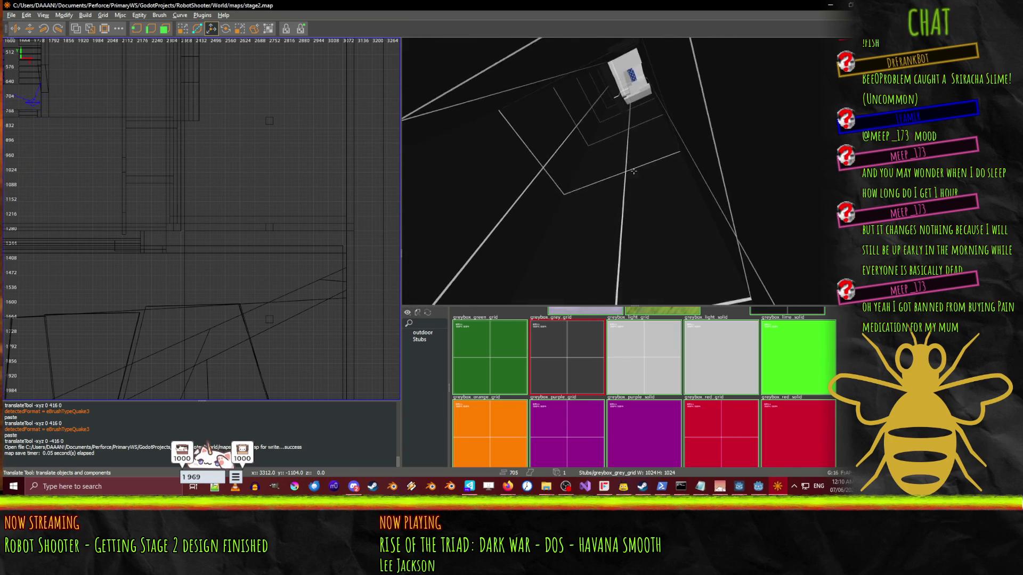
pyautogui.press('w')
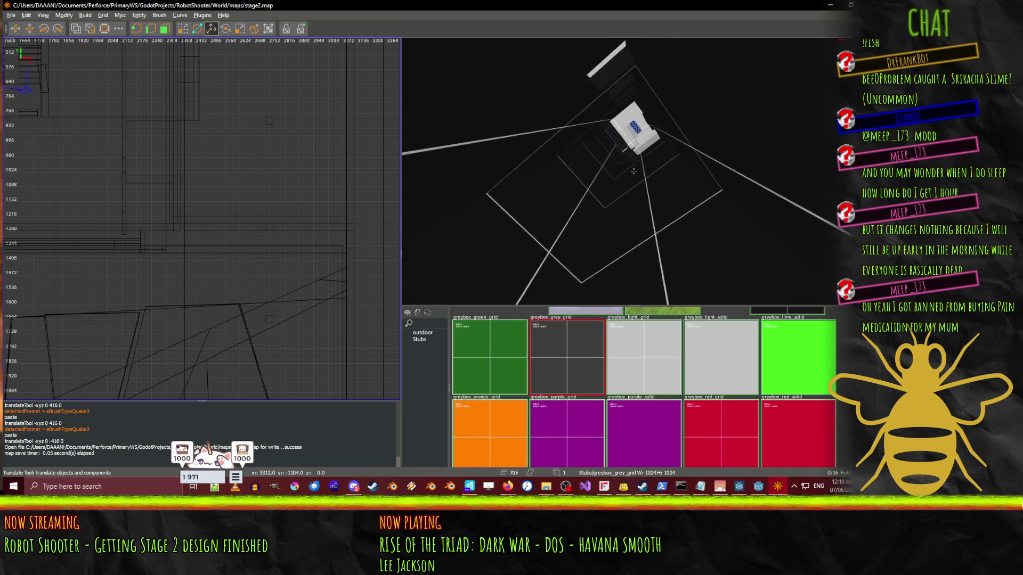
pyautogui.press('w')
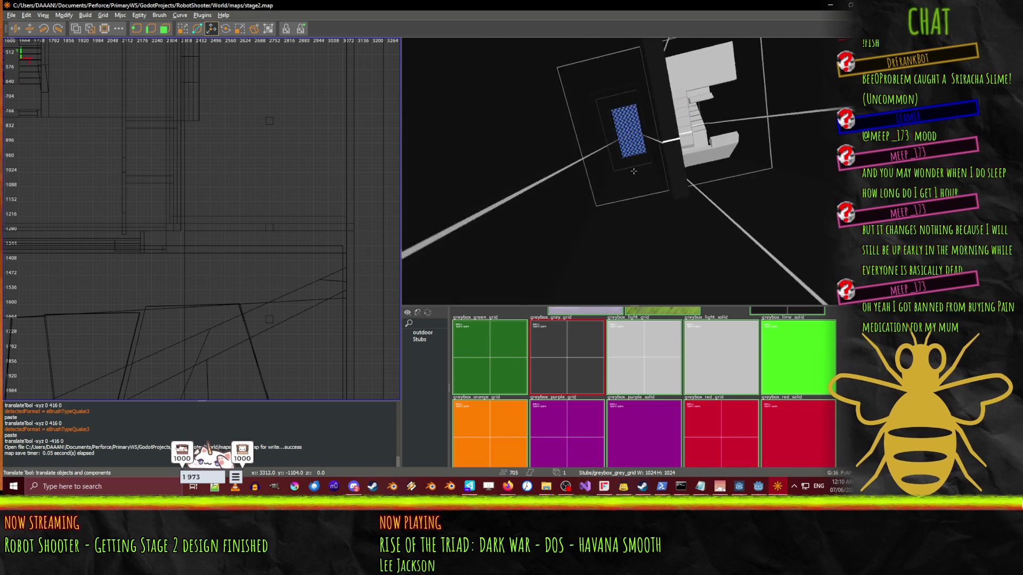
pyautogui.press('w')
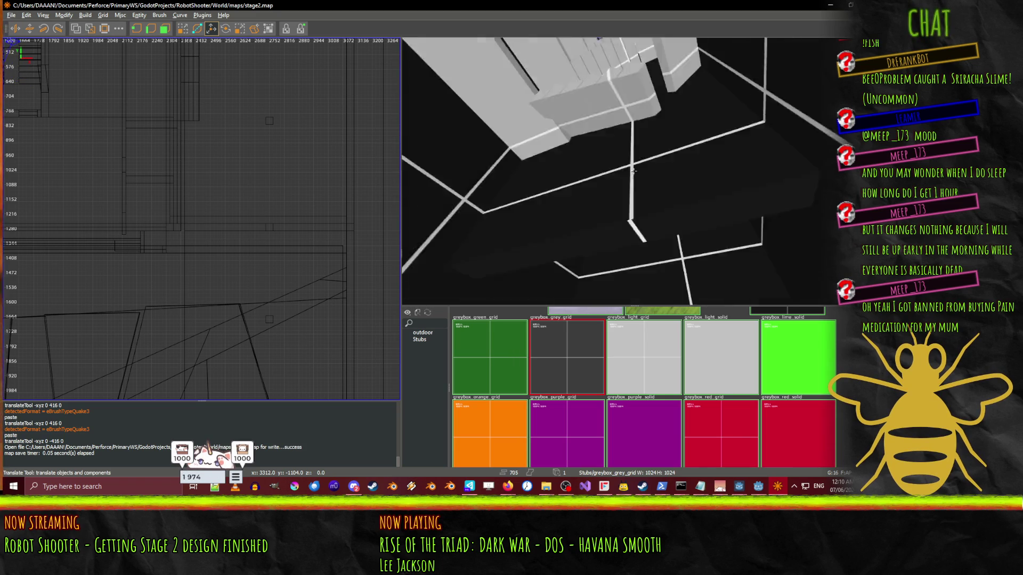
pyautogui.press('s')
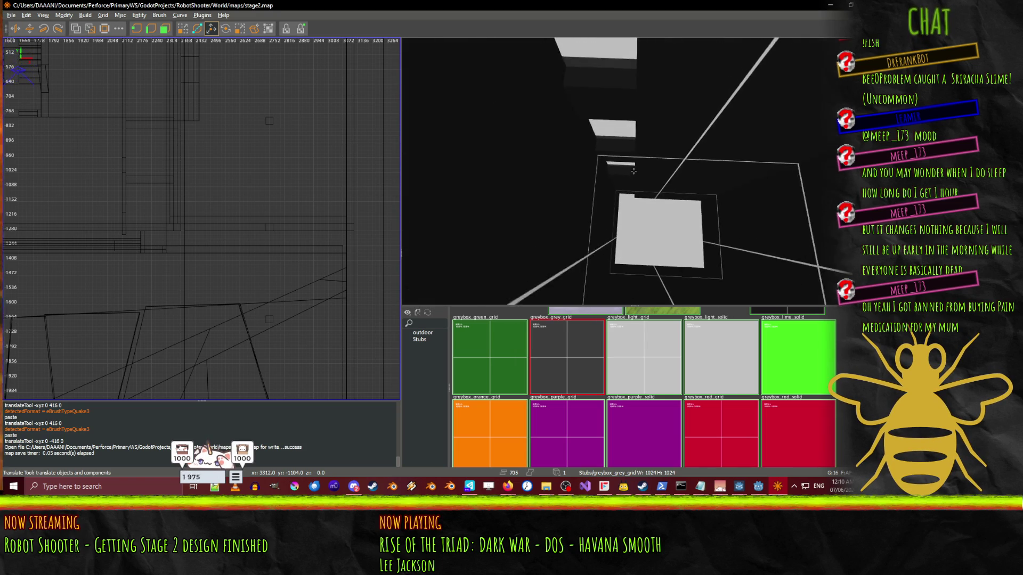
pyautogui.press('w')
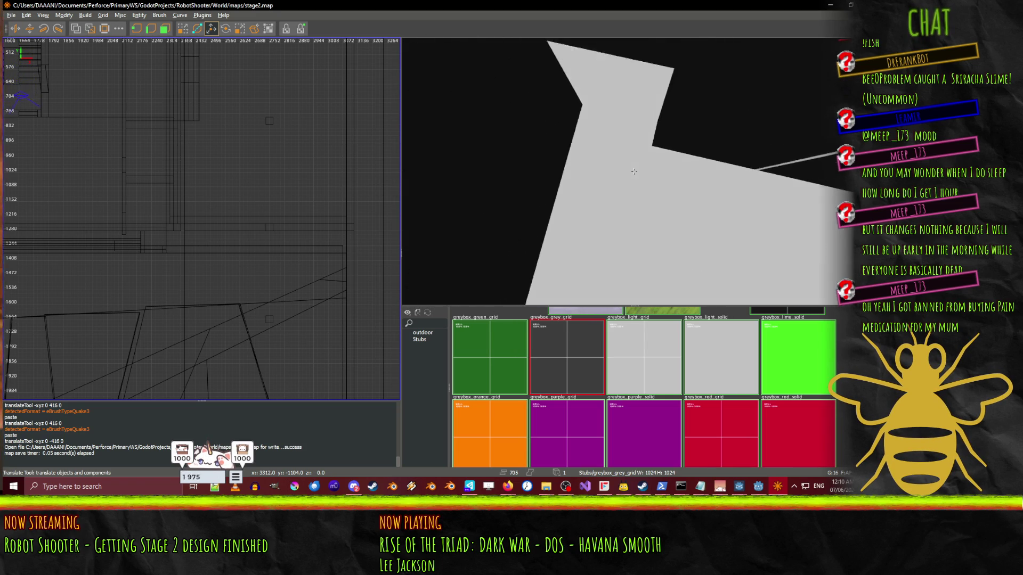
pyautogui.press('w')
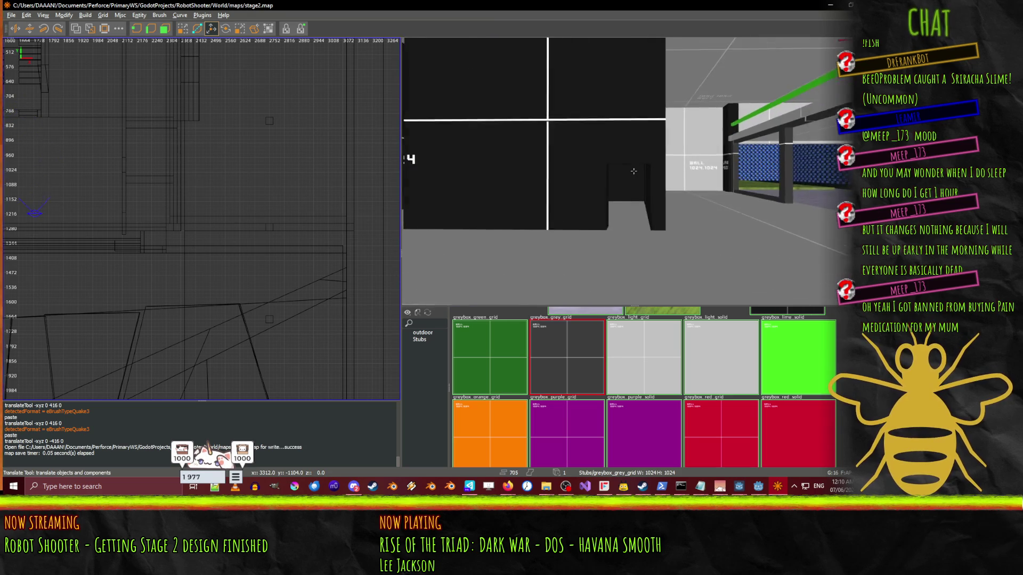
pyautogui.press('w')
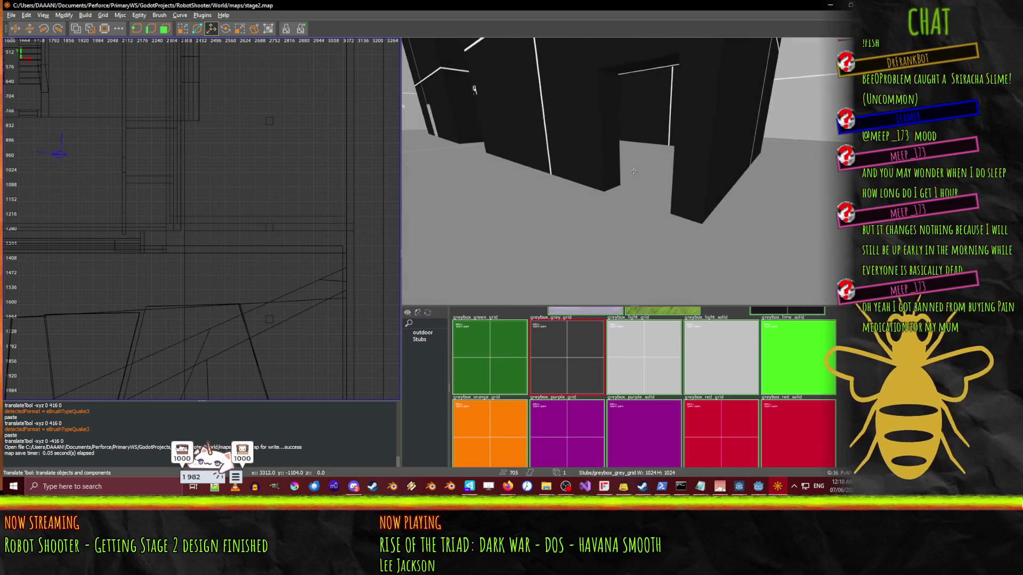
pyautogui.rightClick(634, 171)
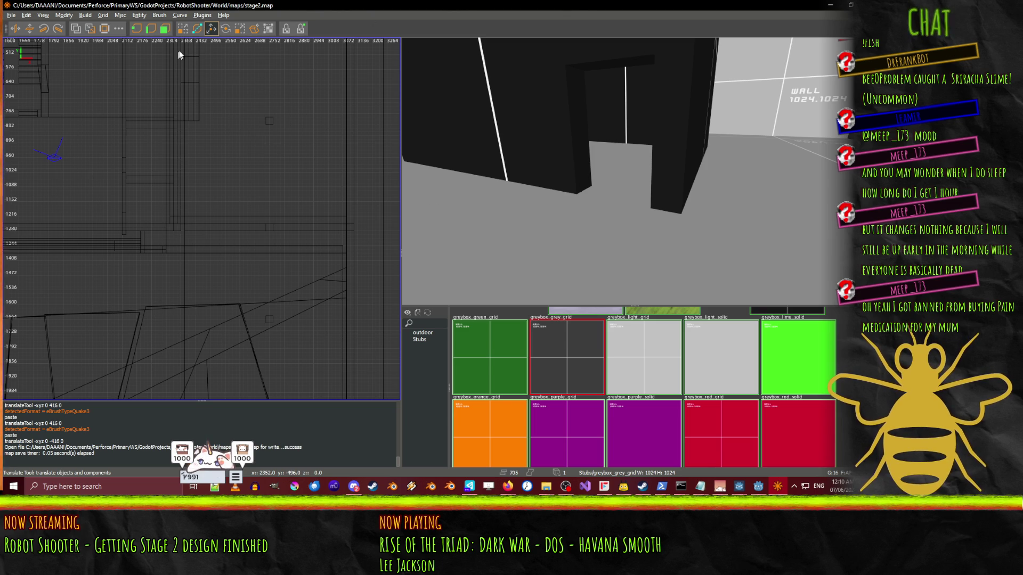
pyautogui.moveTo(590, 191)
pyautogui.mouseDown()
pyautogui.moveTo(623, 242)
pyautogui.moveTo(639, 198)
pyautogui.moveTo(653, 195)
pyautogui.mouseUp()
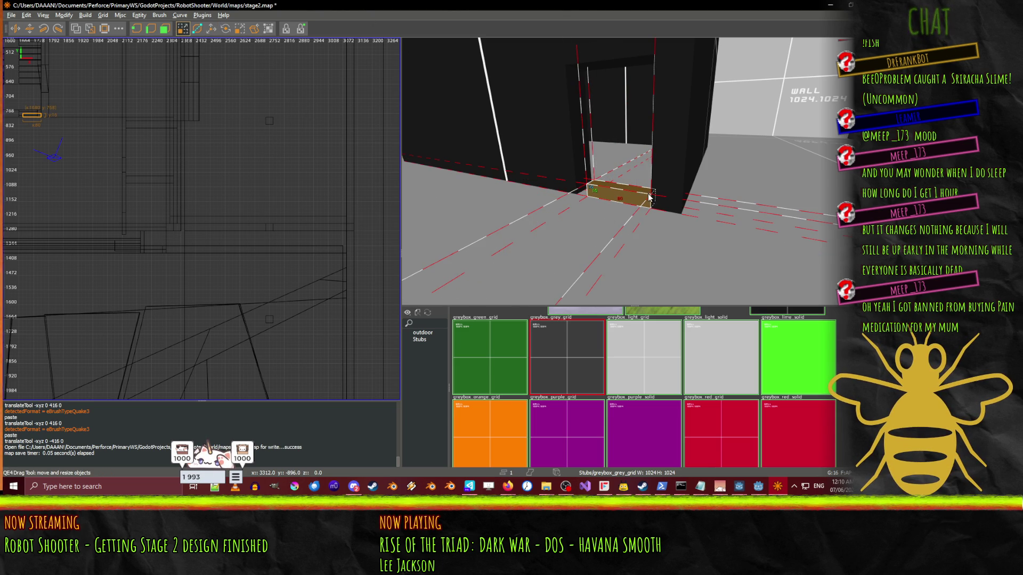
# - Texture the doorway brush greybox_red_grid, stretch it to fill the opening and raise it 16 units
pyautogui.click(730, 417)
pyautogui.moveTo(565, 176); pyautogui.dragTo(627, 54)
pyautogui.rightClick(627, 54)
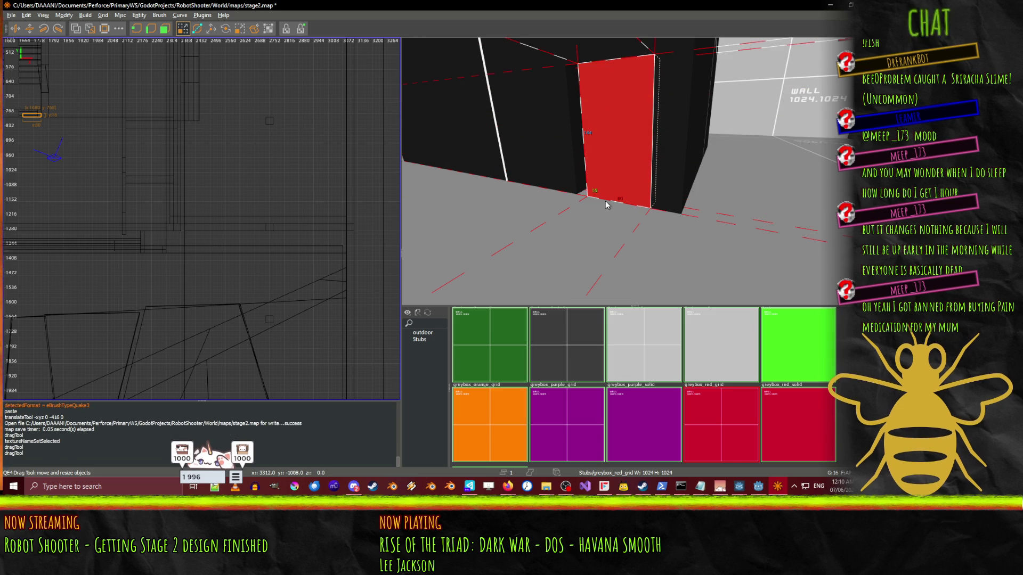
pyautogui.rightClick(633, 171)
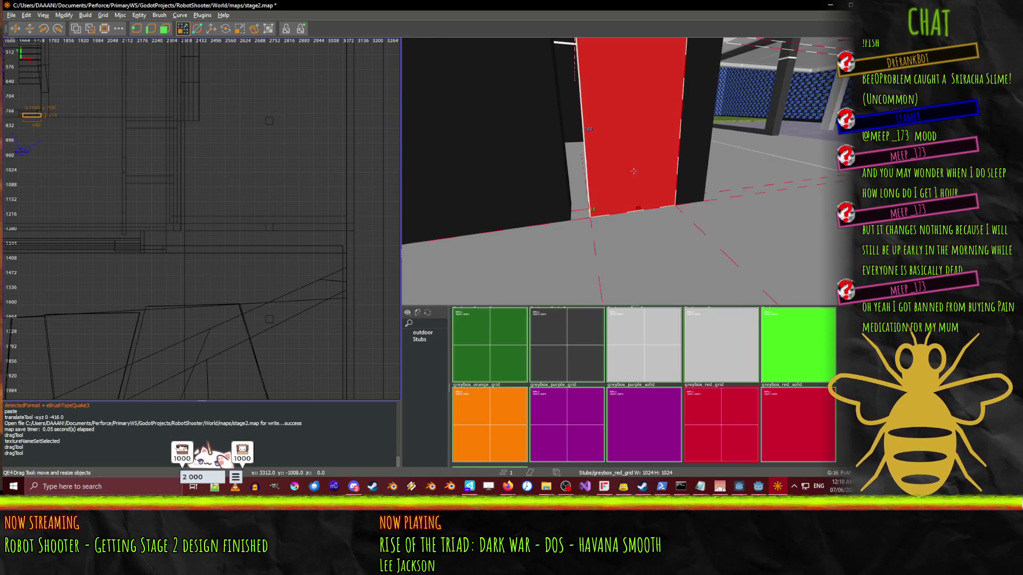
pyautogui.moveTo(538, 200); pyautogui.dragTo(527, 200)
pyautogui.scroll(4, 26, 162)
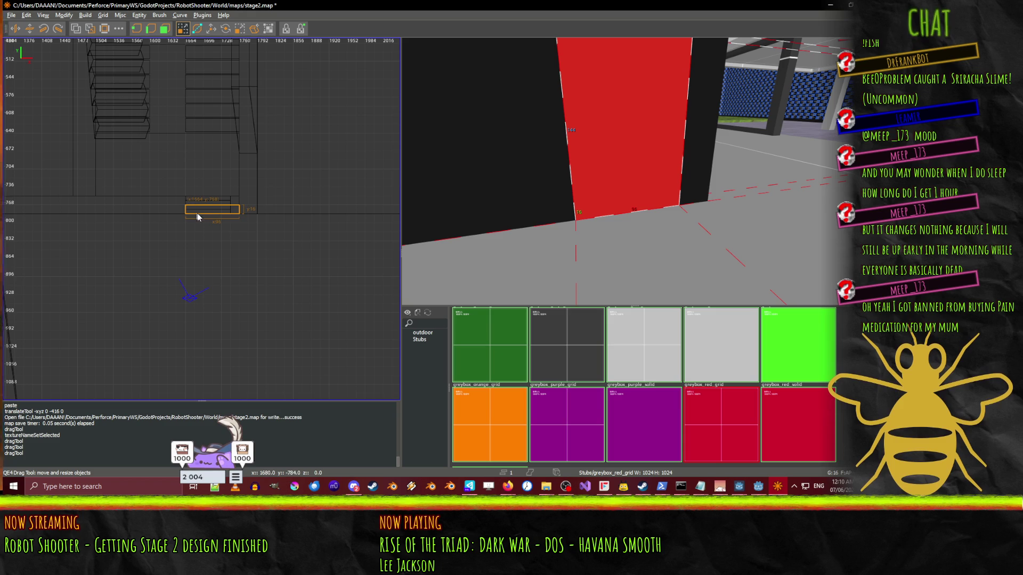
pyautogui.moveTo(203, 210); pyautogui.dragTo(201, 209)
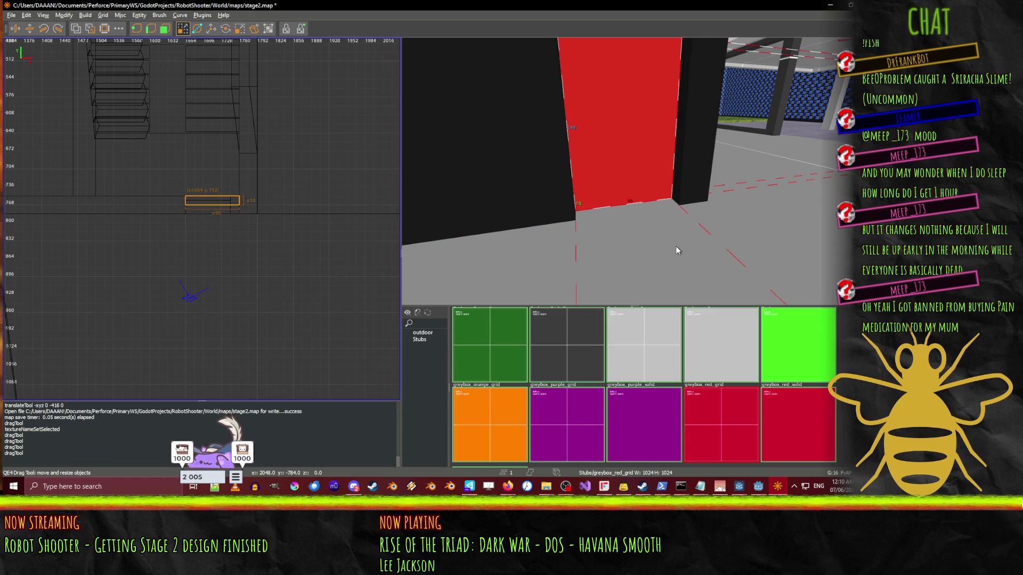
pyautogui.rightClick(670, 267)
pyautogui.press('w')
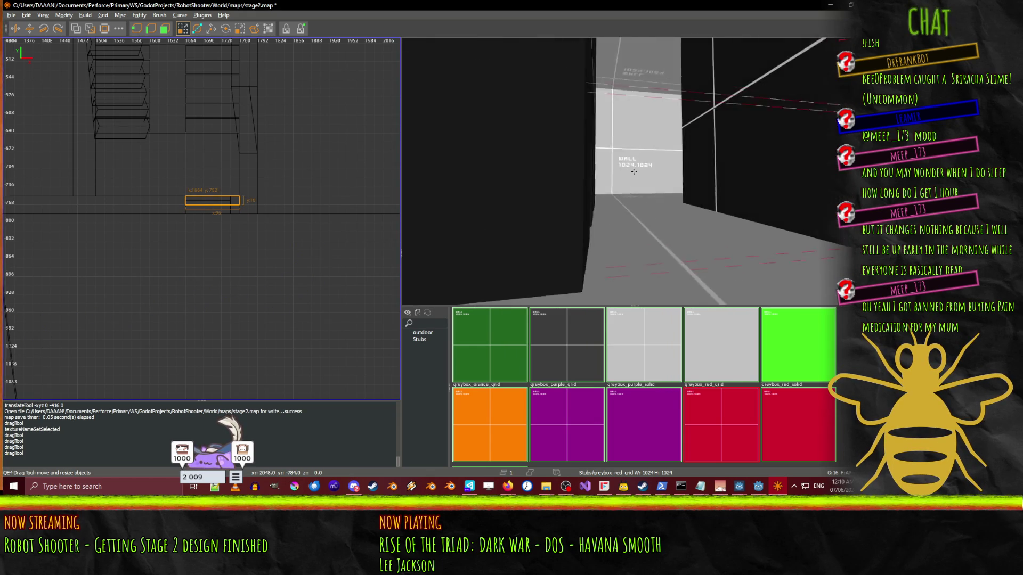
pyautogui.press('s')
pyautogui.press('w')
pyautogui.press('s')
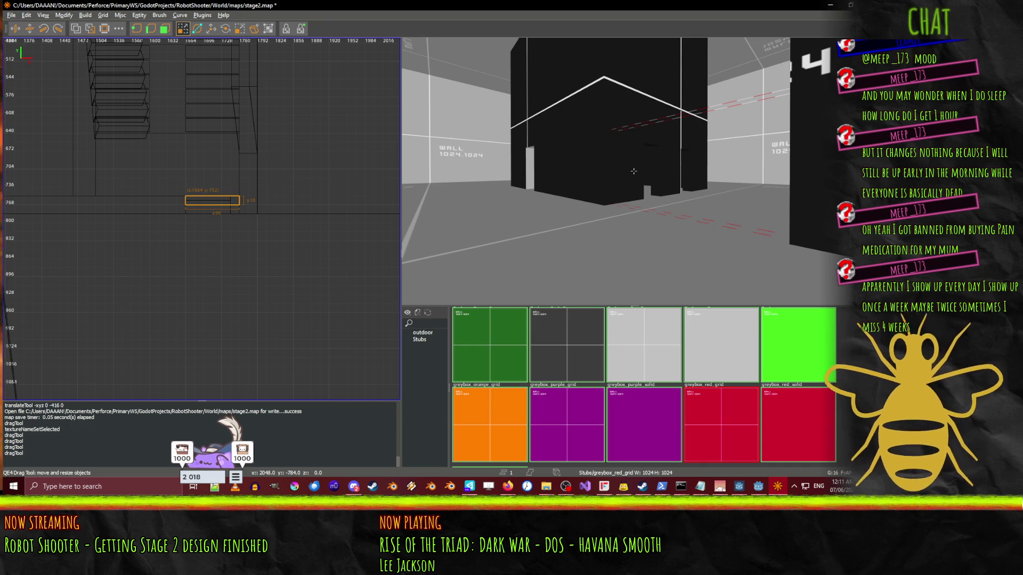
pyautogui.moveTo(633, 171)
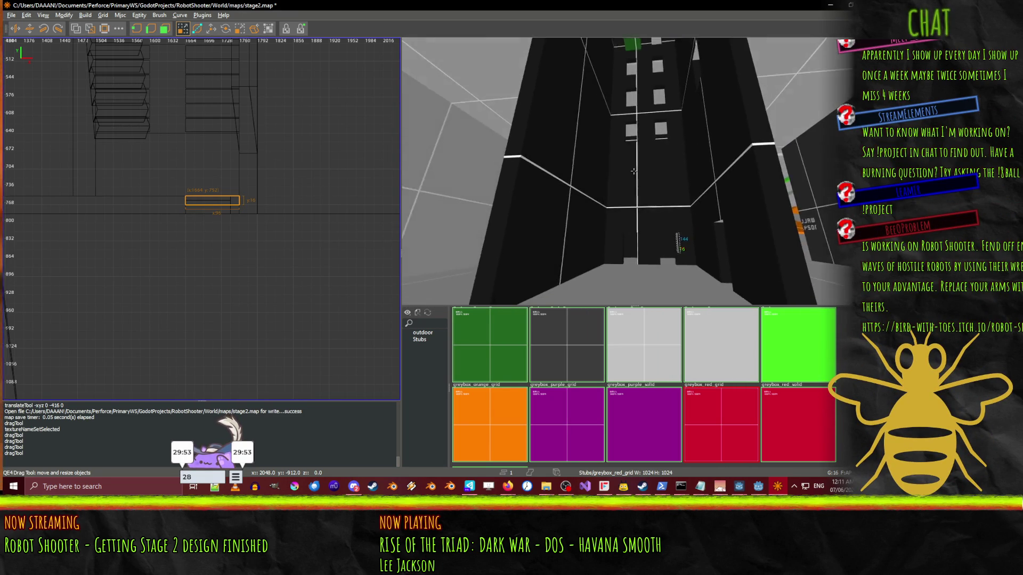
pyautogui.moveTo(507, 486)
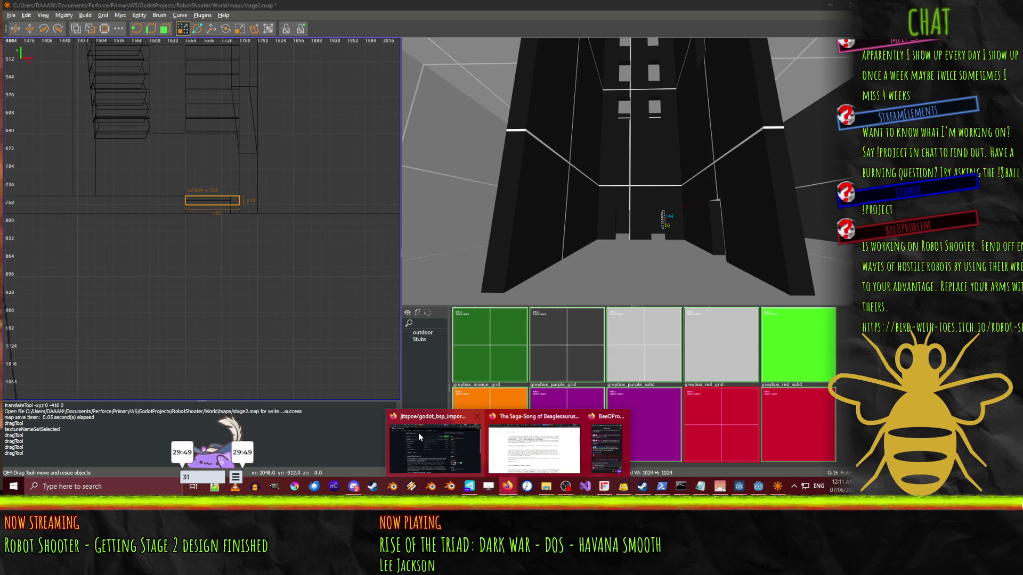
# - Bring the GitHub browser window forward and switch to the Robot Shooter itch.io tab
pyautogui.moveTo(417, 433)
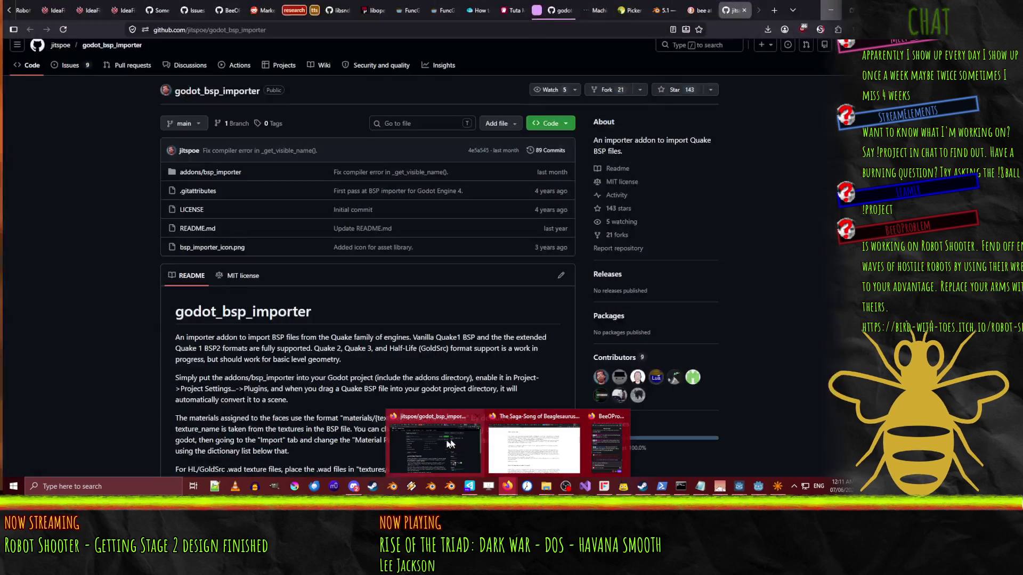
pyautogui.click(450, 444)
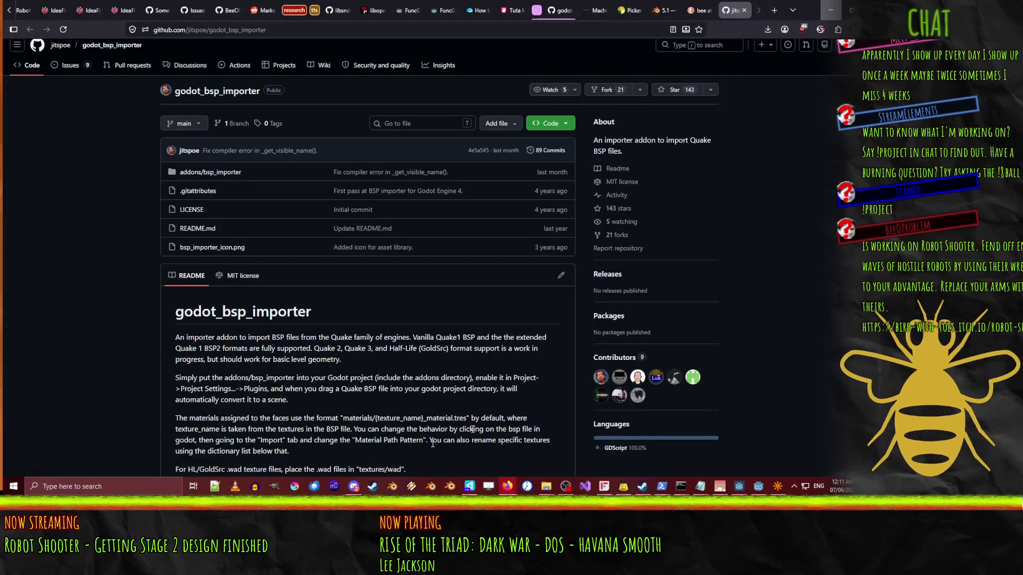
pyautogui.click(5, 11)
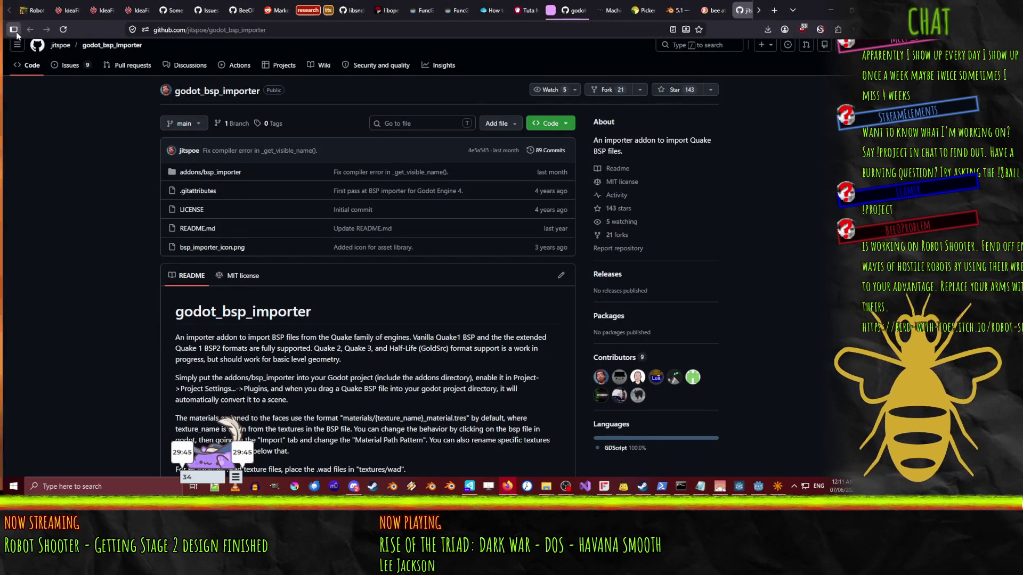
pyautogui.click(20, 11)
# - Enlarge the Robot Shooter gameplay screenshots and page through them, then view the bee image results
pyautogui.scroll(3, 443, 284)
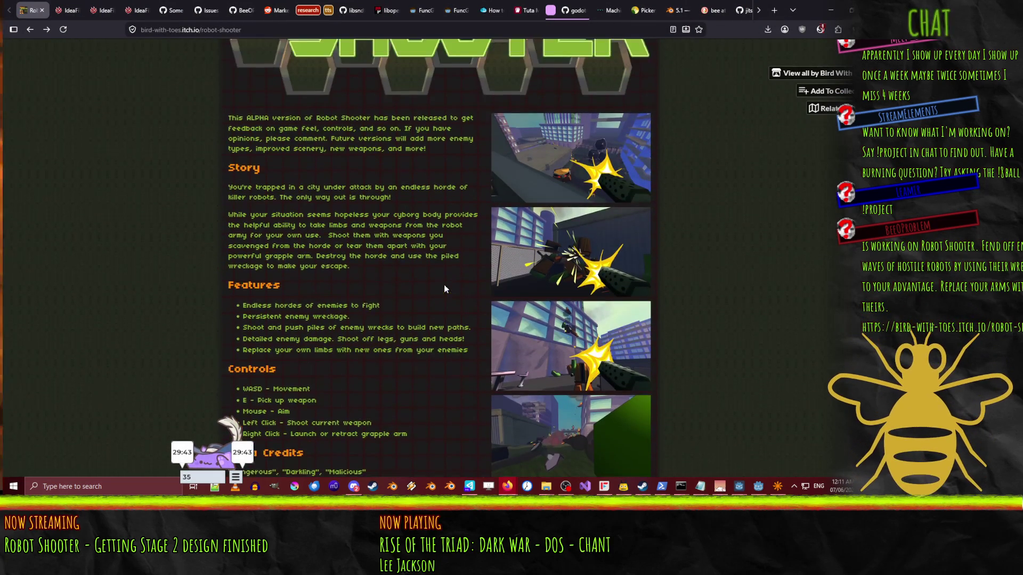
pyautogui.click(547, 131)
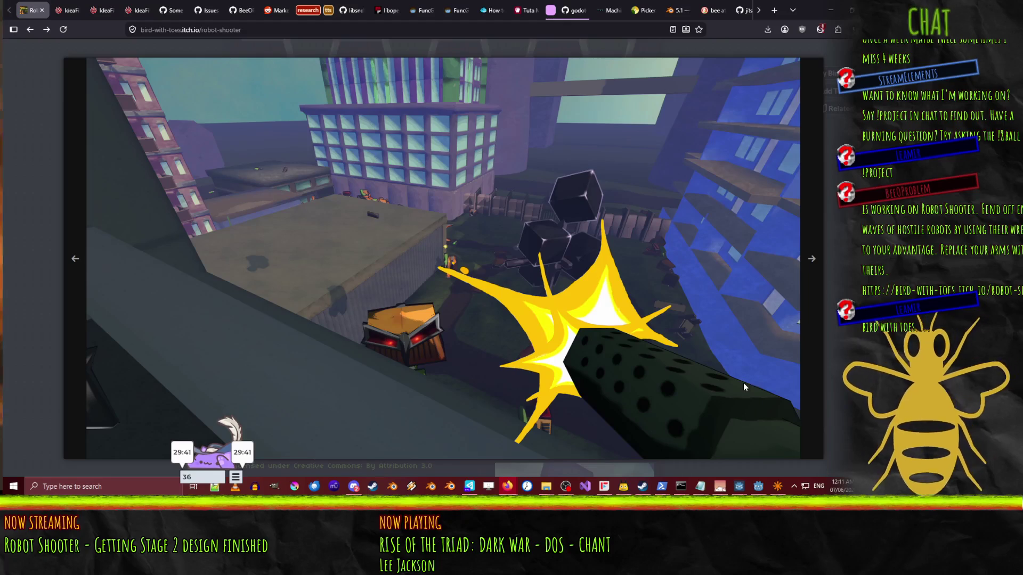
pyautogui.click(818, 266)
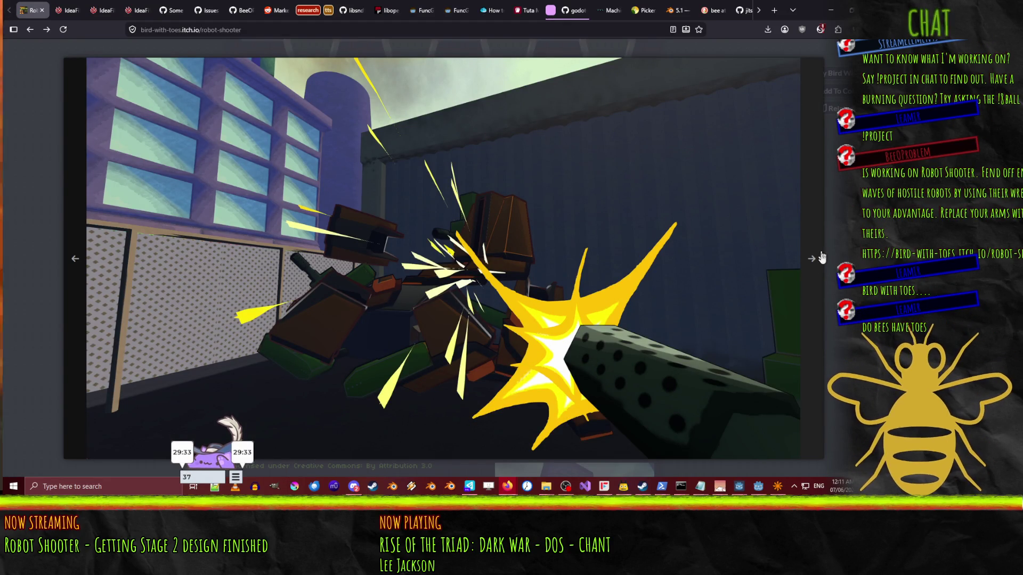
pyautogui.click(821, 261)
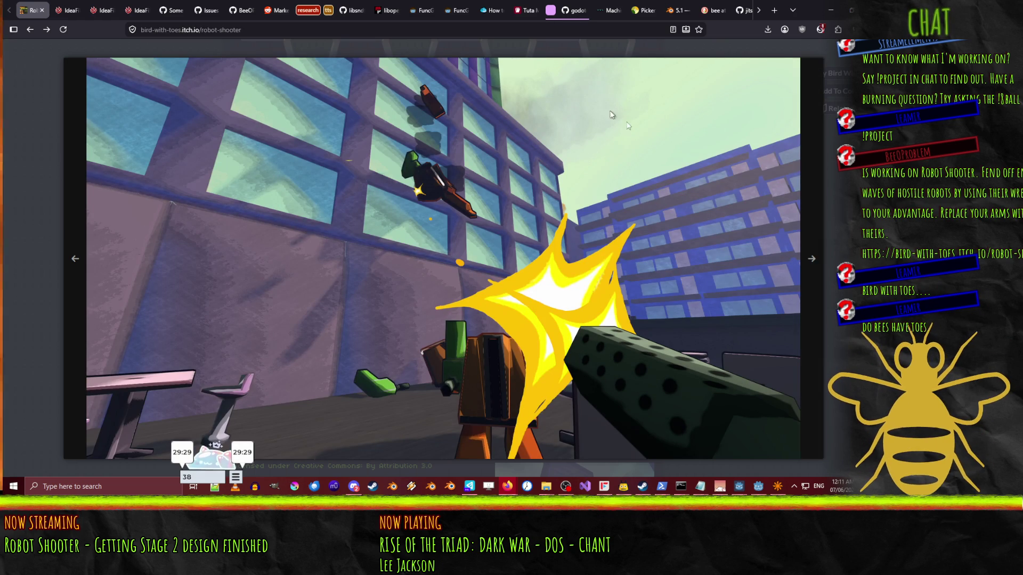
pyautogui.click(712, 10)
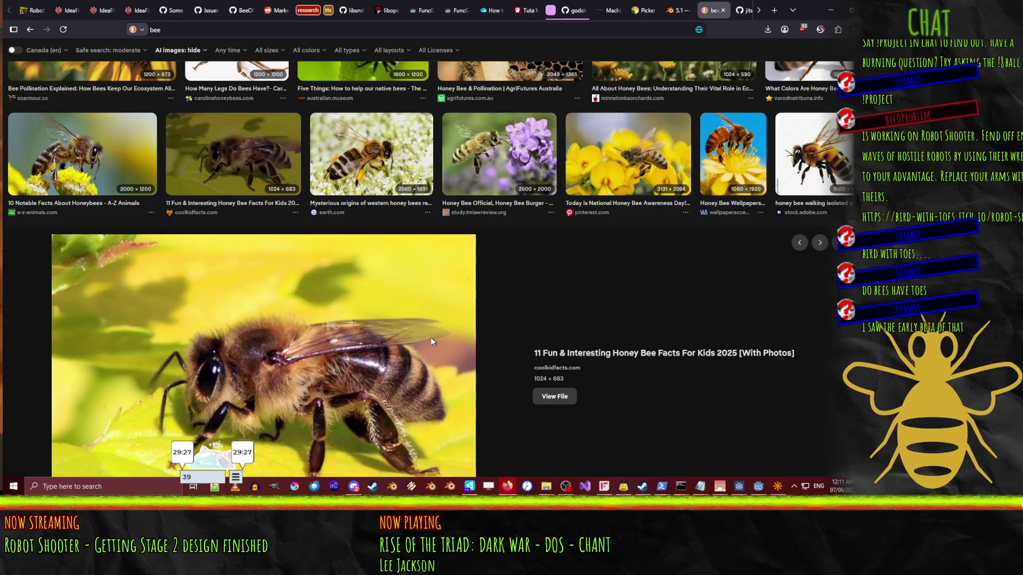
# - Scroll the honey bee photos, then minimize Firefox to reveal the NetRadiant map
pyautogui.scroll(-3, 435, 346)
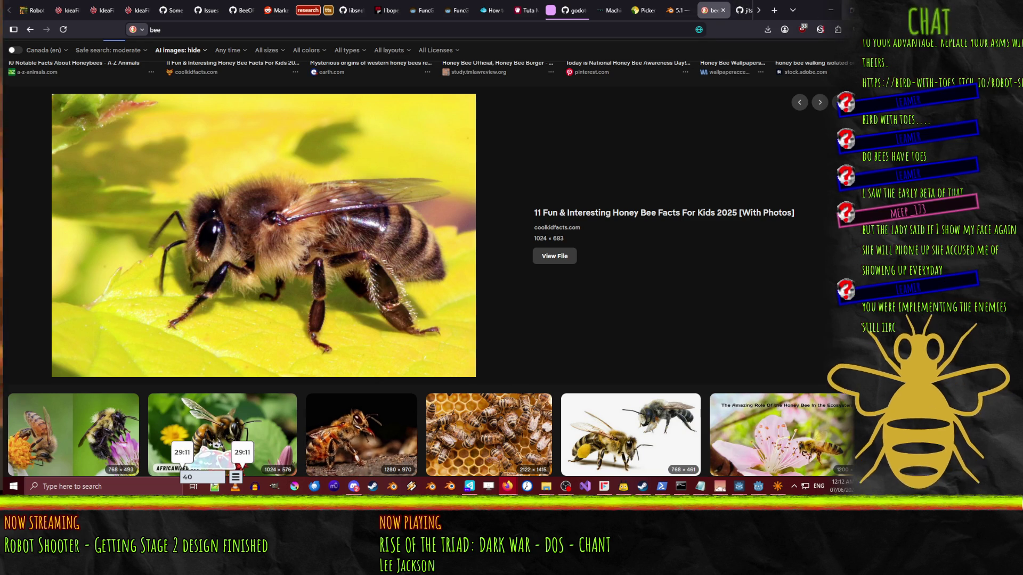
pyautogui.click(830, 9)
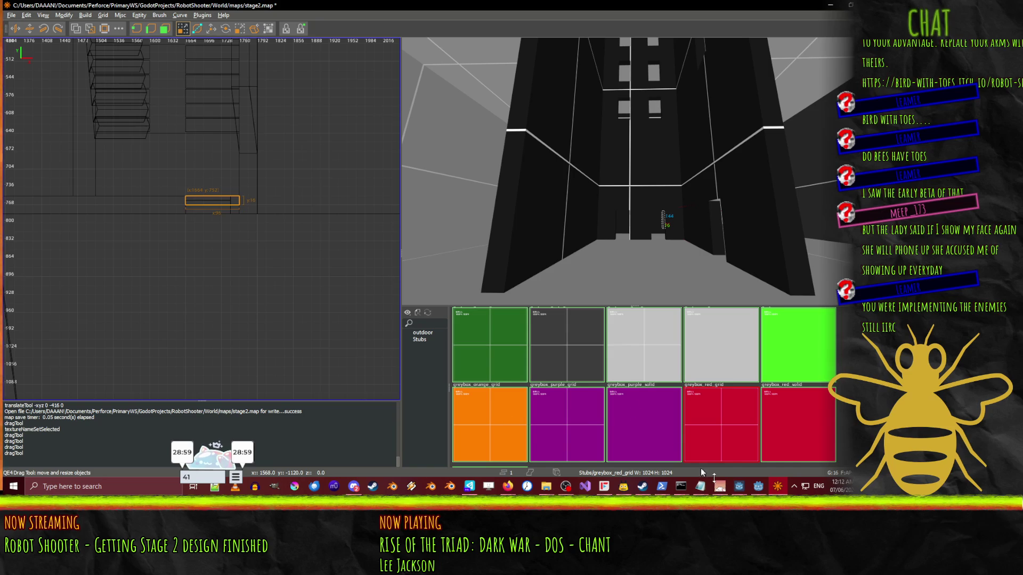
# - Switch to Godot and select the orange TowerWalkerSpawner in the scene
pyautogui.click(758, 486)
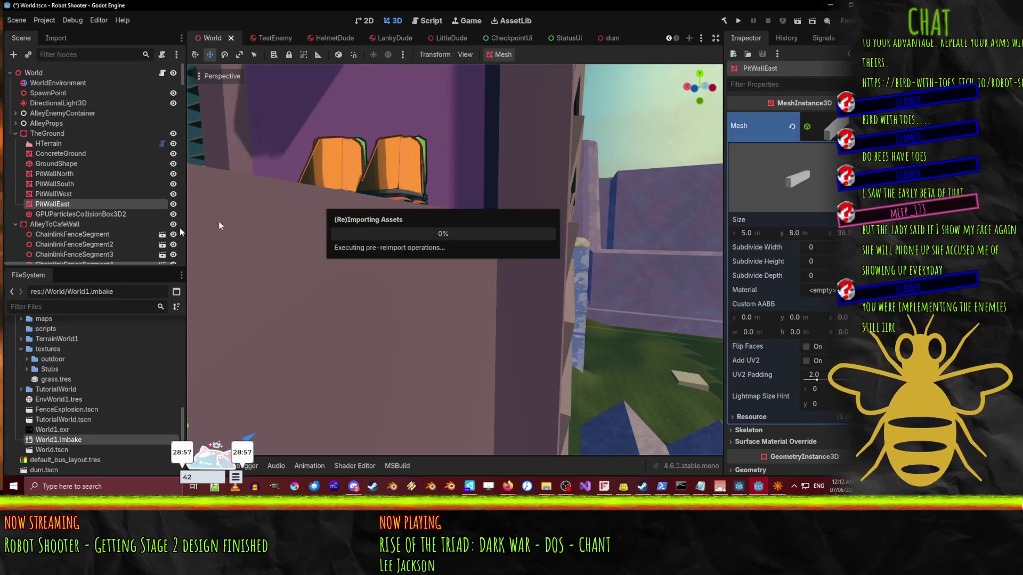
pyautogui.click(411, 163)
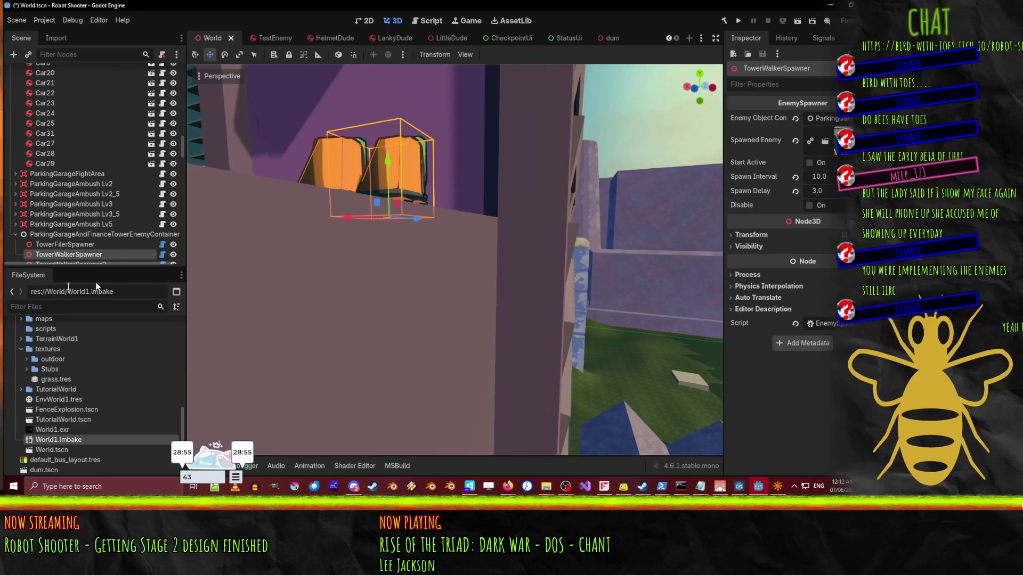
pyautogui.scroll(-3, 74, 244)
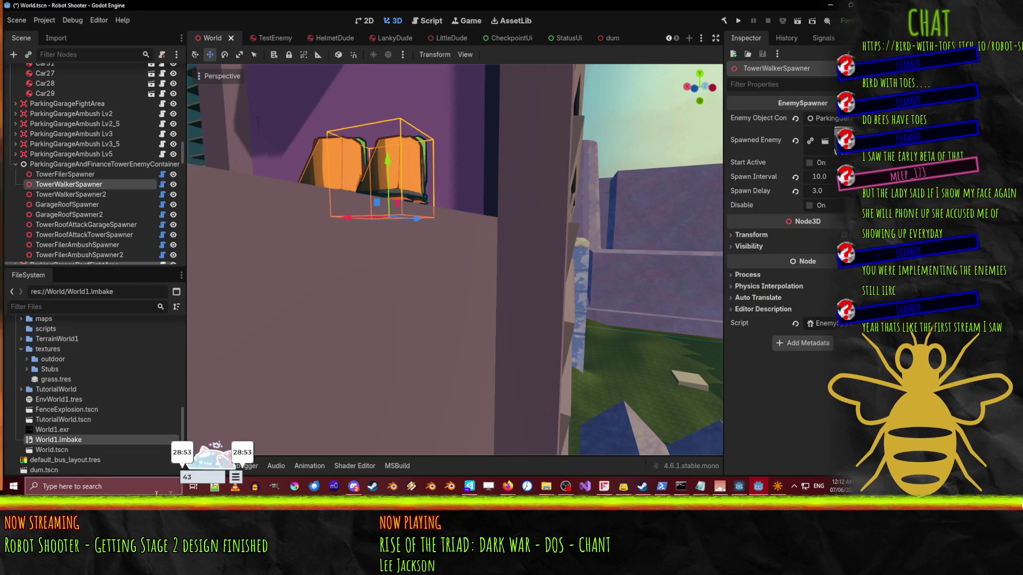
pyautogui.scroll(5, 83, 395)
pyautogui.scroll(8, 80, 394)
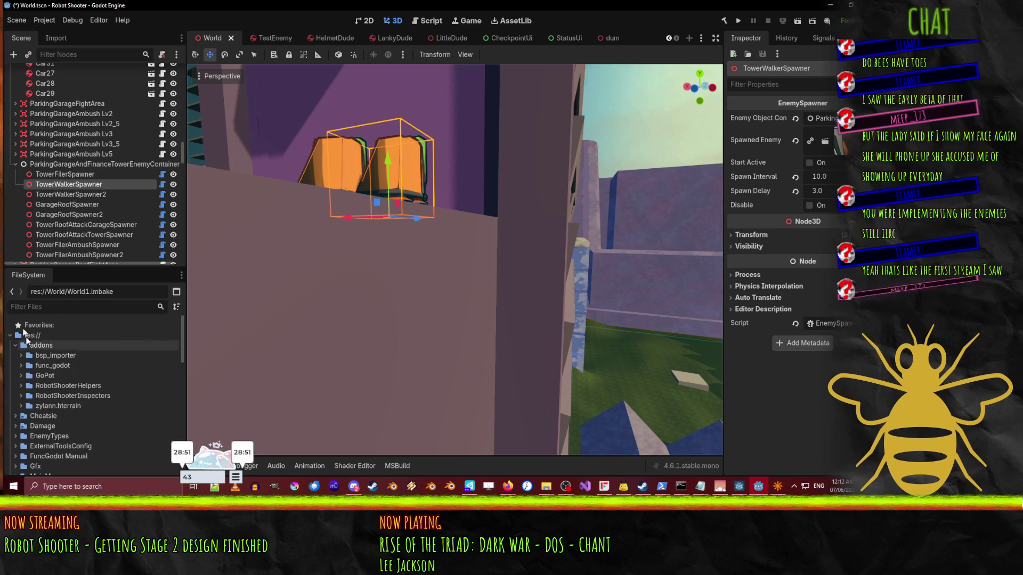
pyautogui.scroll(-5, 32, 357)
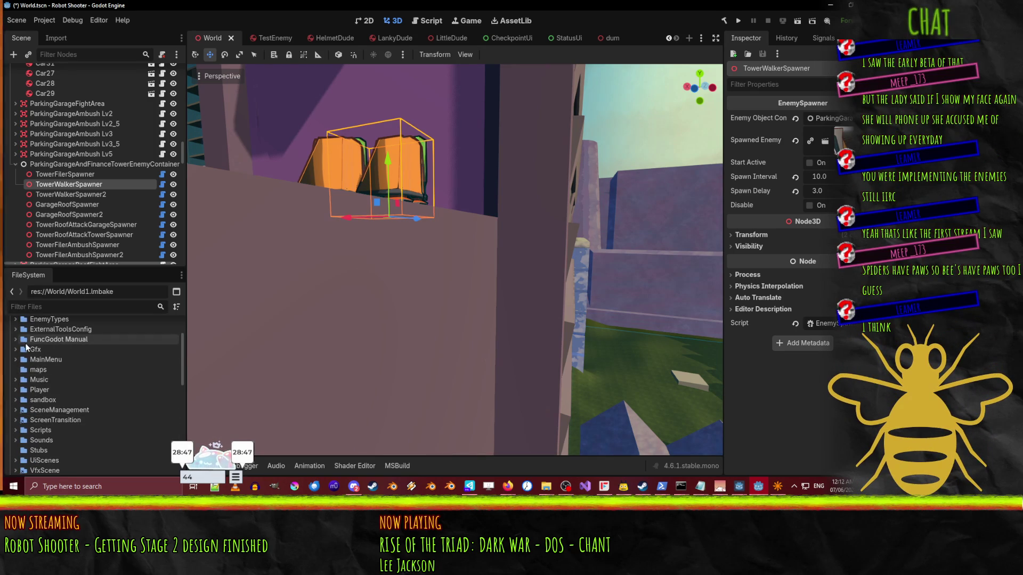
pyautogui.scroll(1, 26, 340)
# - Expand EnemyTypes in the FileSystem dock and open LittleDude.tscn
pyautogui.click(16, 338)
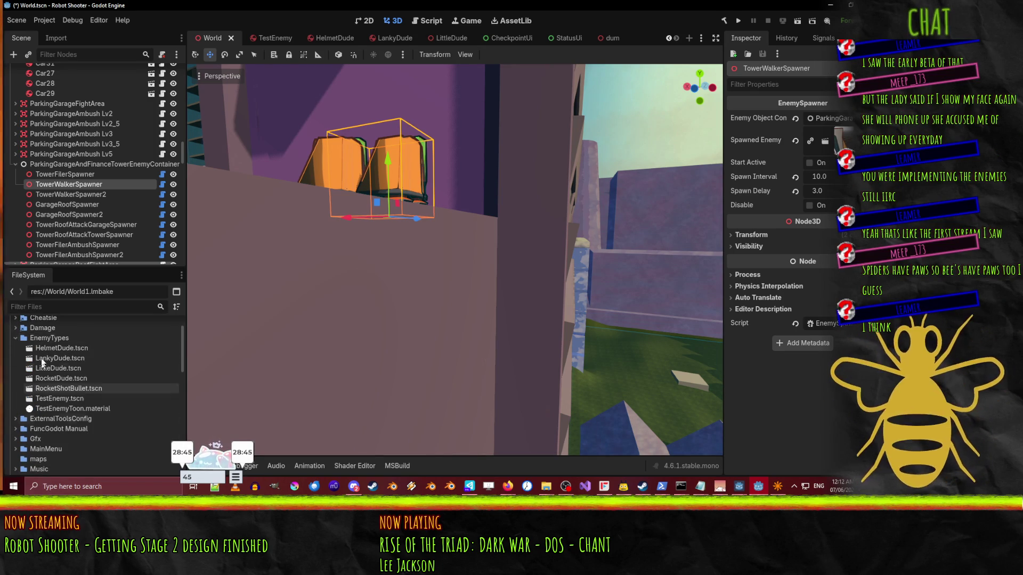
pyautogui.click(53, 399)
pyautogui.doubleClick(54, 369)
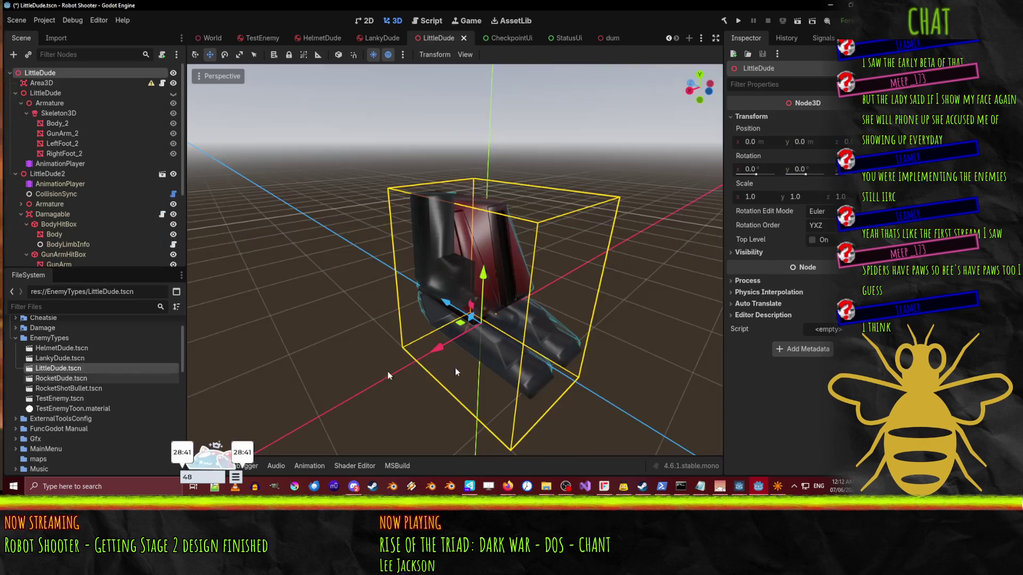
# - Open TestEnemy.tscn, orbit the model, and view AnimationPlayer's Dead animation for Body and Rekd
pyautogui.moveTo(602, 288)
pyautogui.mouseDown()
pyautogui.moveTo(533, 266)
pyautogui.moveTo(480, 277)
pyautogui.mouseUp()
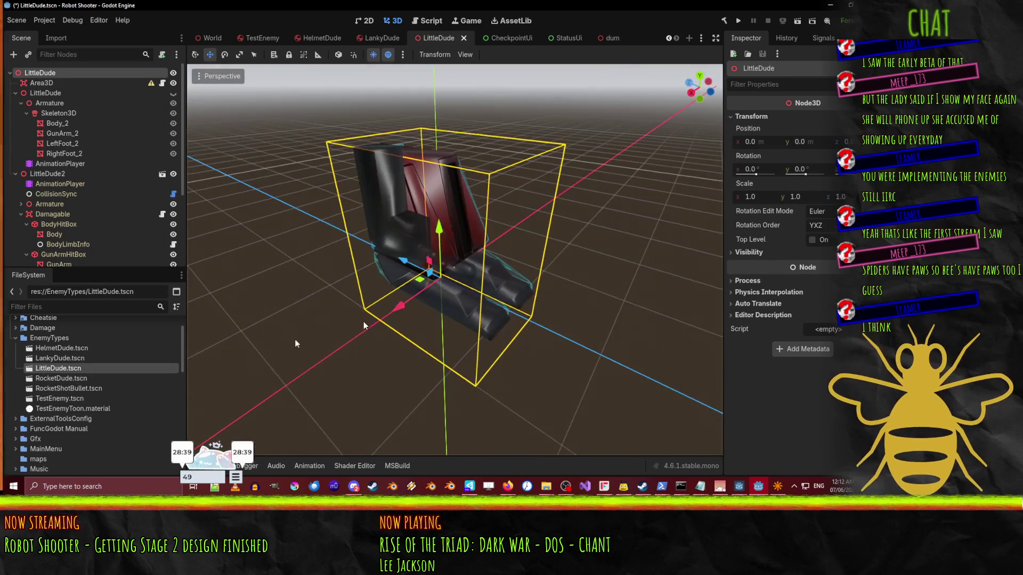
pyautogui.doubleClick(53, 398)
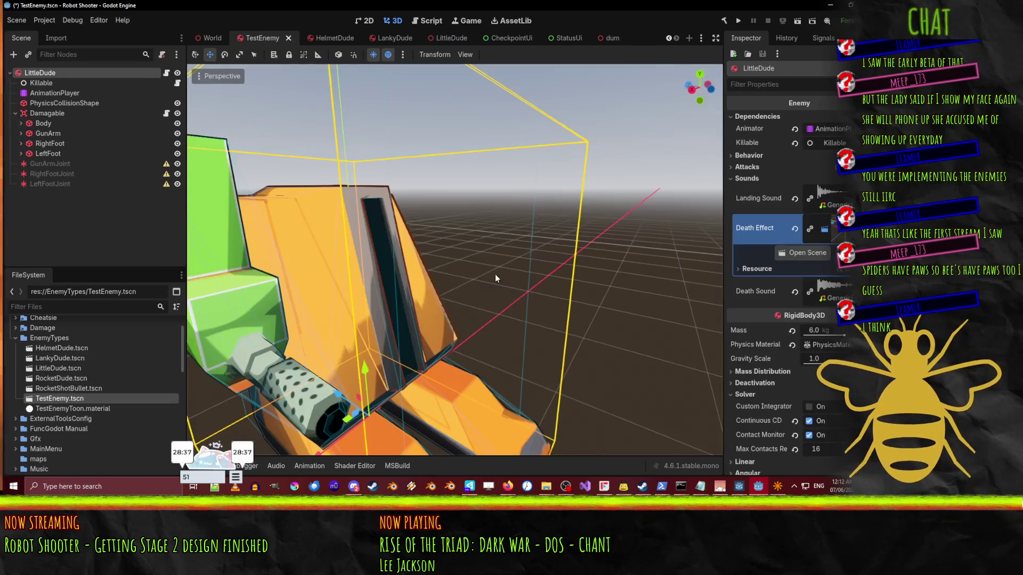
pyautogui.moveTo(538, 271); pyautogui.dragTo(437, 253)
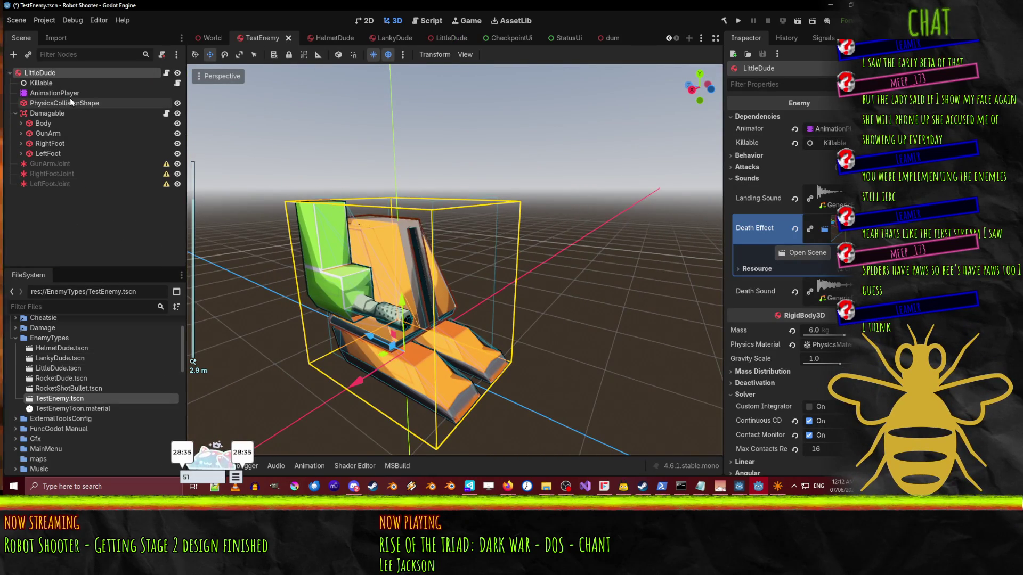
pyautogui.click(52, 91)
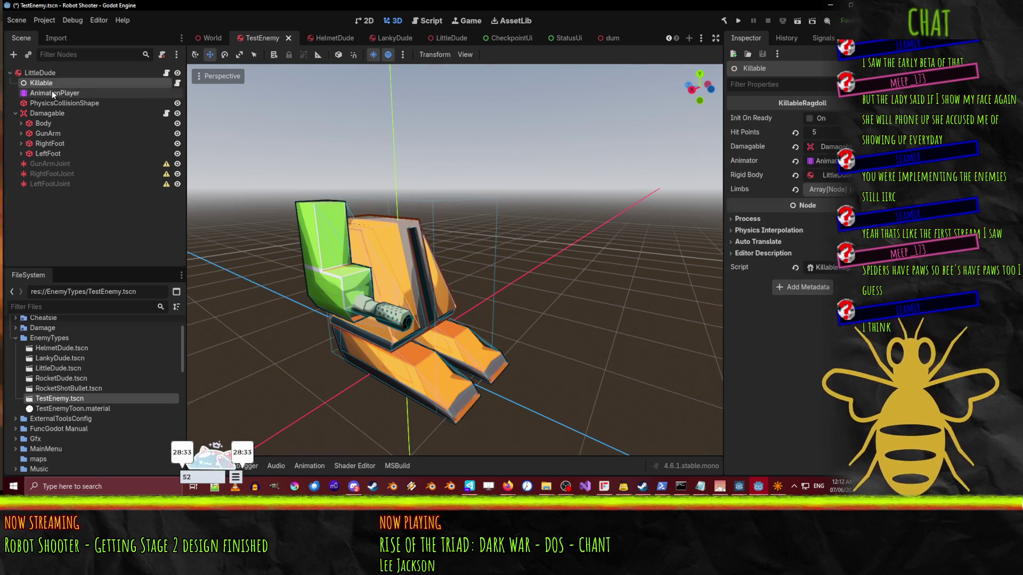
pyautogui.click(49, 104)
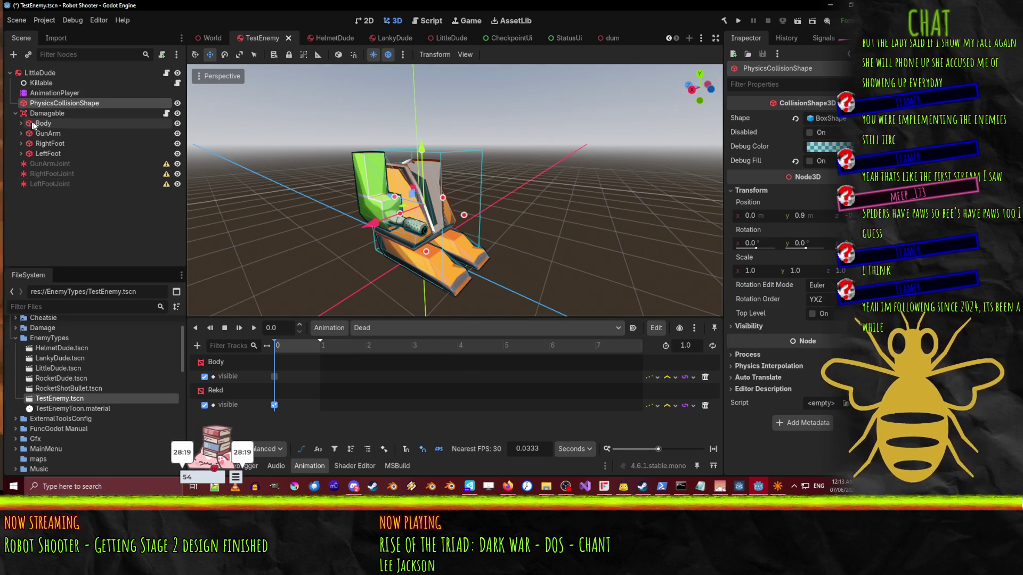
# - Inspect the TestEnemy's Damagable hit area and its foot joint settings
pyautogui.click(47, 113)
pyautogui.click(46, 162)
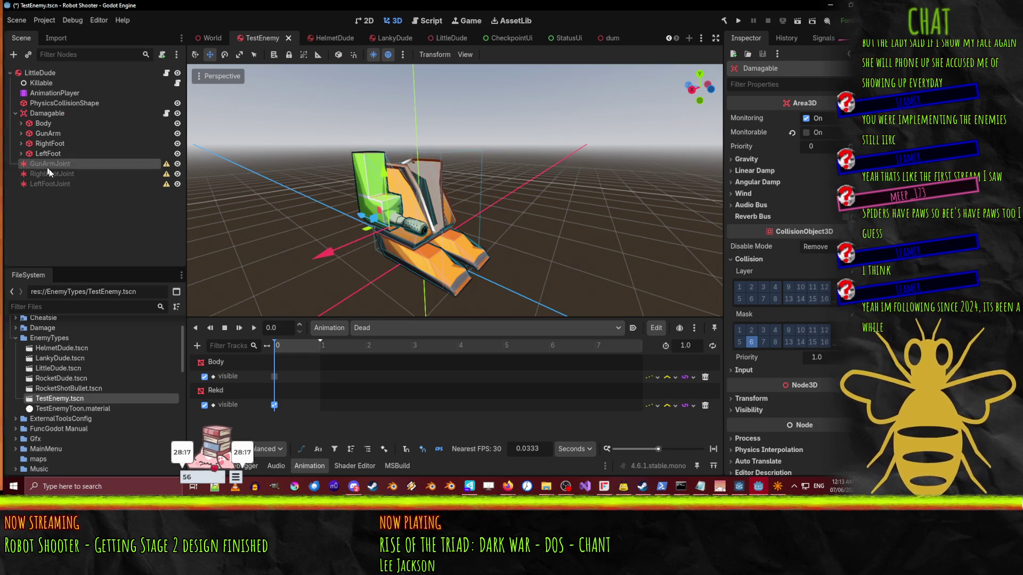
pyautogui.click(57, 184)
pyautogui.click(53, 173)
pyautogui.click(40, 114)
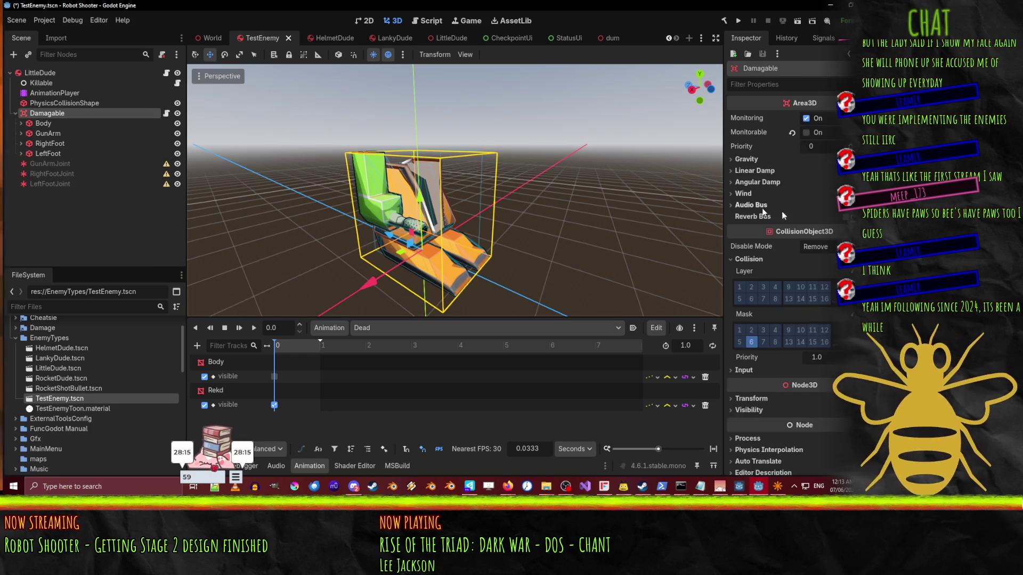
# - Expand the Body and GunArm nodes, scroll the tree, and reopen LittleDude.tscn
pyautogui.click(20, 133)
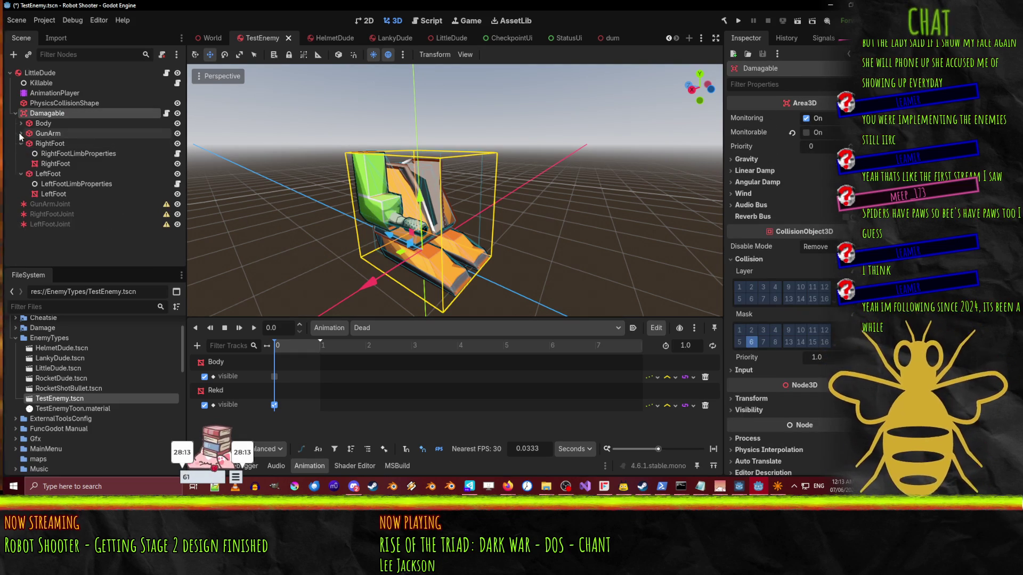
pyautogui.click(21, 124)
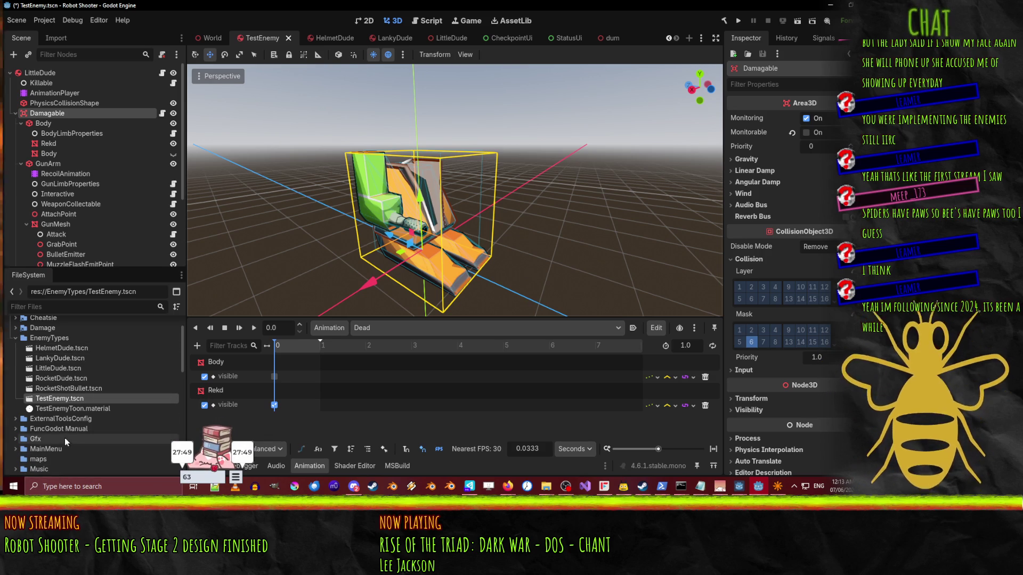
pyautogui.scroll(-4, 46, 228)
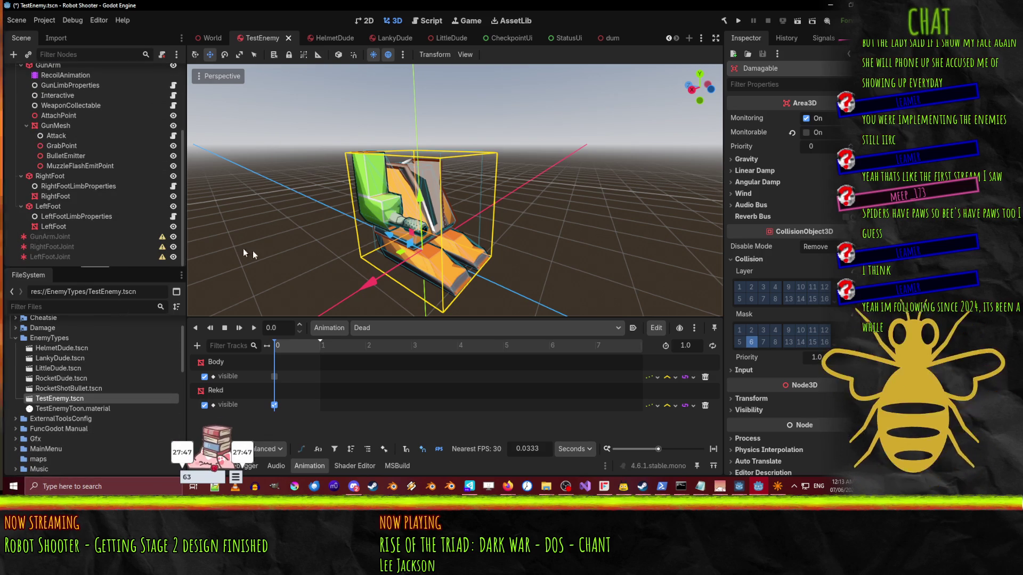
pyautogui.doubleClick(51, 369)
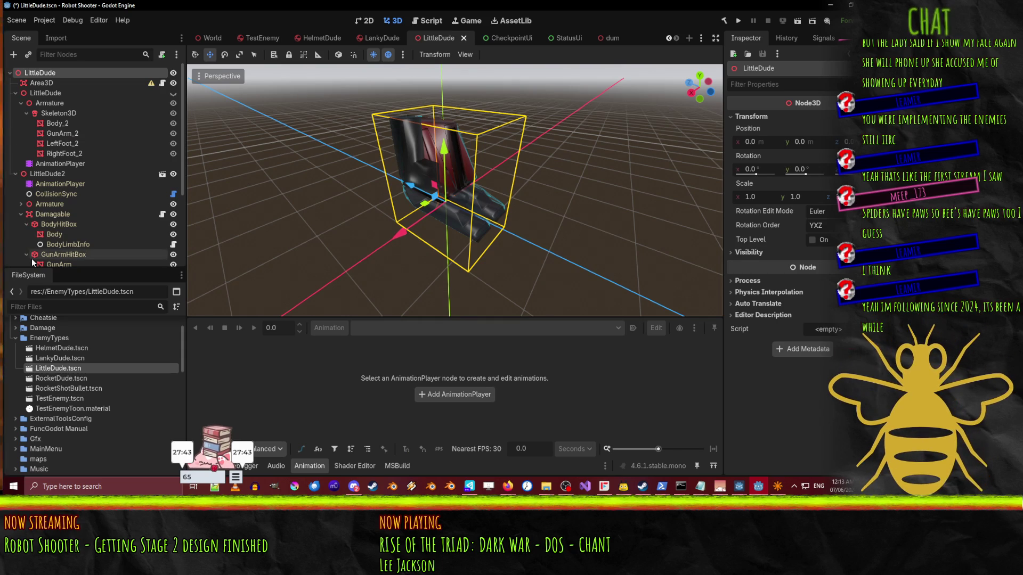
# - Orbit the LittleDude model, inspect its Armature, and collapse the first LittleDude node
pyautogui.moveTo(484, 242); pyautogui.dragTo(375, 291)
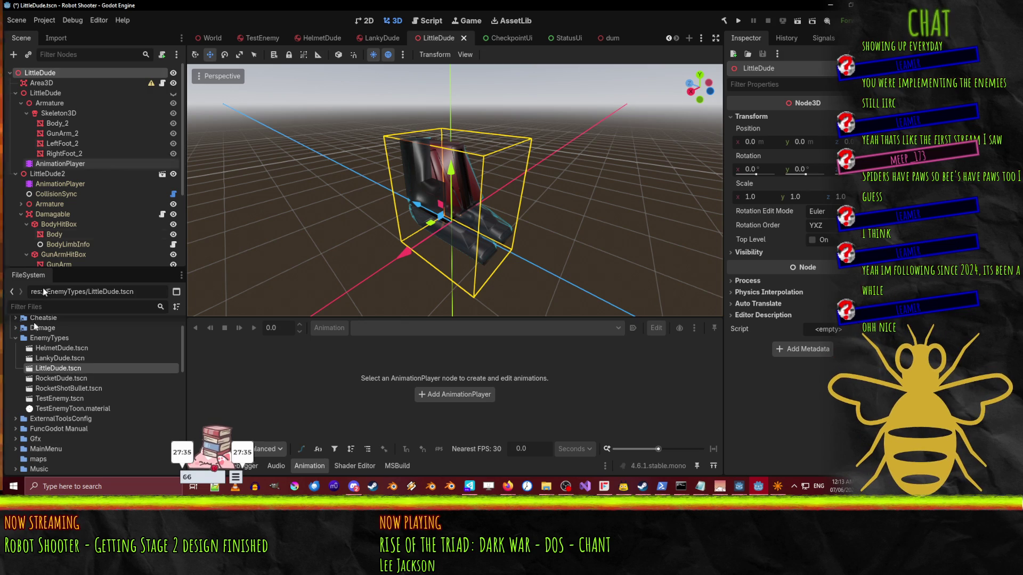
pyautogui.scroll(-3, 56, 225)
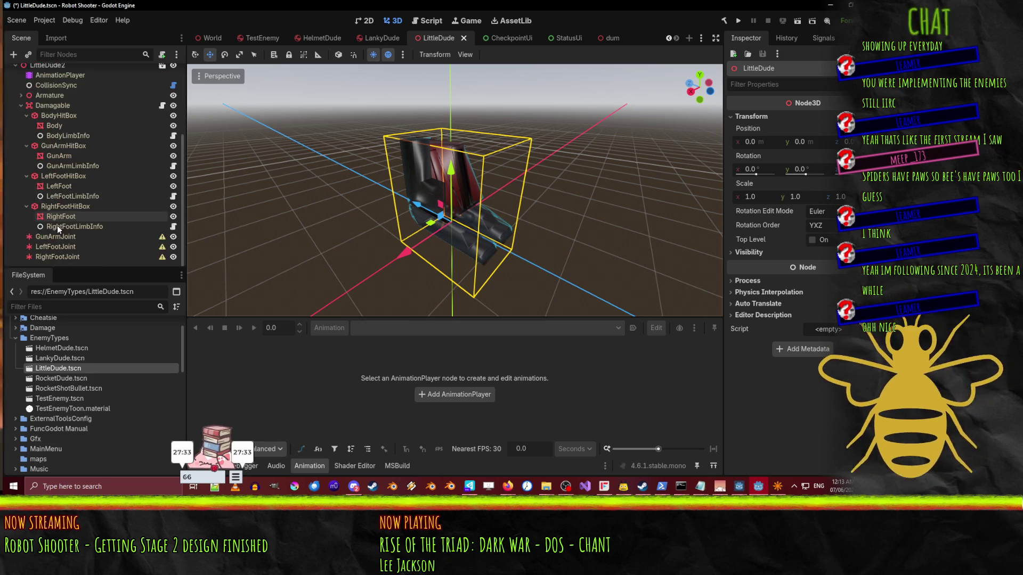
pyautogui.scroll(3, 56, 225)
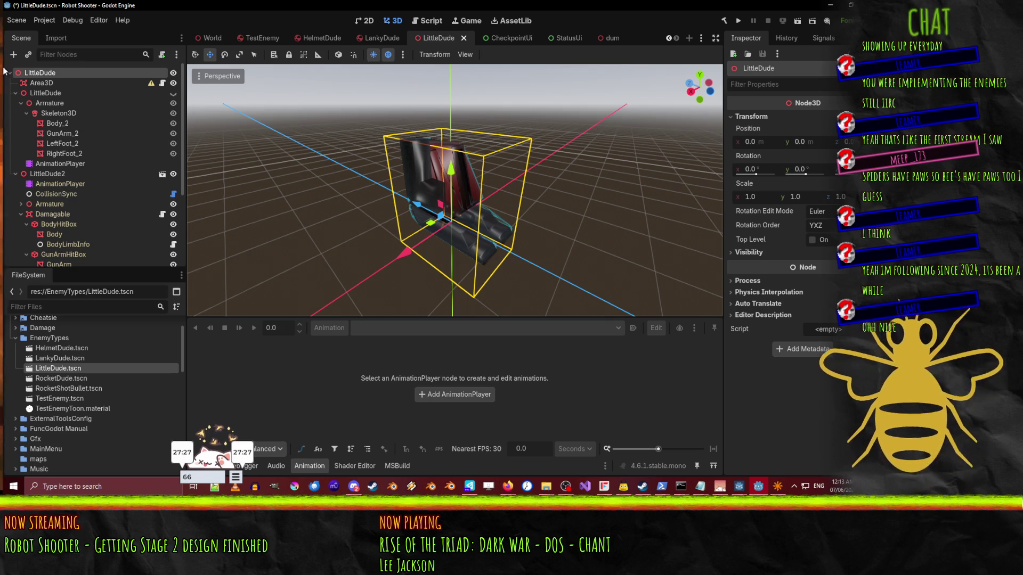
pyautogui.scroll(-5, 74, 100)
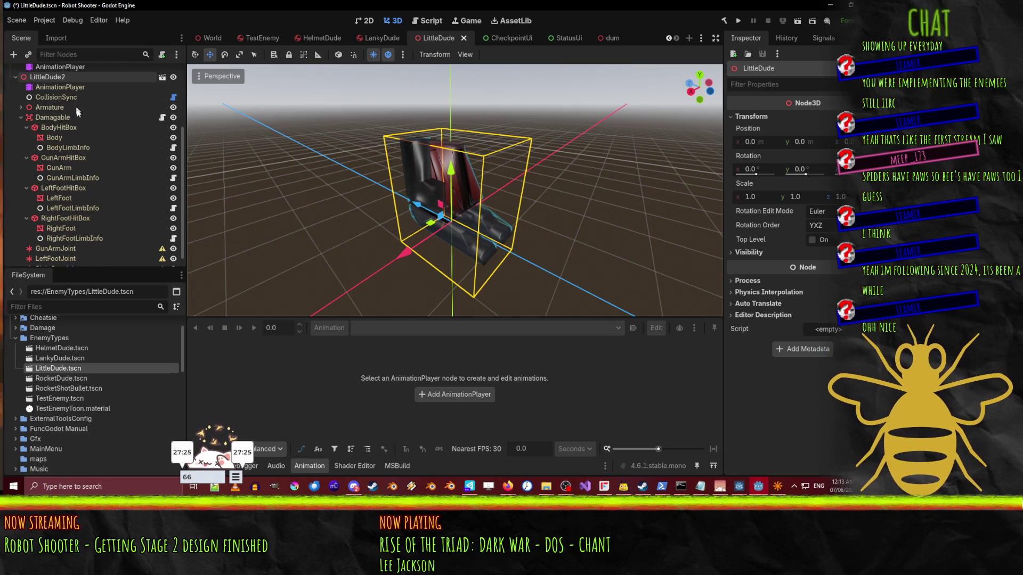
pyautogui.scroll(5, 74, 101)
pyautogui.click(51, 102)
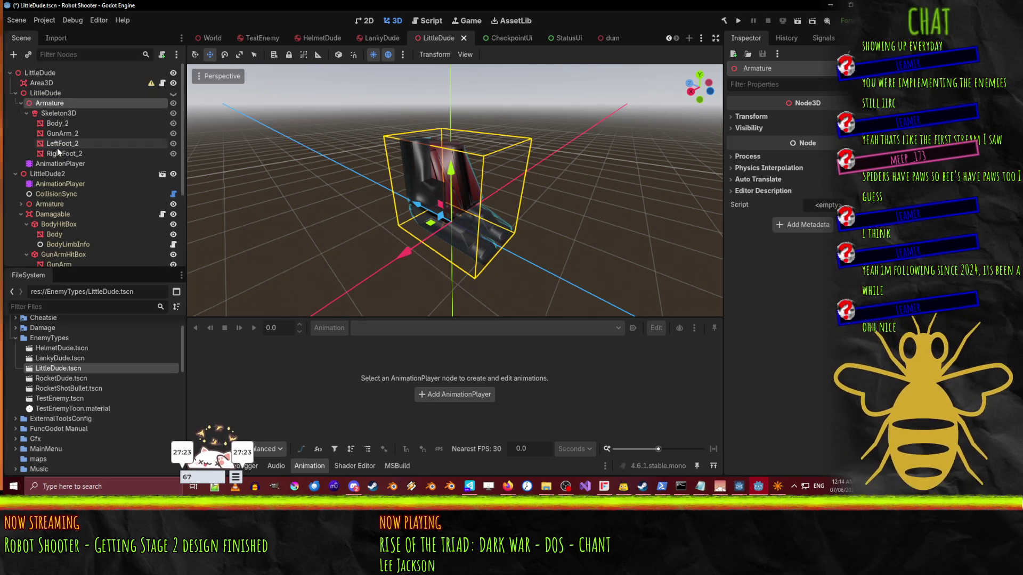
pyautogui.click(38, 93)
pyautogui.click(16, 93)
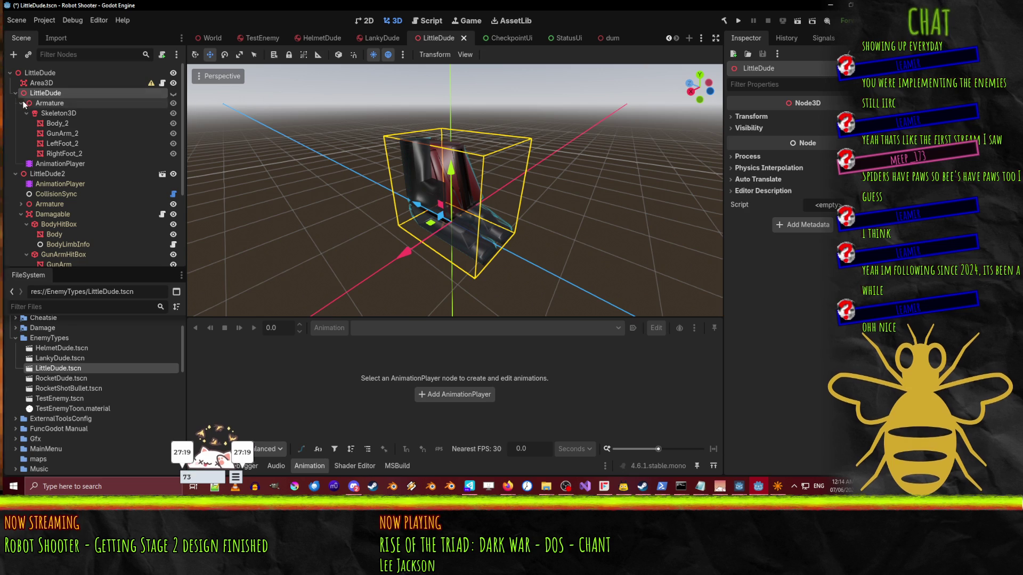
pyautogui.click(15, 92)
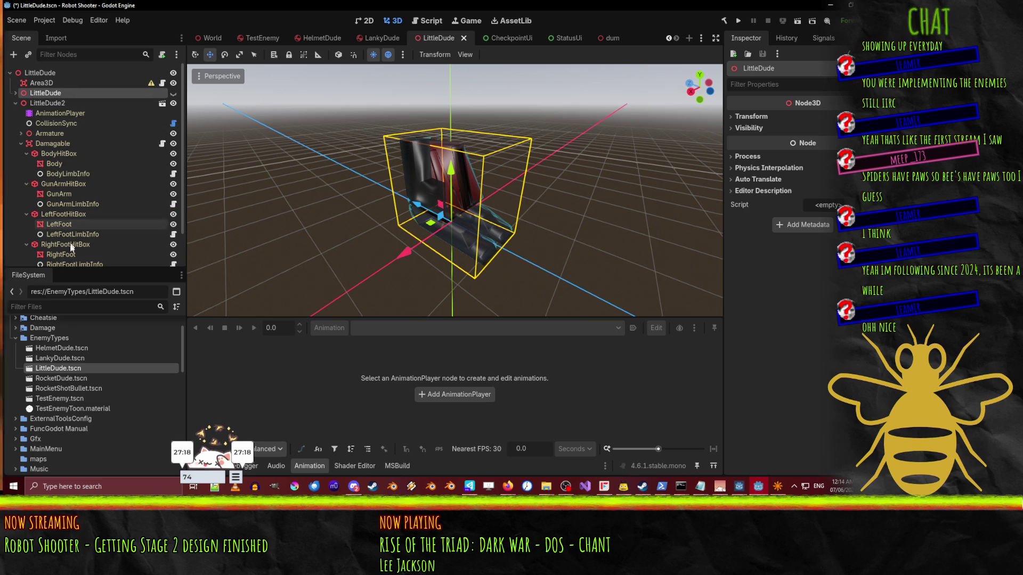
# - Inspect CollisionSync and the AnimationPlayer's RESET tracks, and expand LittleDude2's Armature
pyautogui.click(58, 124)
pyautogui.click(54, 114)
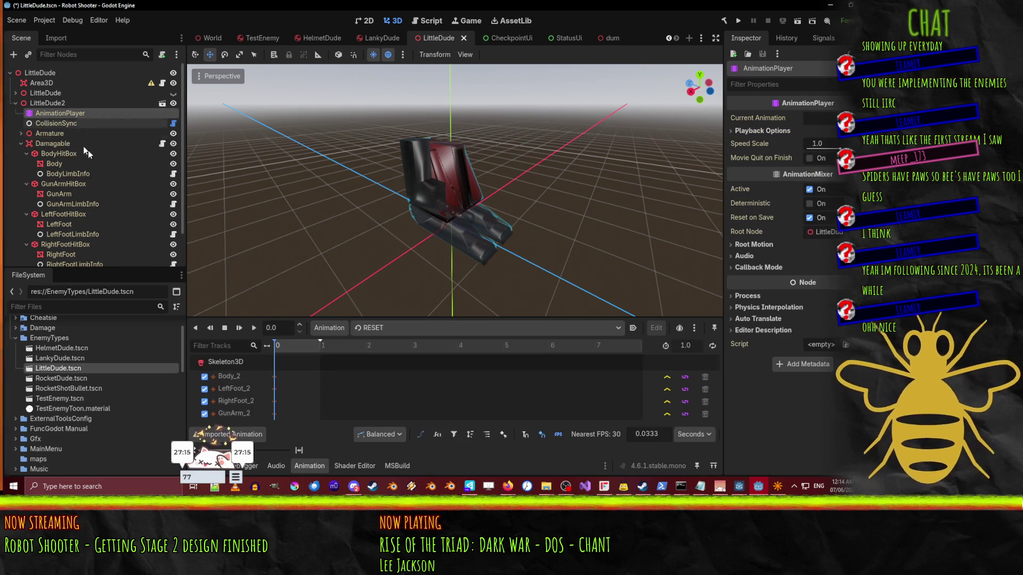
pyautogui.click(56, 125)
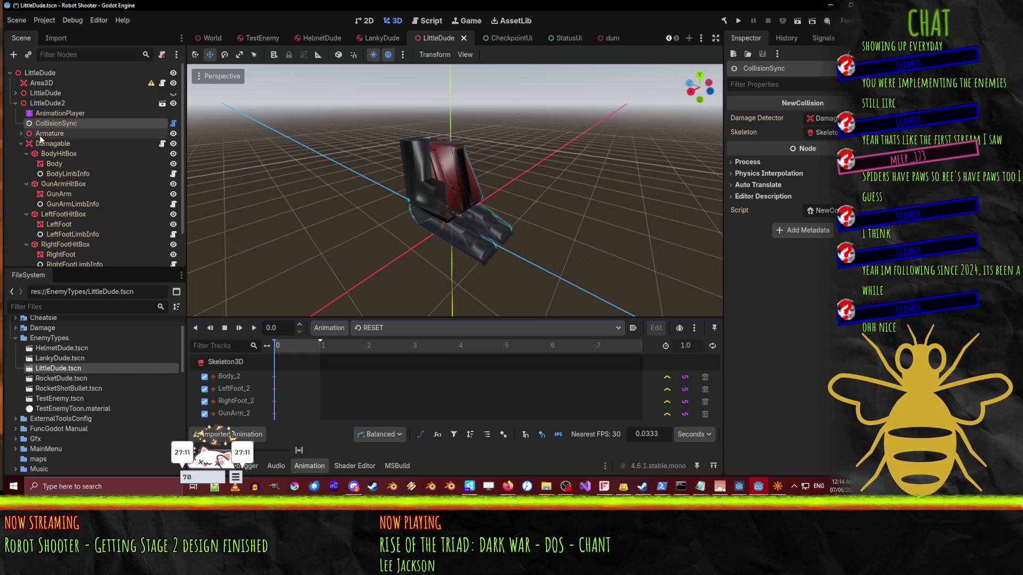
pyautogui.click(18, 135)
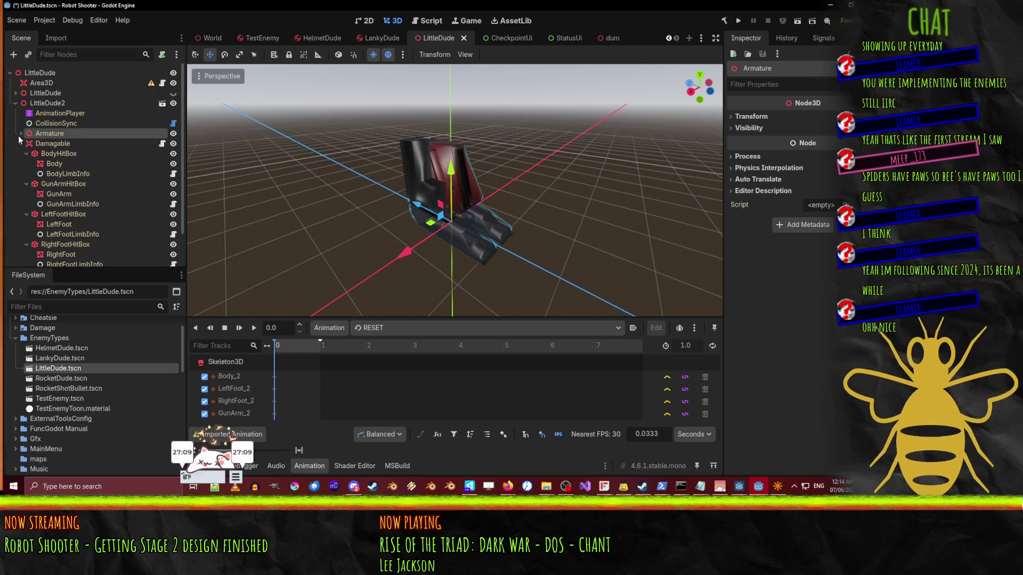
pyautogui.click(20, 134)
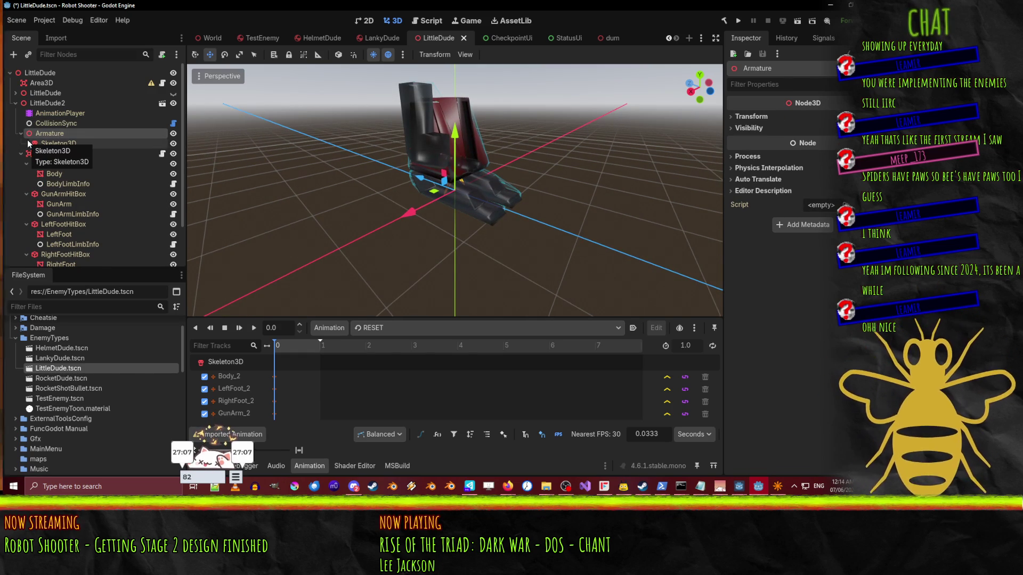
# - Review the Damagable, Body/GunArm/LeftFoot/RightFoot LimbInfo and RightFootJoint nodes, then return to TestEnemy
pyautogui.click(59, 154)
pyautogui.scroll(-3, 61, 154)
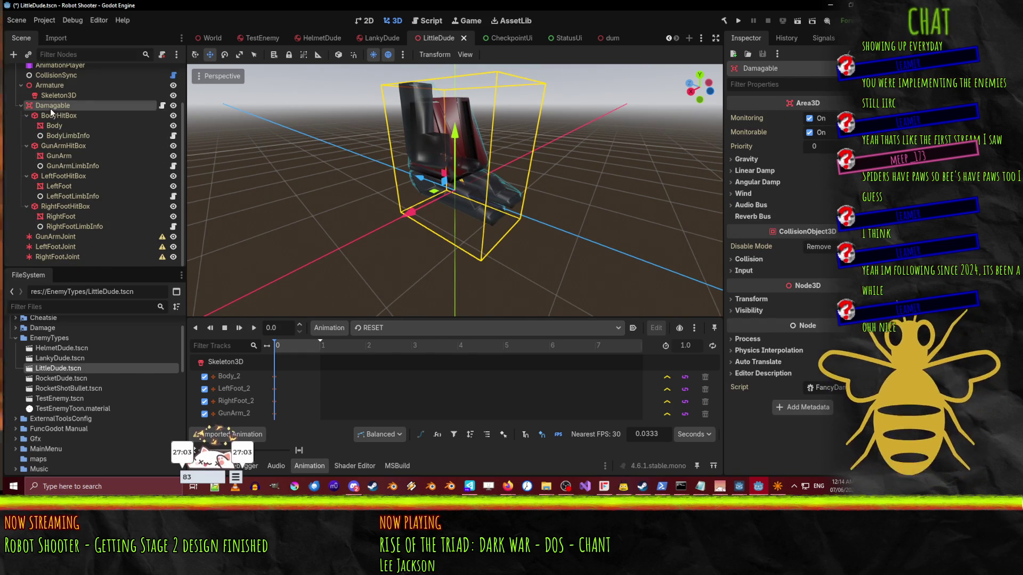
pyautogui.click(76, 136)
pyautogui.click(80, 166)
pyautogui.click(79, 196)
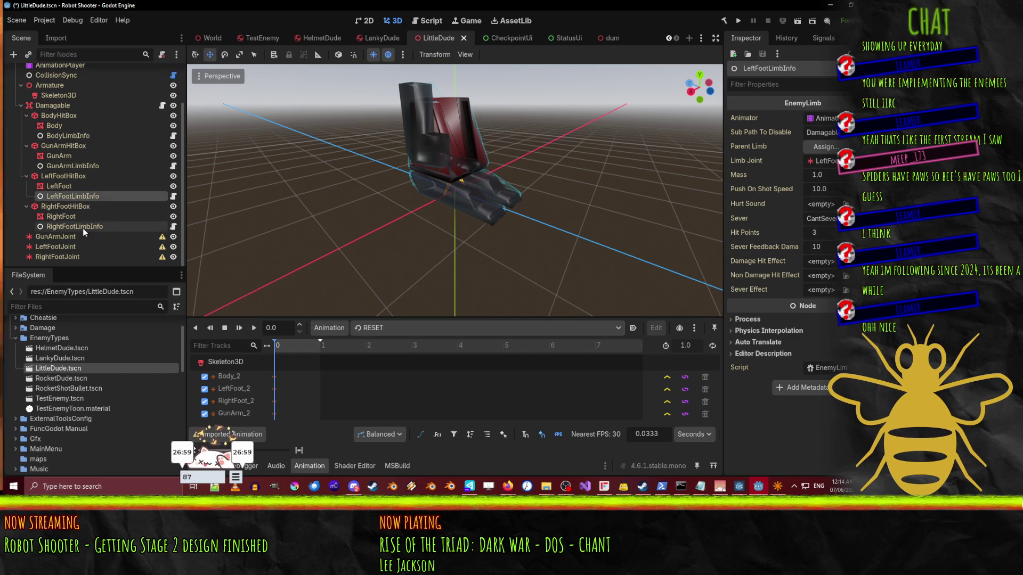
pyautogui.click(82, 226)
pyautogui.click(46, 255)
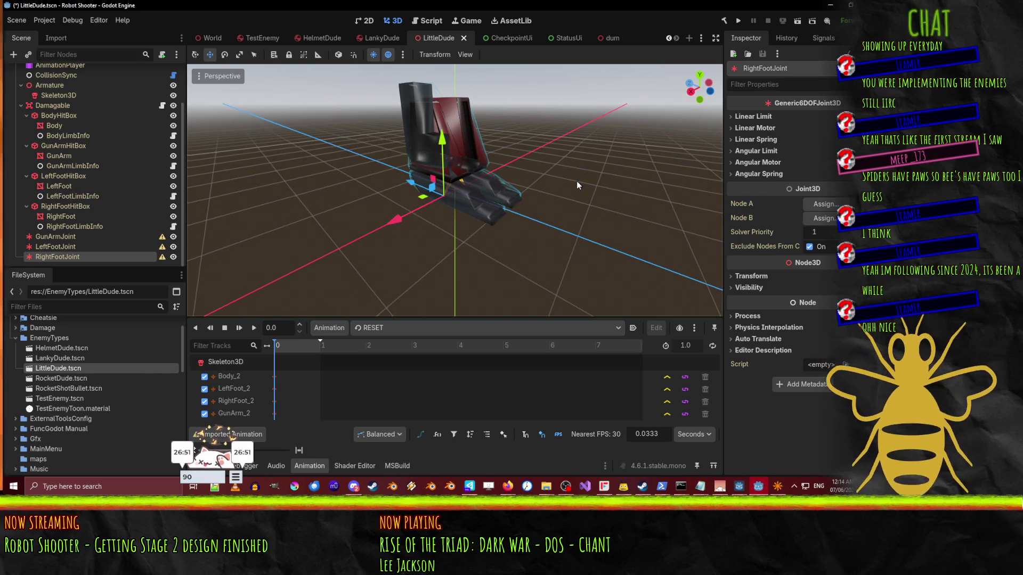
pyautogui.click(262, 37)
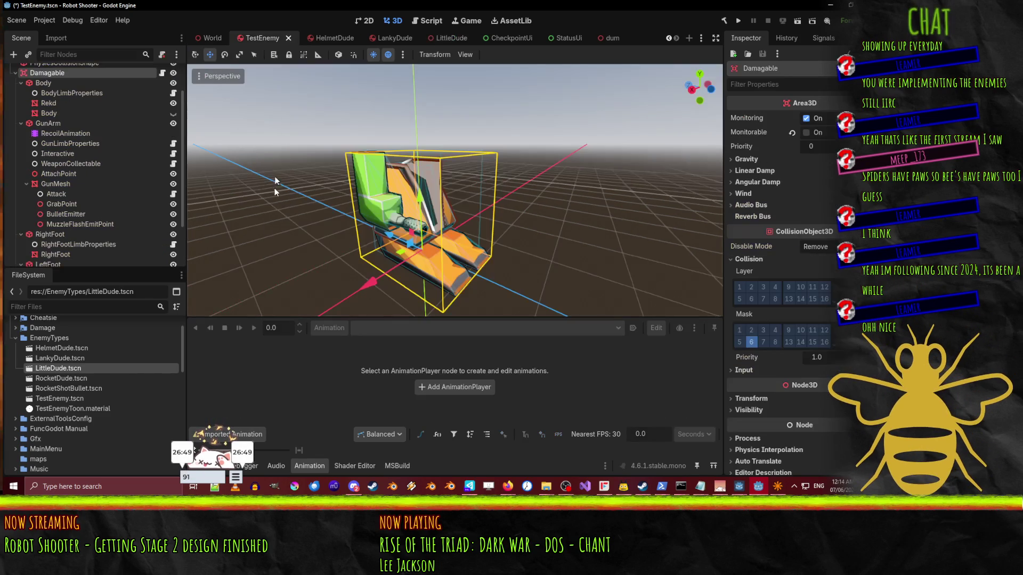
# - Review the gun arm's Interactive, WeaponCollectable and Attack settings, then bring NetRadiant forward
pyautogui.click(66, 153)
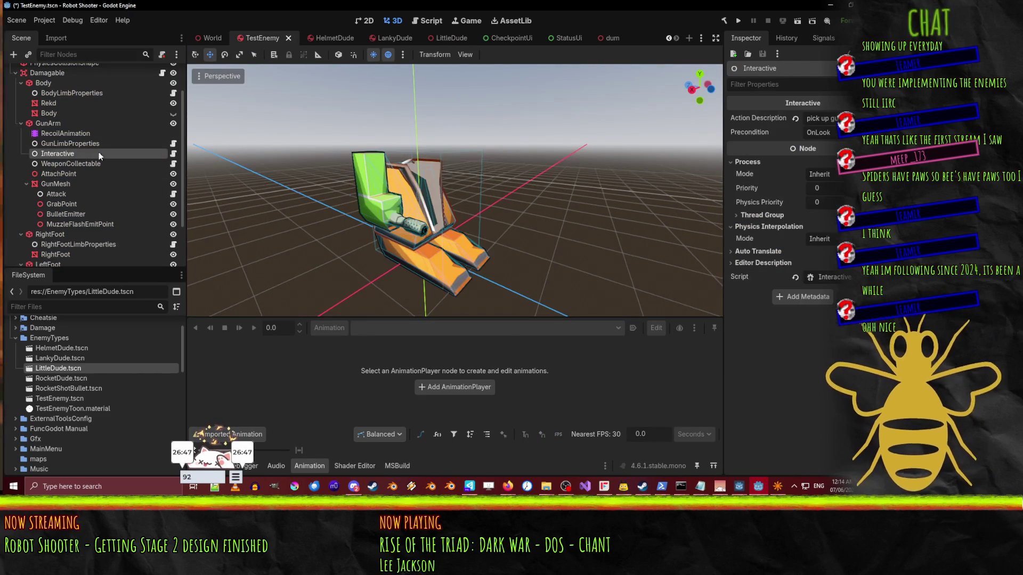
pyautogui.click(71, 164)
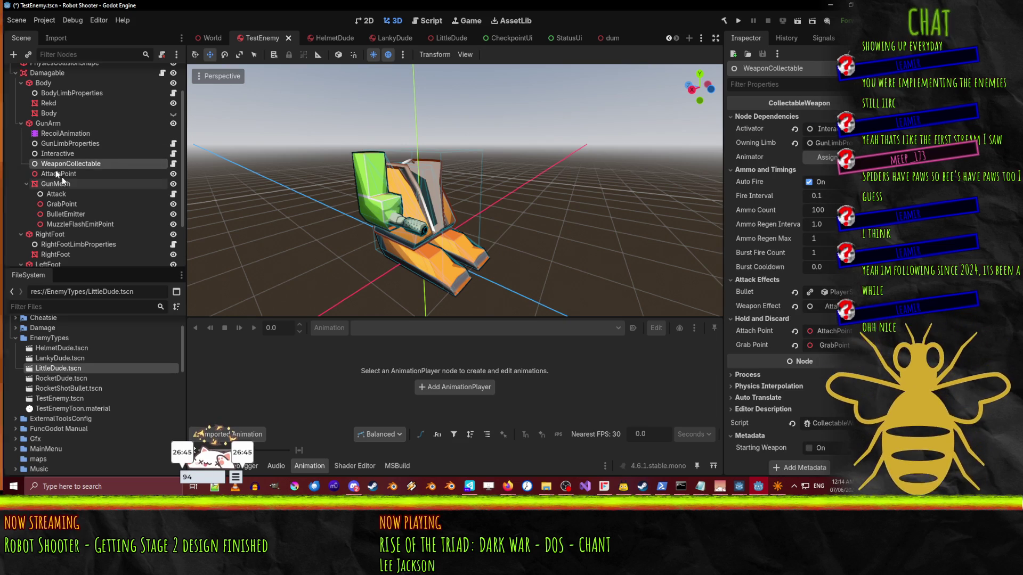
pyautogui.click(58, 195)
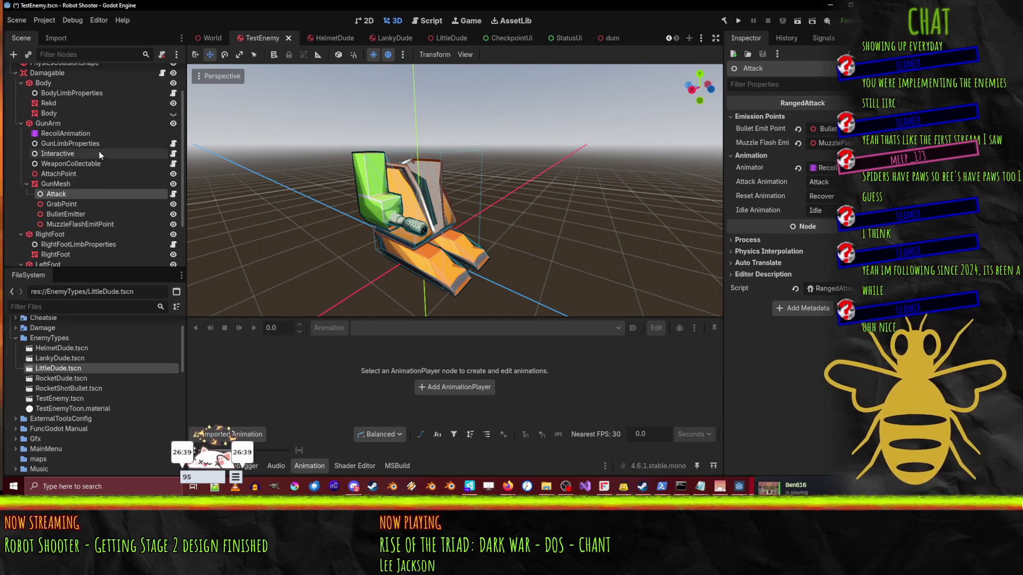
pyautogui.scroll(-3, 93, 169)
pyautogui.scroll(5, 90, 219)
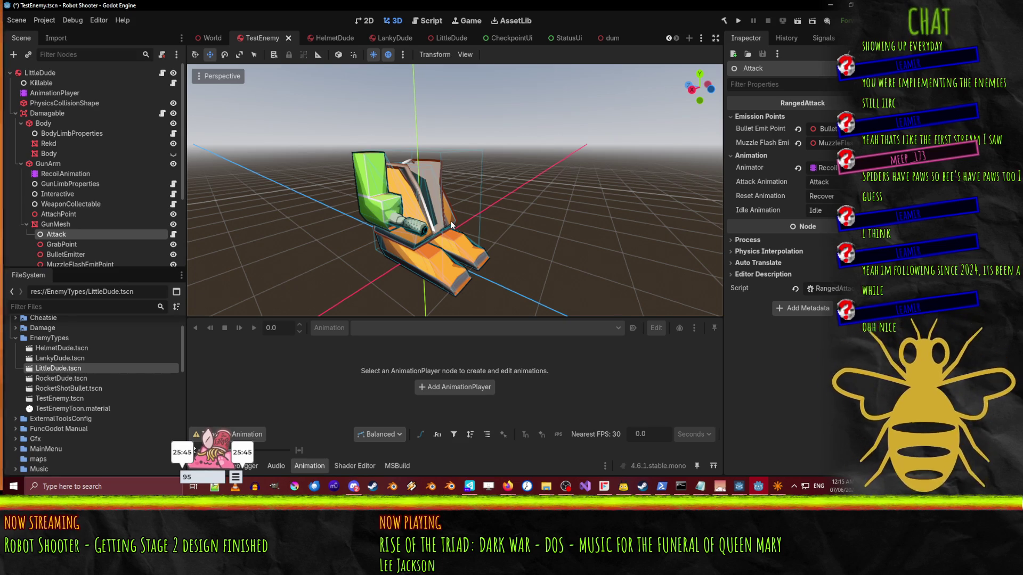
pyautogui.click(830, 5)
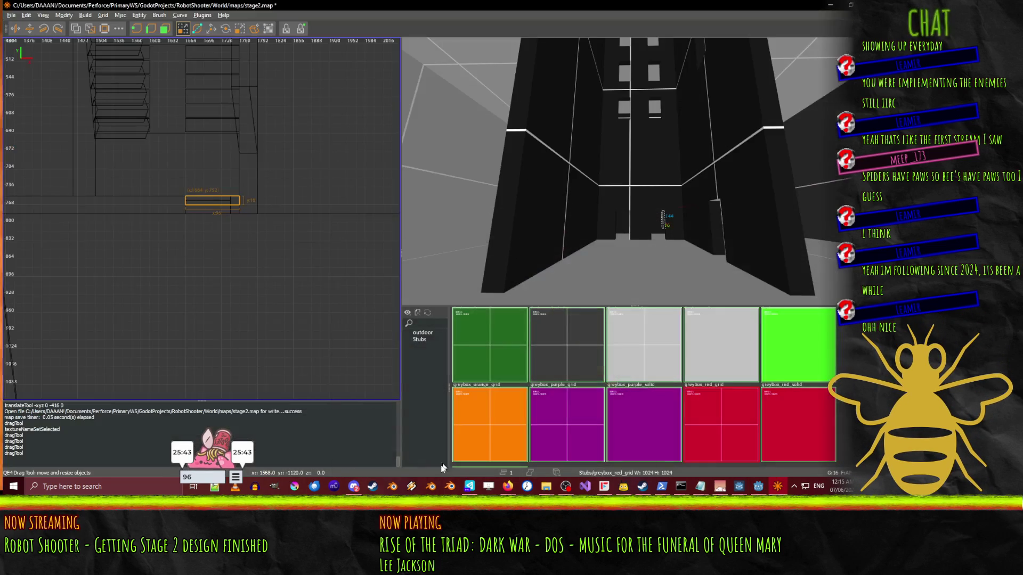
# - Fly the 3D camera down the corridor past the red brush and deselect the current brush
pyautogui.press('w')
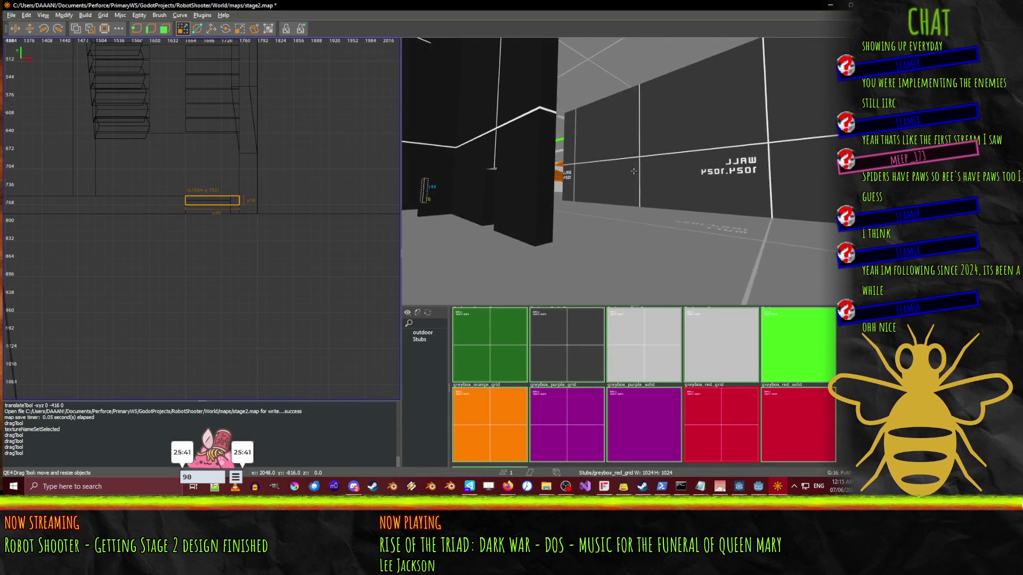
pyautogui.press('w')
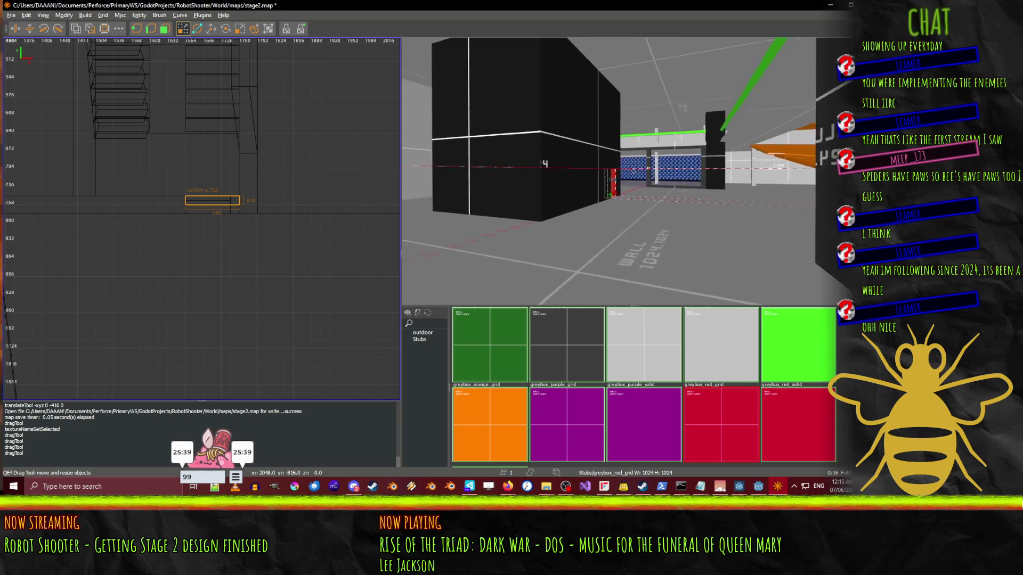
pyautogui.press('w')
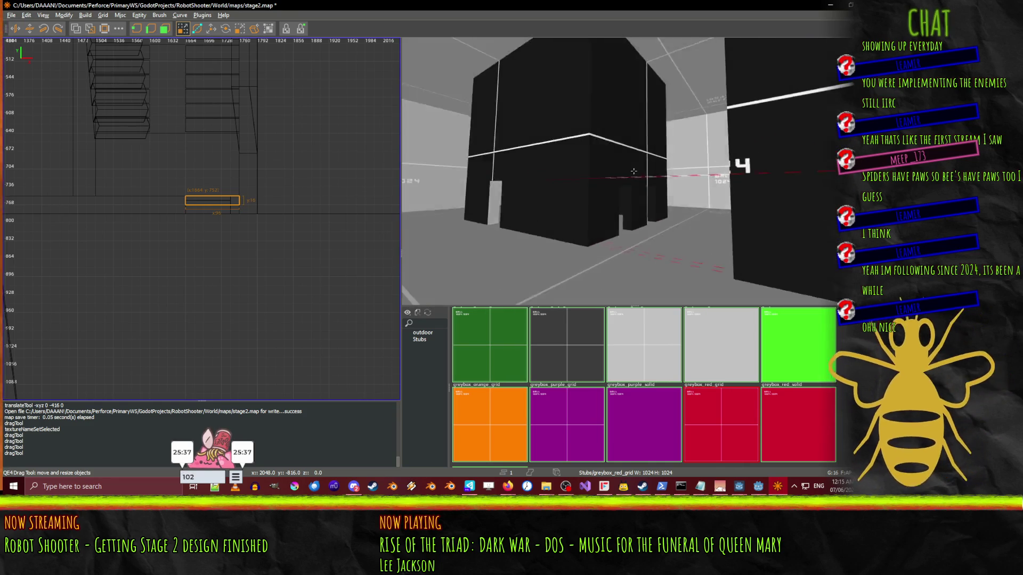
pyautogui.press('w')
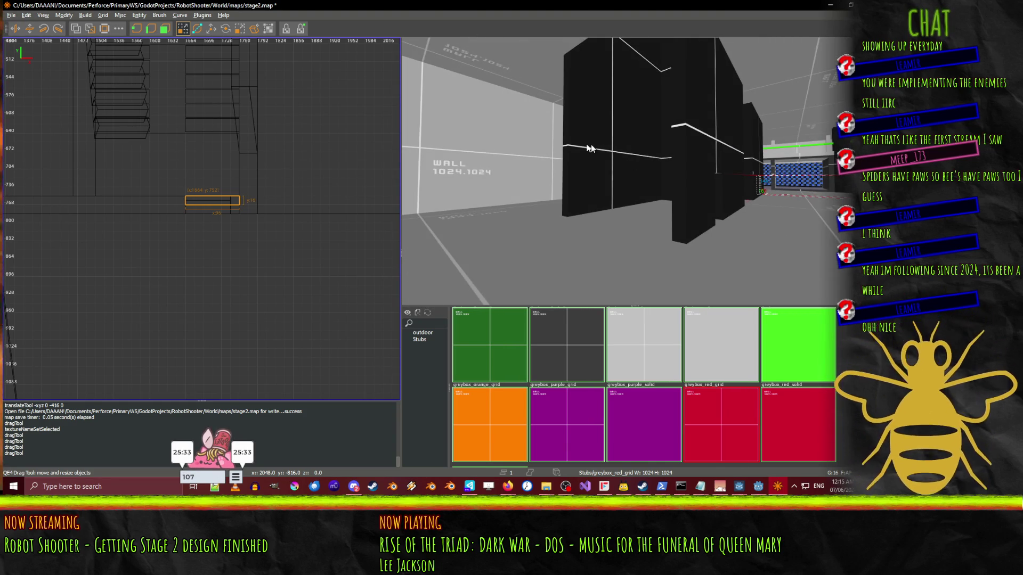
pyautogui.click(149, 199)
pyautogui.rightClick(691, 226)
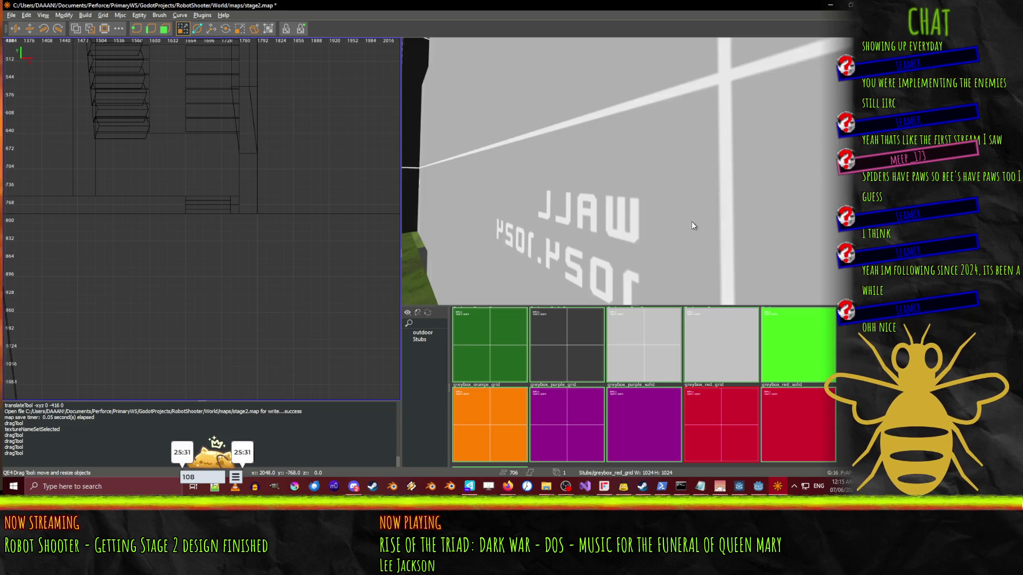
# - Draw a tall, thin greybox_dark_grid brush beside the stairs in the 2D view
pyautogui.scroll(-5, 202, 219)
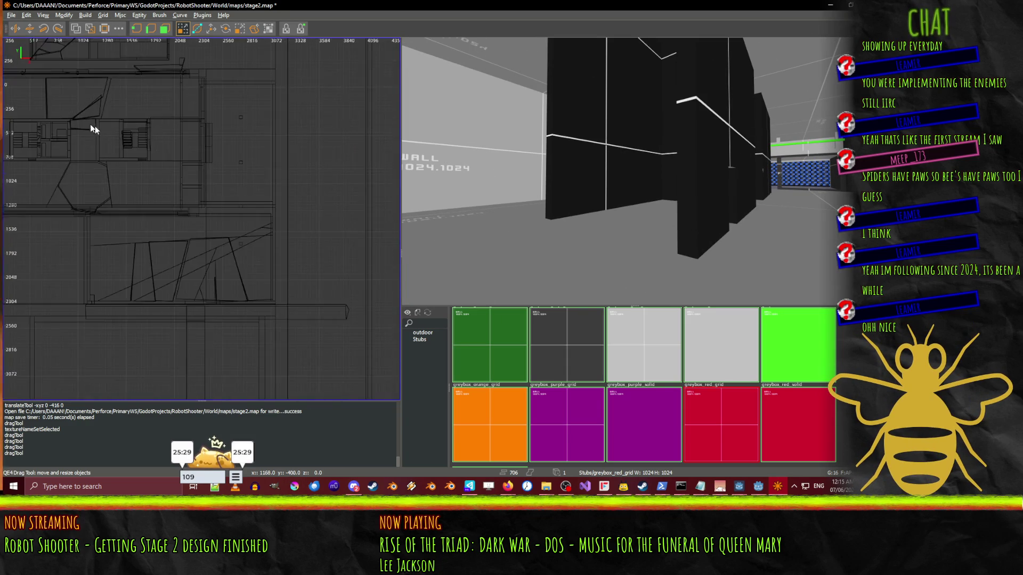
pyautogui.scroll(5, 192, 165)
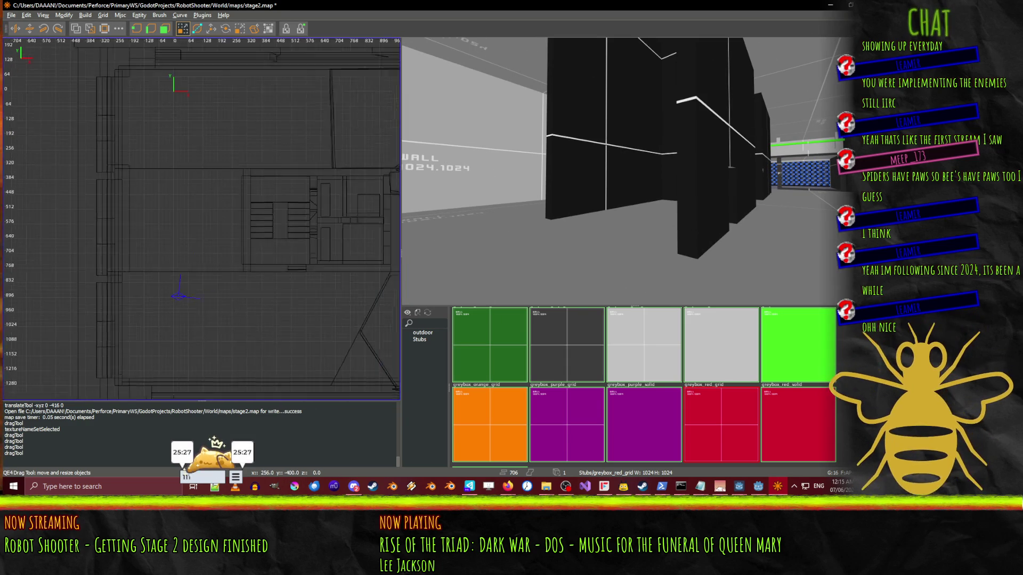
pyautogui.scroll(3, 673, 398)
pyautogui.click(804, 341)
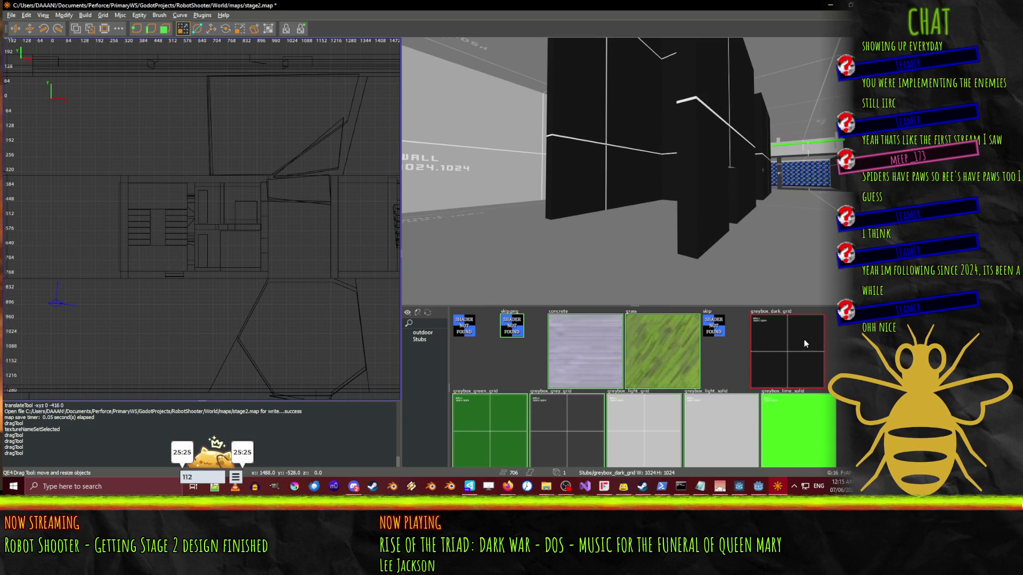
pyautogui.moveTo(126, 194); pyautogui.dragTo(126, 274)
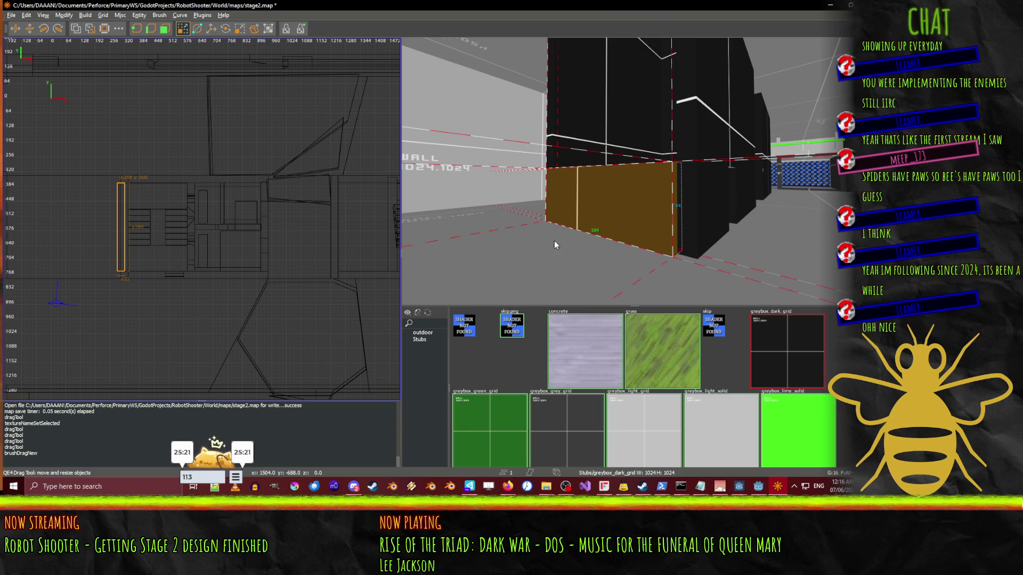
# - Move the new dark-grid brush 16 units along X against the dark wall
pyautogui.rightClick(552, 244)
pyautogui.moveTo(633, 171); pyautogui.dragTo(769, 188)
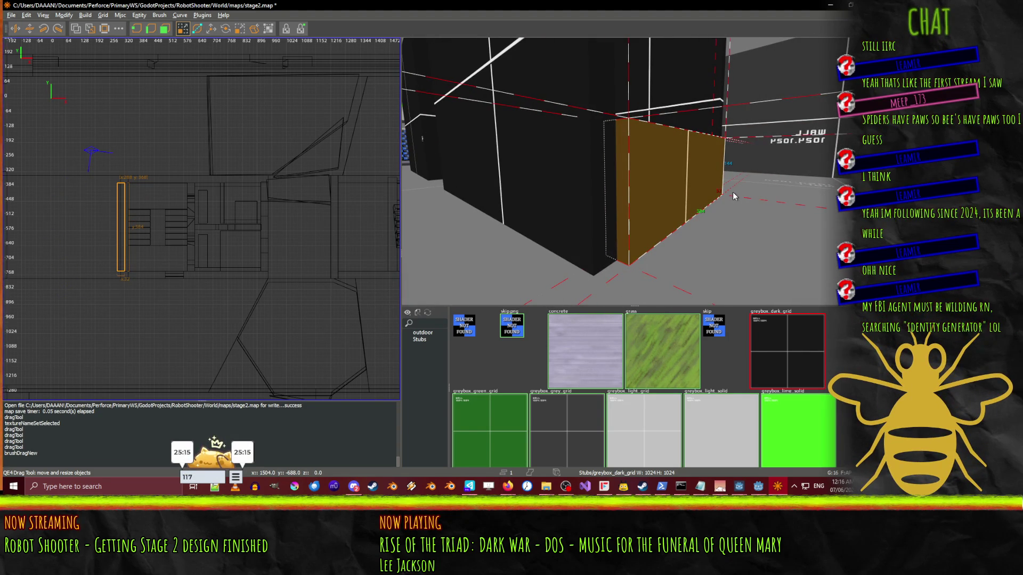
pyautogui.press('w')
pyautogui.moveTo(661, 174)
pyautogui.mouseDown()
pyautogui.moveTo(669, 174)
pyautogui.moveTo(634, 171)
pyautogui.moveTo(644, 4)
pyautogui.mouseUp()
pyautogui.press('q')
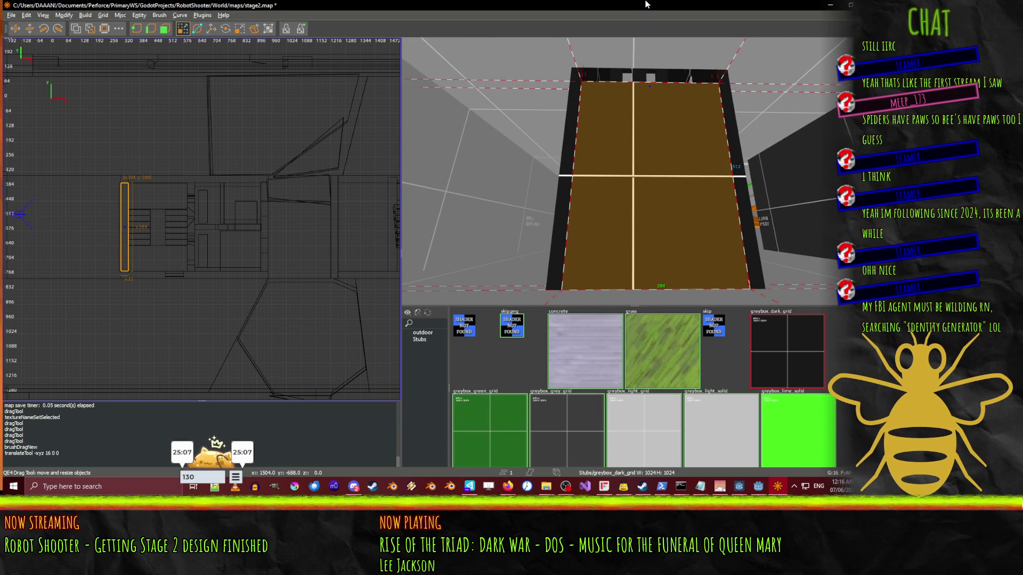
pyautogui.moveTo(626, 48); pyautogui.dragTo(633, 171)
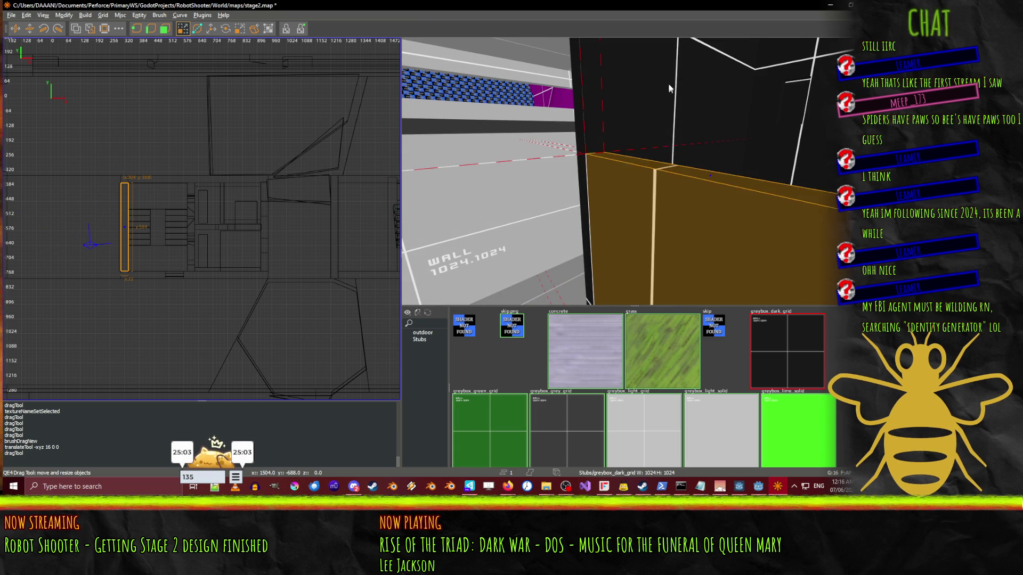
# - Fly around the corridor and black box to inspect the placed brush, then deselect it
pyautogui.rightClick(676, 45)
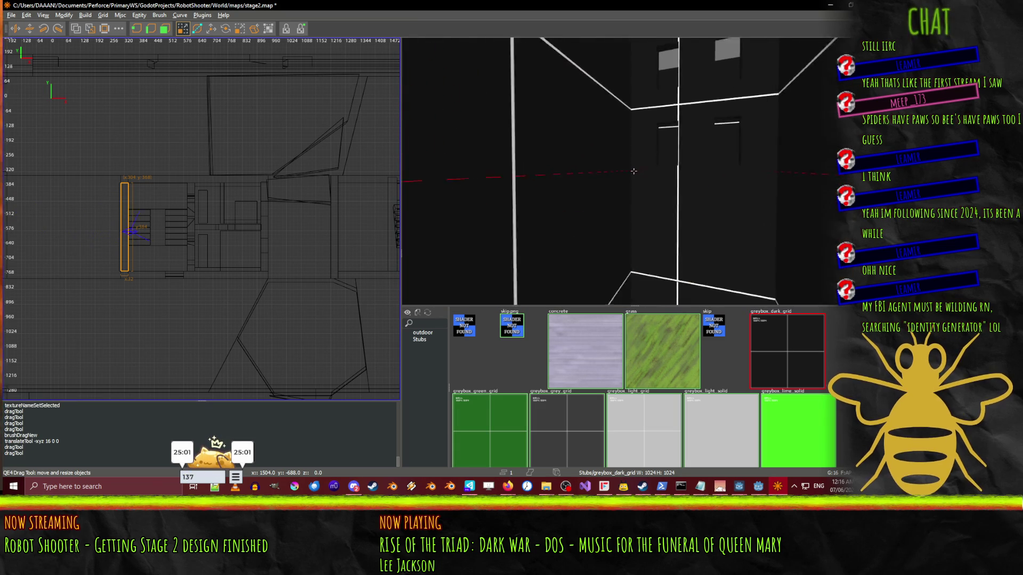
pyautogui.press('s')
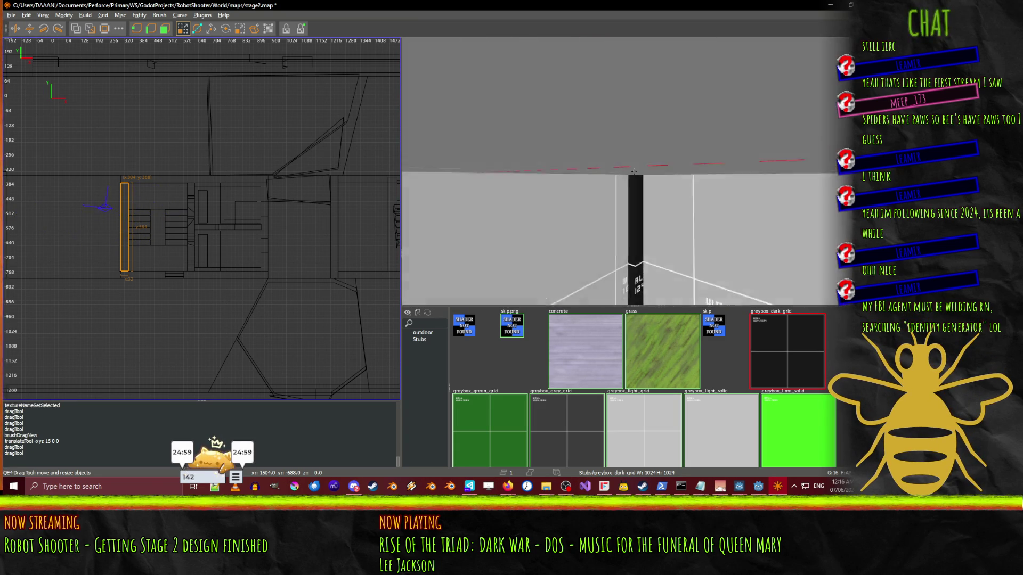
pyautogui.press('s')
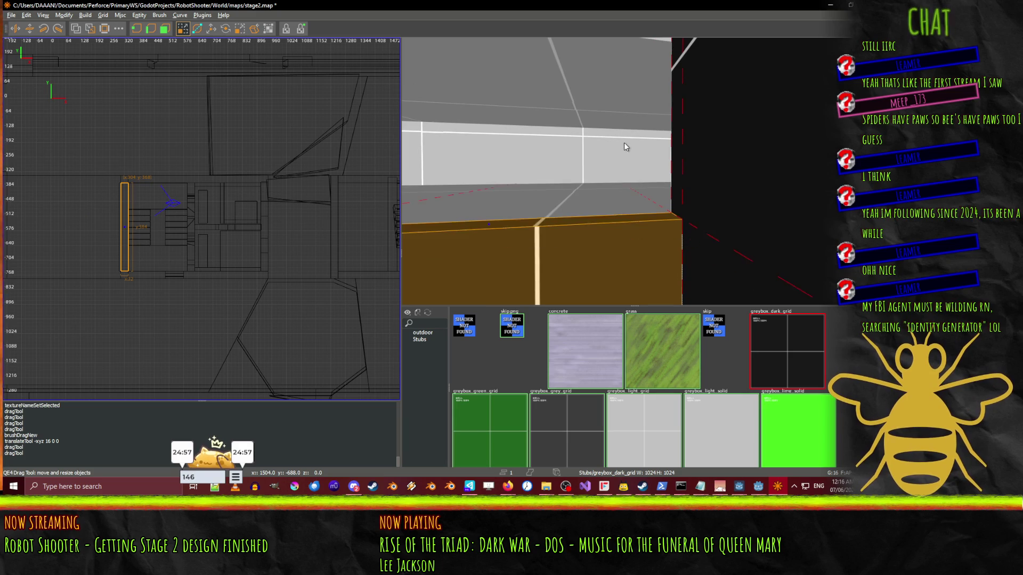
pyautogui.press('s')
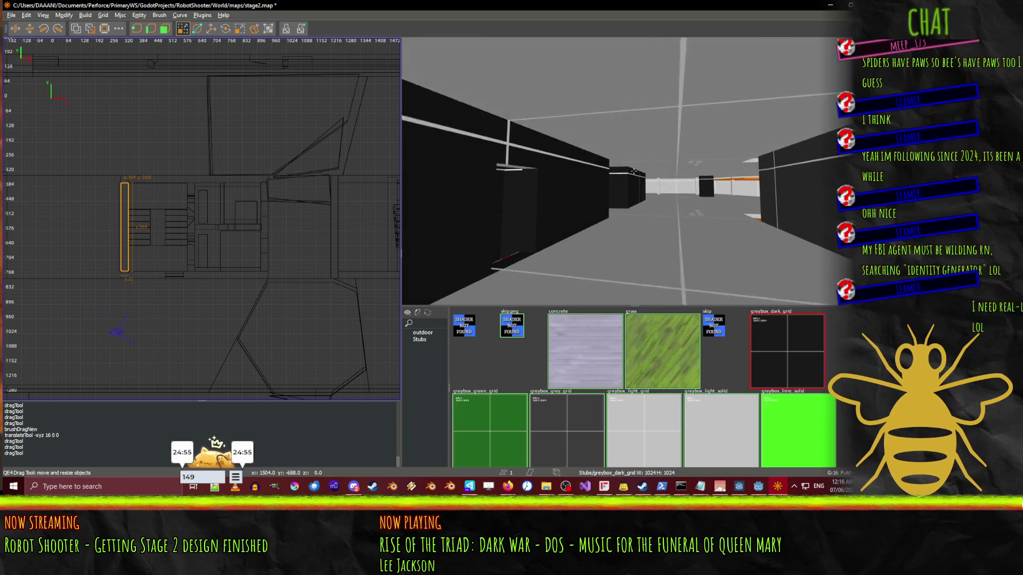
pyautogui.press('w')
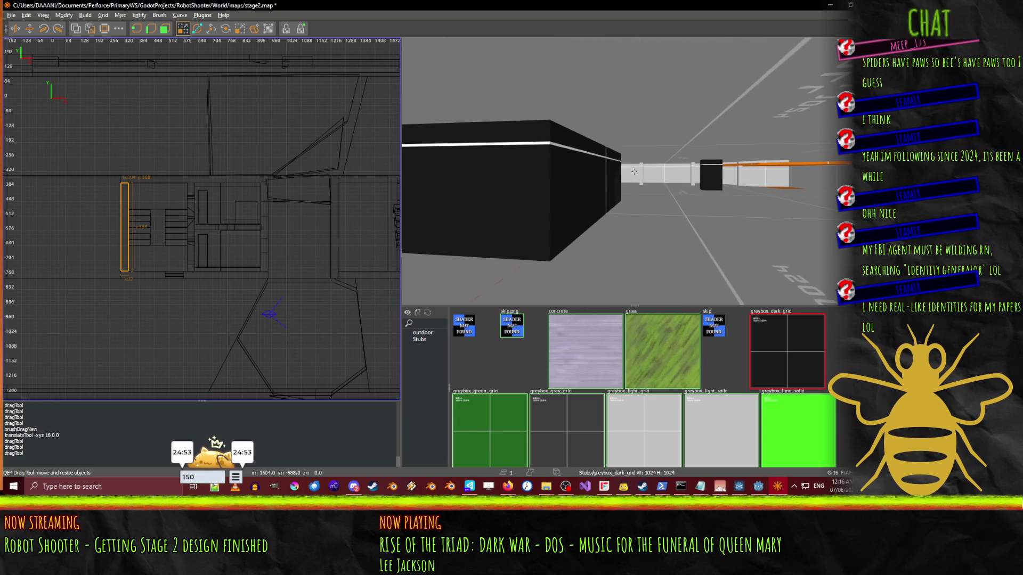
pyautogui.press('a')
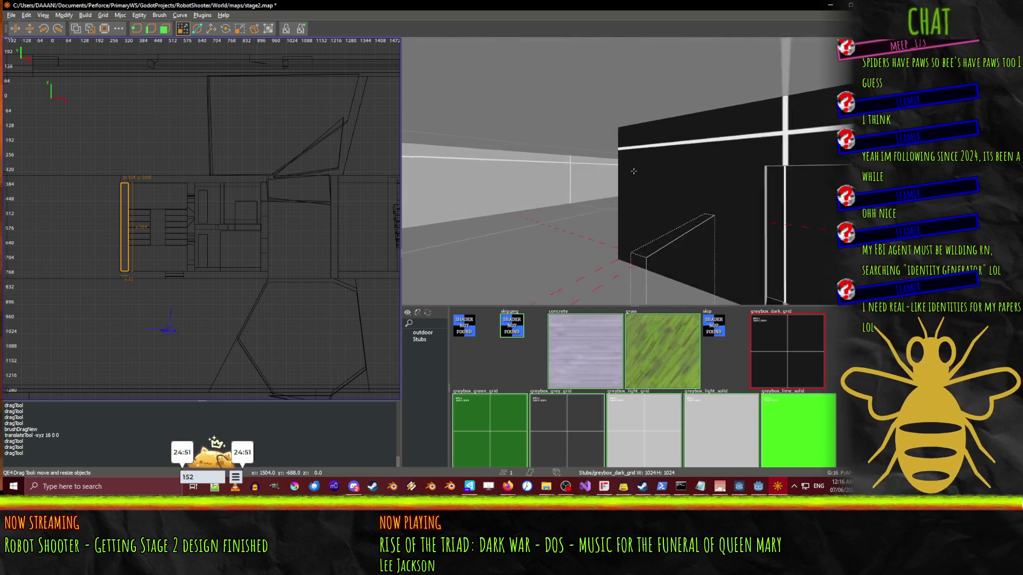
pyautogui.press('w')
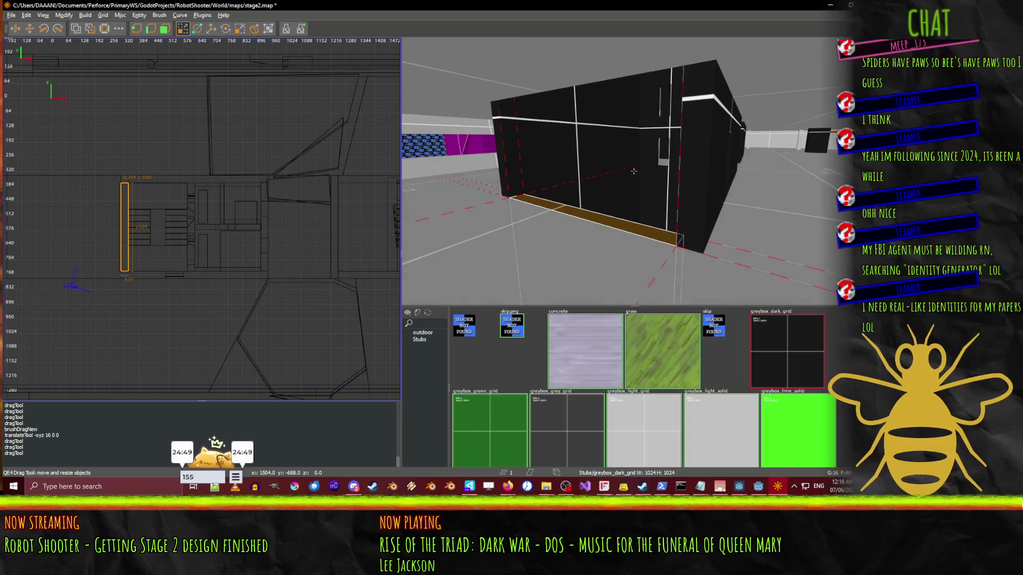
pyautogui.press('w')
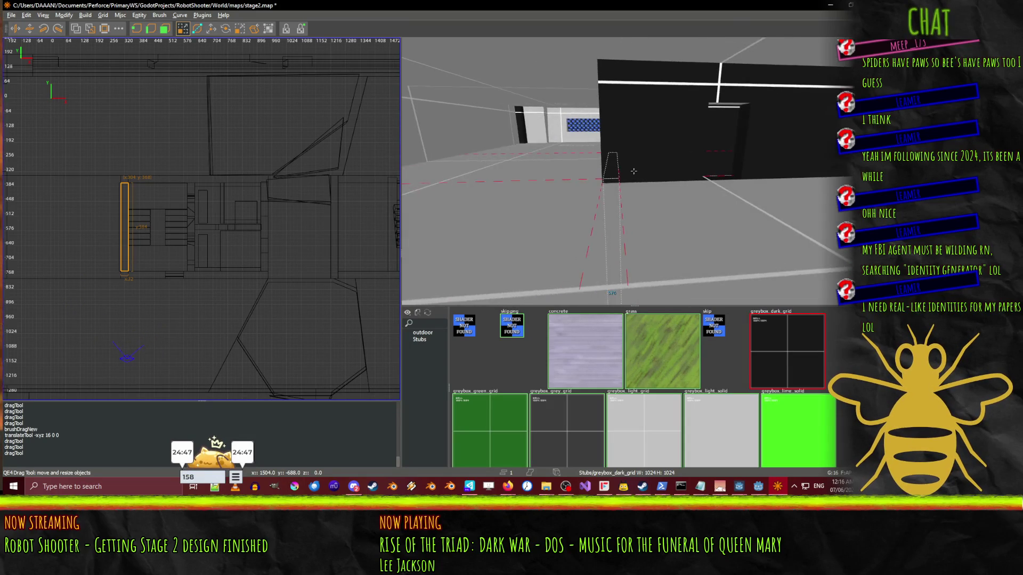
pyautogui.press('w')
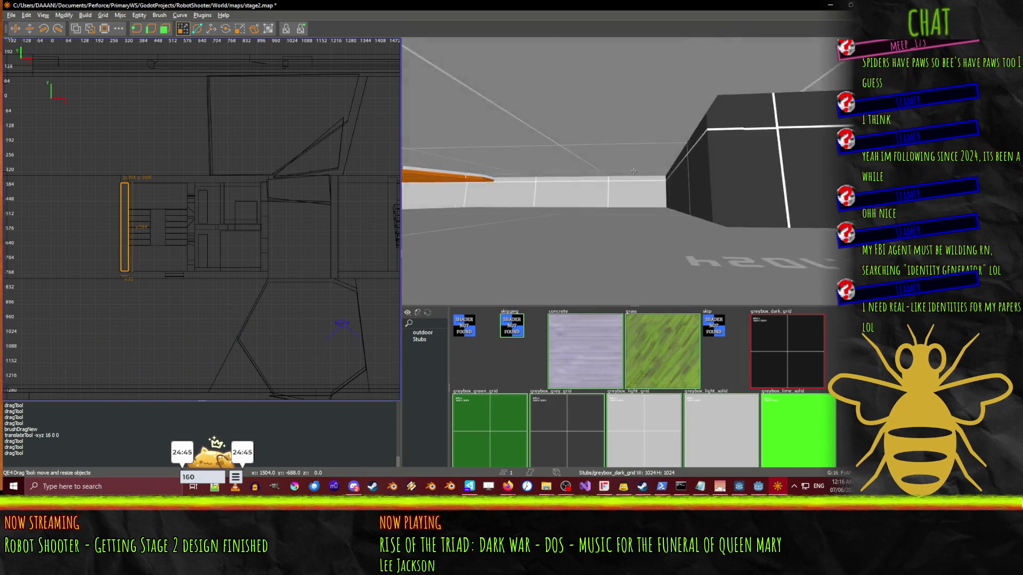
pyautogui.press('w')
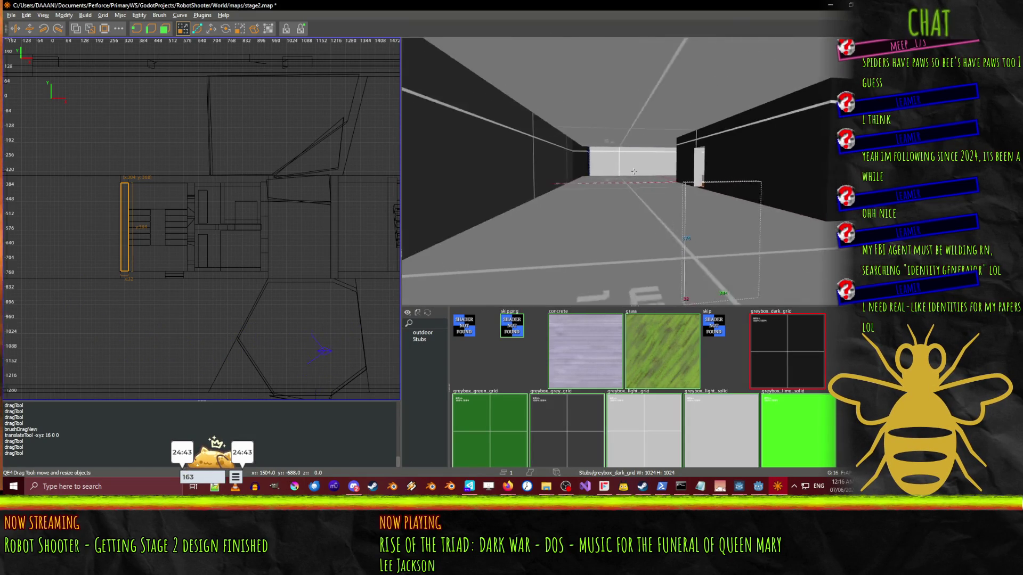
pyautogui.press('w')
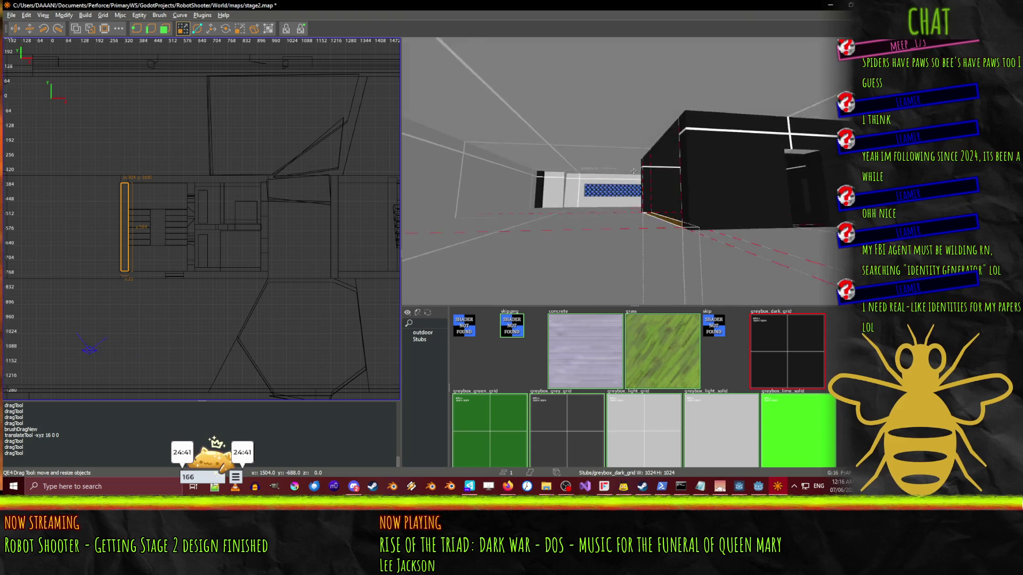
pyautogui.press('w')
pyautogui.press('Escape')
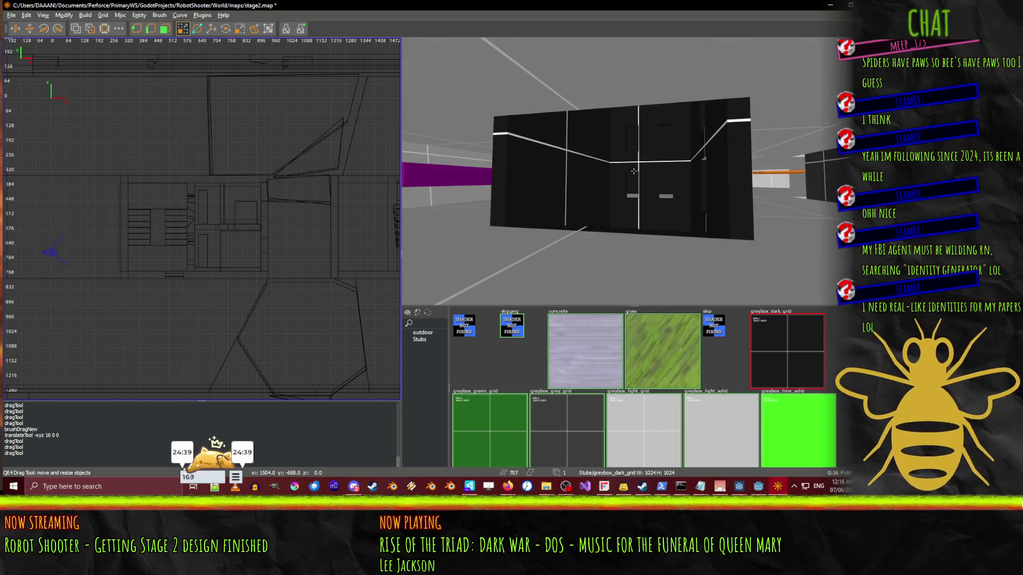
# - Draw a ledge brush at the dark wall's base and lengthen it from 352 to 384 units
pyautogui.rightClick(613, 177)
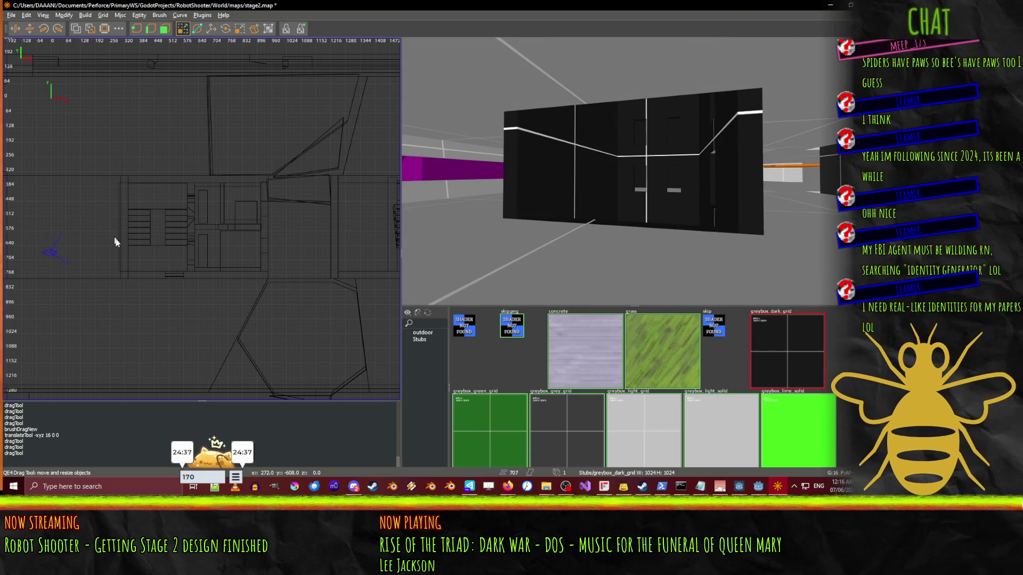
pyautogui.moveTo(131, 230); pyautogui.dragTo(128, 184)
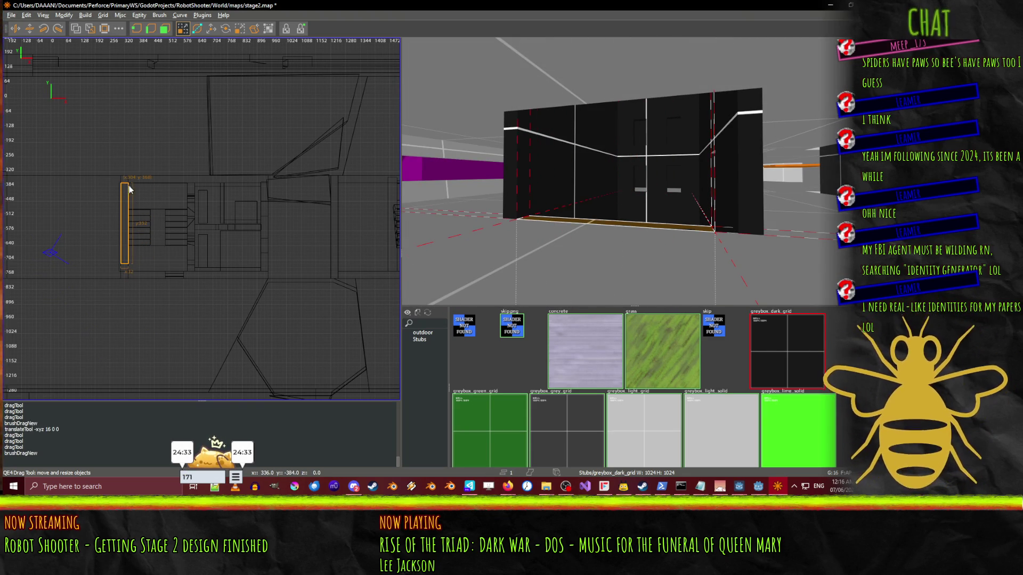
pyautogui.moveTo(119, 288); pyautogui.dragTo(119, 297)
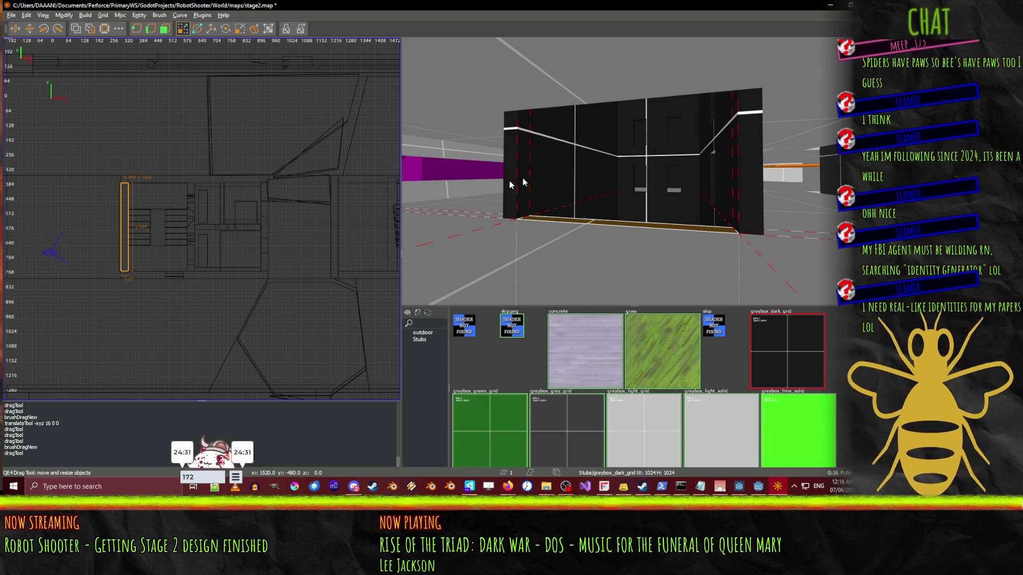
pyautogui.click(211, 28)
pyautogui.scroll(3, 591, 229)
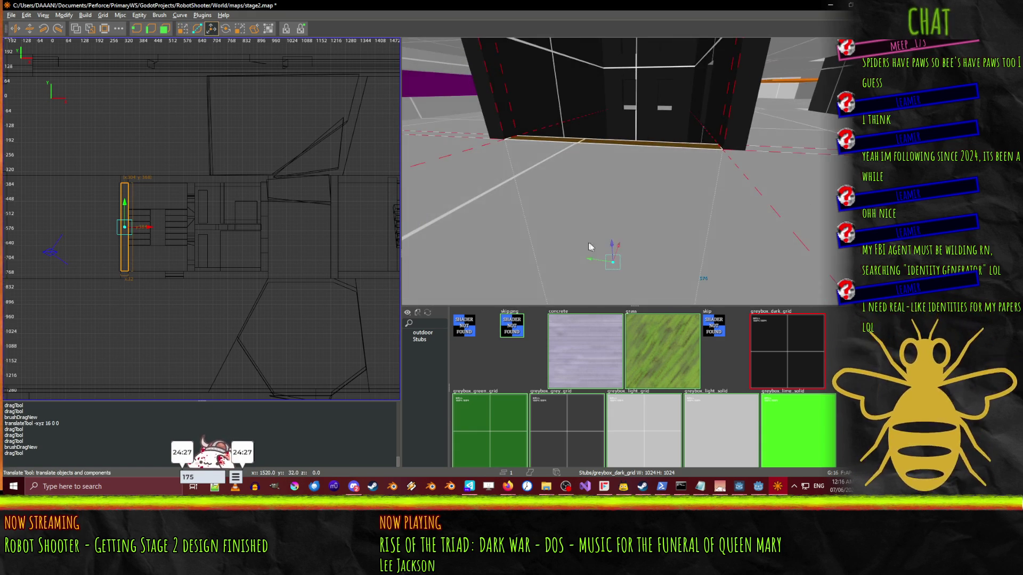
pyautogui.scroll(-3, 613, 224)
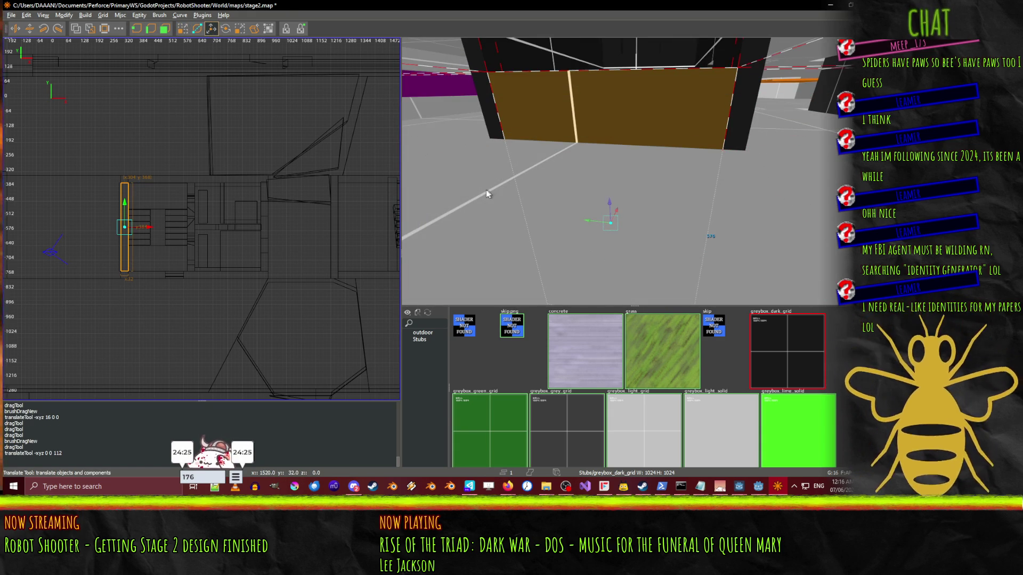
# - Angle the camera over the brown wall brush and reselect it
pyautogui.moveTo(490, 195); pyautogui.dragTo(468, 212)
pyautogui.moveTo(737, 74)
pyautogui.mouseDown()
pyautogui.moveTo(634, 171)
pyautogui.moveTo(639, 177)
pyautogui.mouseUp()
pyautogui.press('Escape')
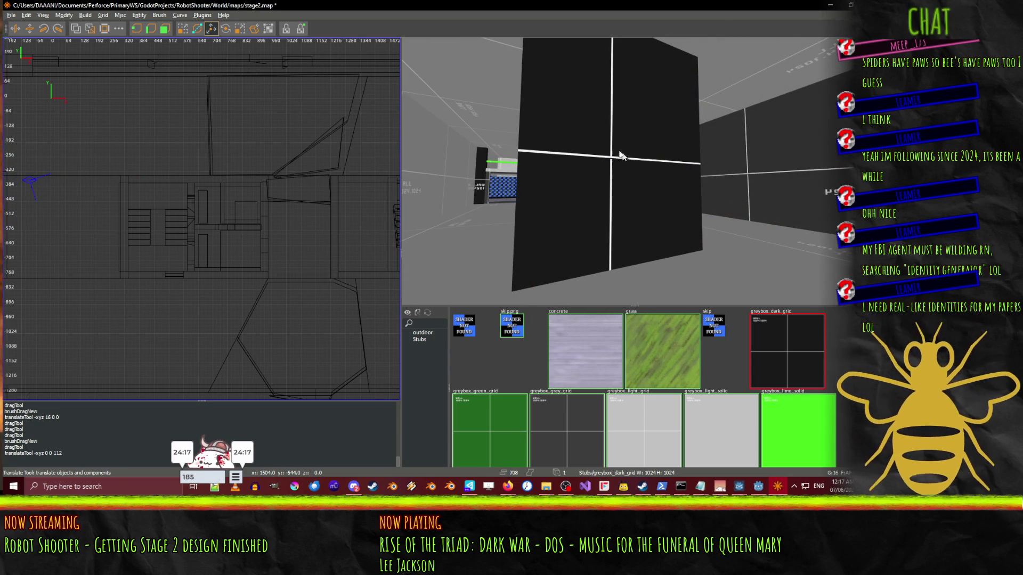
pyautogui.click(615, 131)
pyautogui.click(183, 30)
pyautogui.press('Escape')
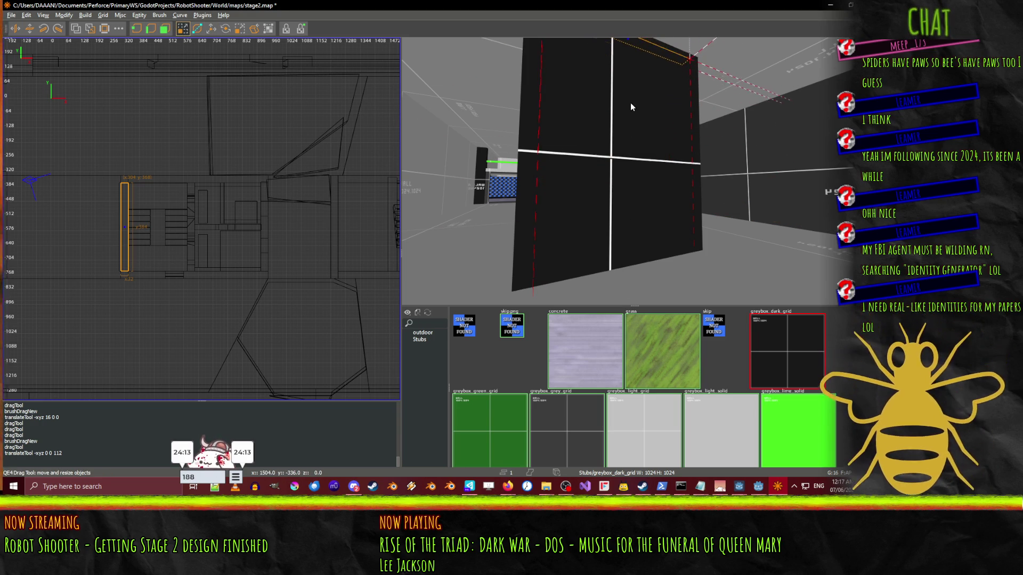
pyautogui.moveTo(631, 98); pyautogui.dragTo(633, 171)
# - Raise the brown wall brush and stretch its height from 128 to 208
pyautogui.click(223, 31)
pyautogui.click(211, 29)
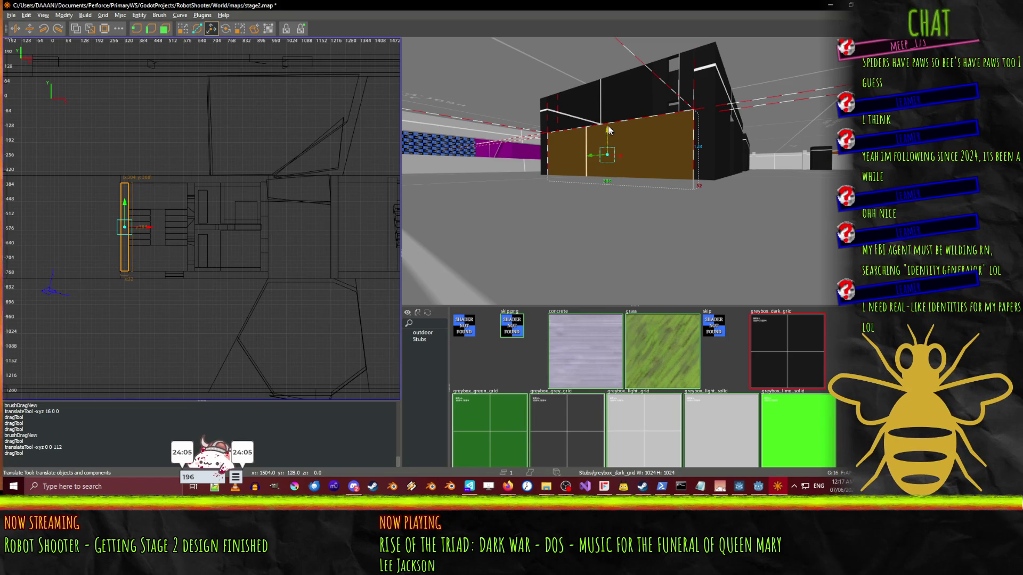
pyautogui.moveTo(609, 130); pyautogui.dragTo(607, 121)
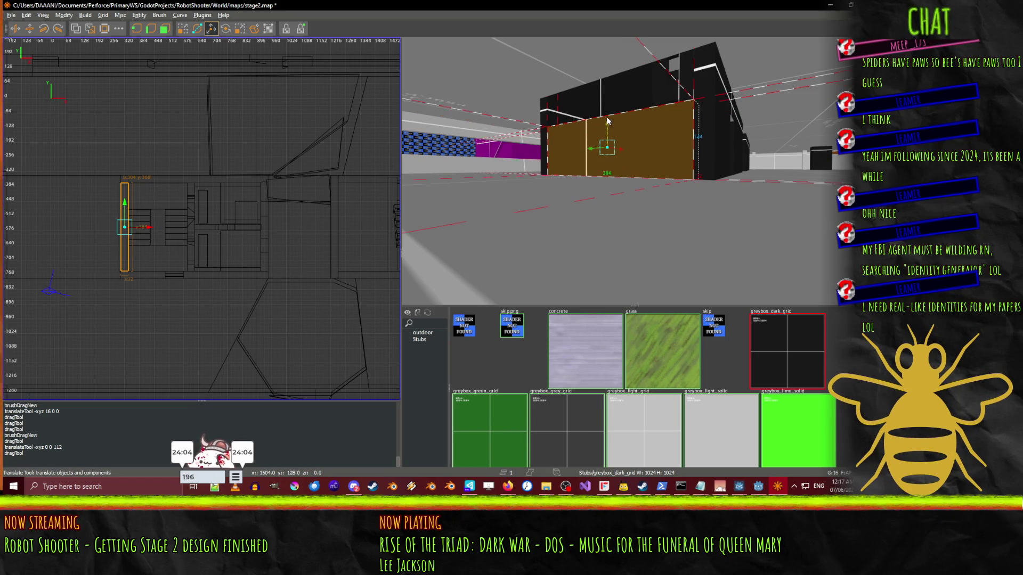
pyautogui.click(182, 29)
pyautogui.moveTo(576, 97); pyautogui.dragTo(574, 60)
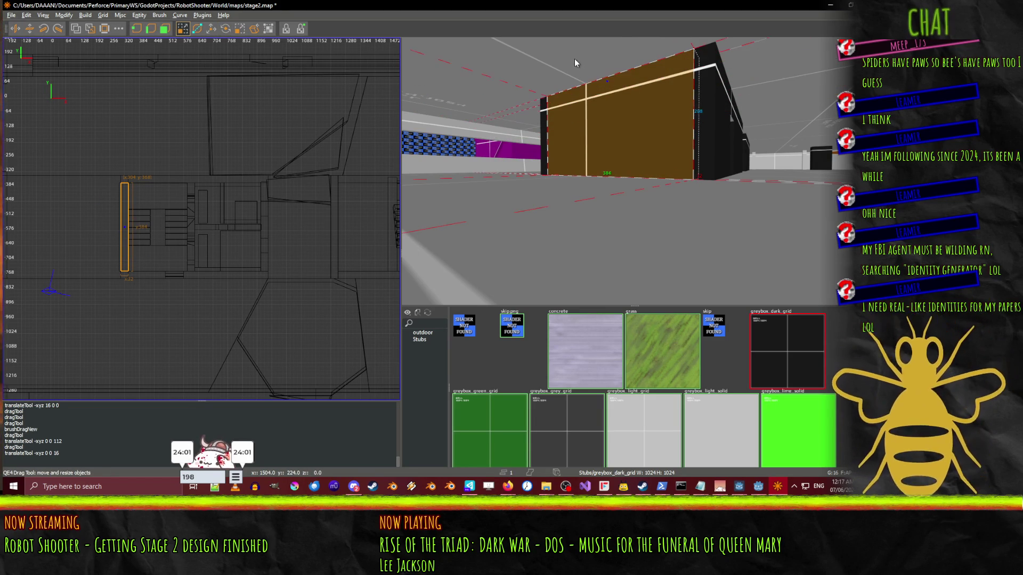
pyautogui.press('w')
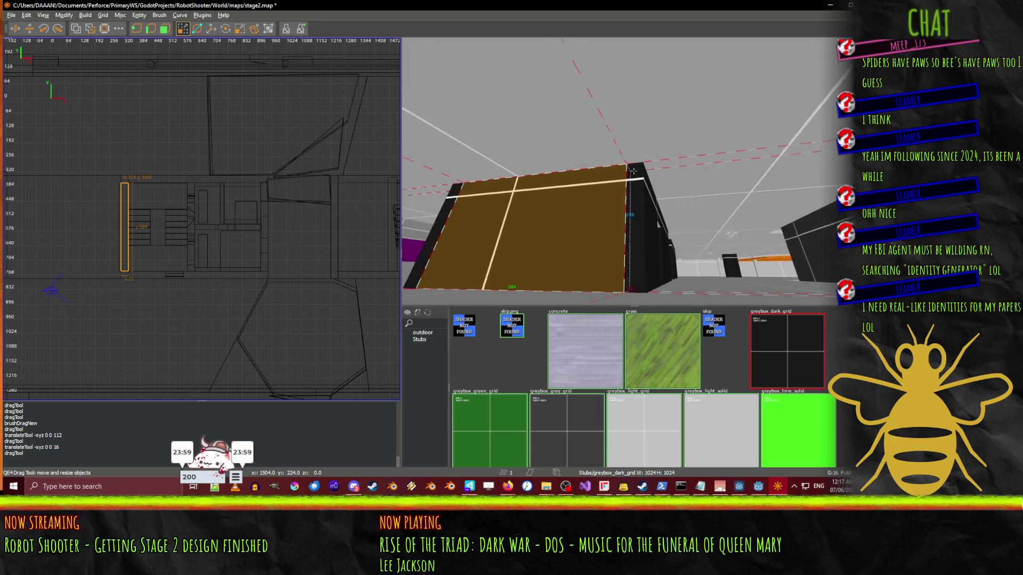
pyautogui.press('w')
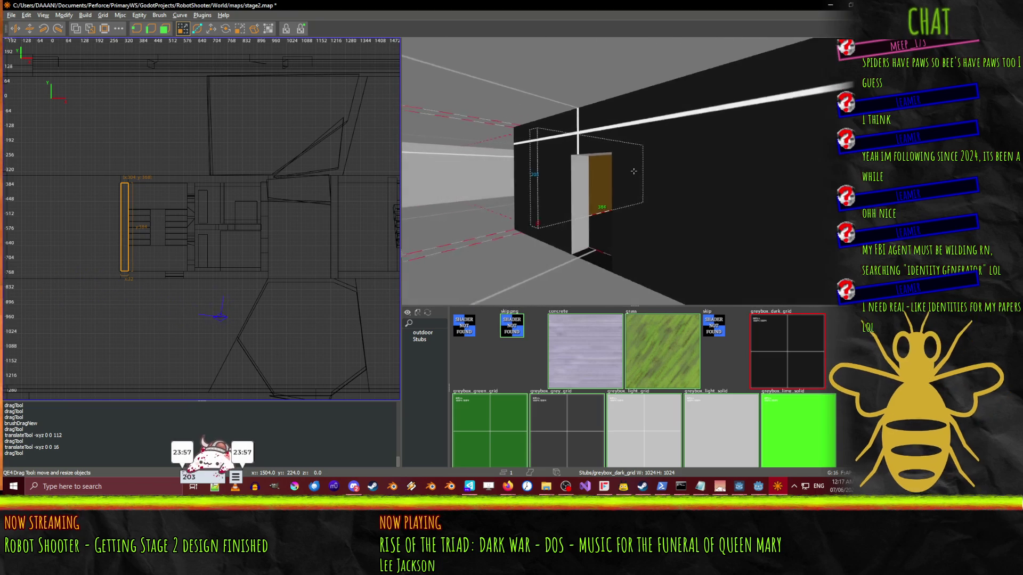
pyautogui.press('w')
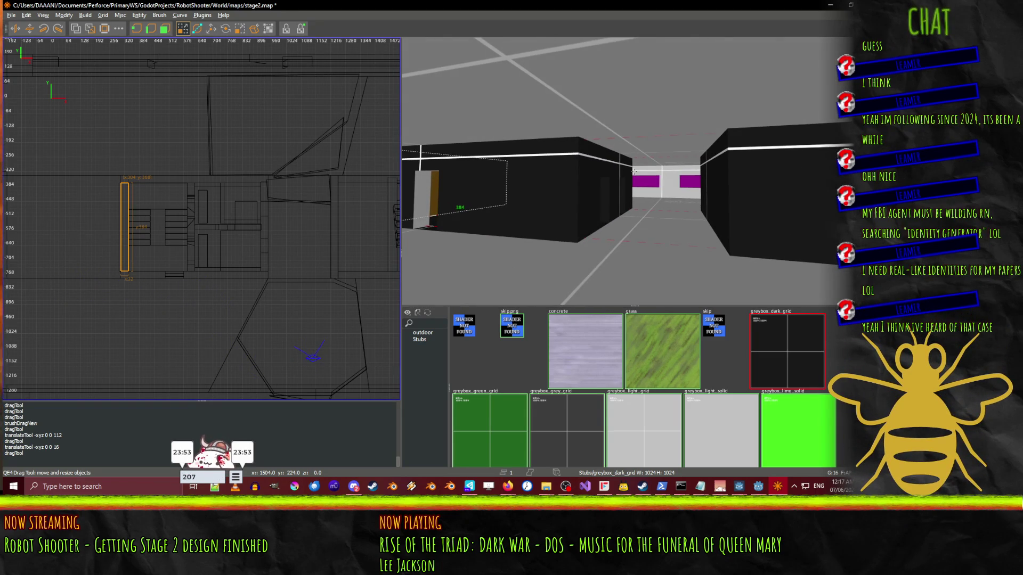
pyautogui.press('Right')
pyautogui.press('a')
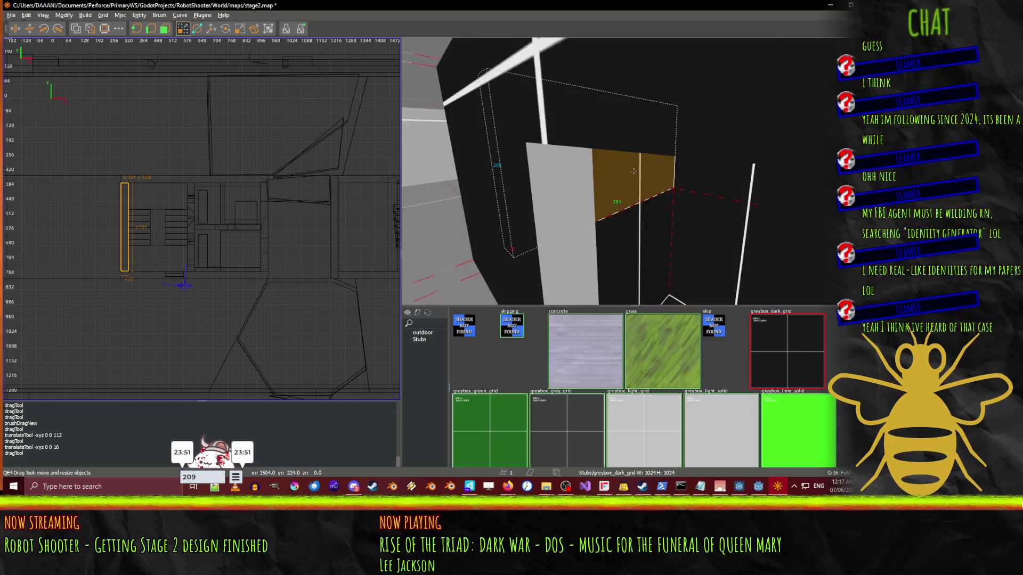
pyautogui.press('a')
pyautogui.press('w')
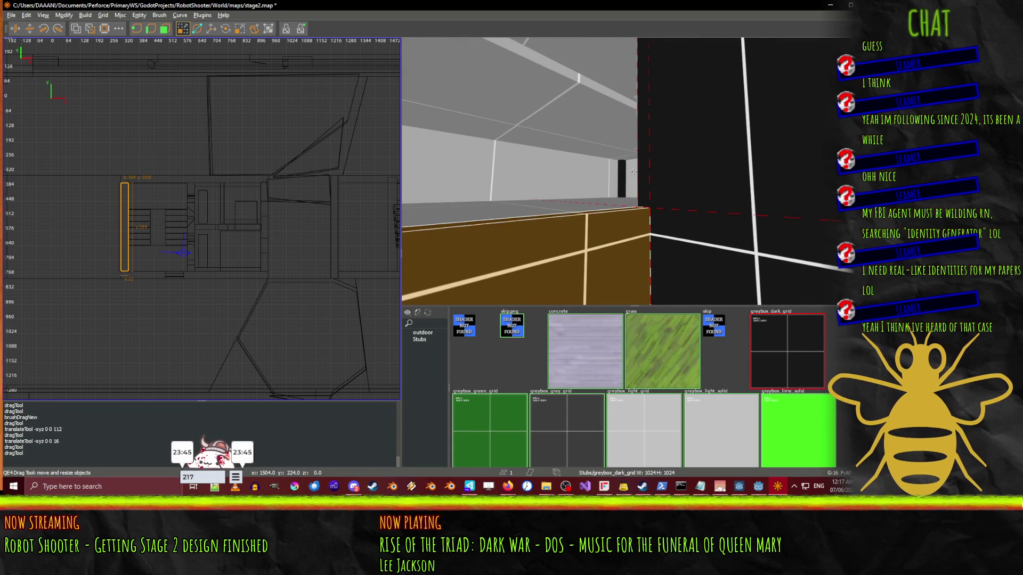
pyautogui.press('d')
pyautogui.press('s')
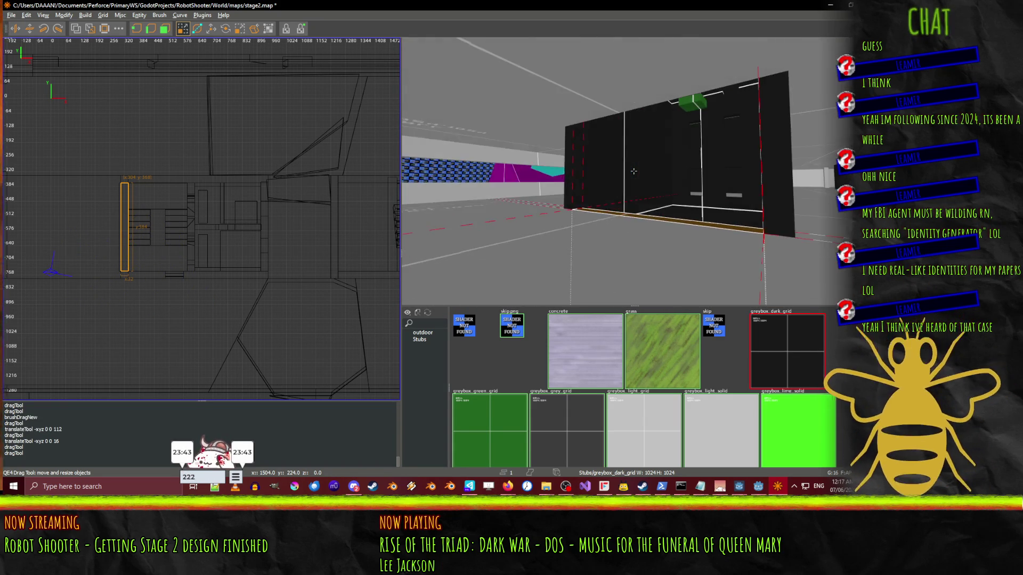
pyautogui.press('w')
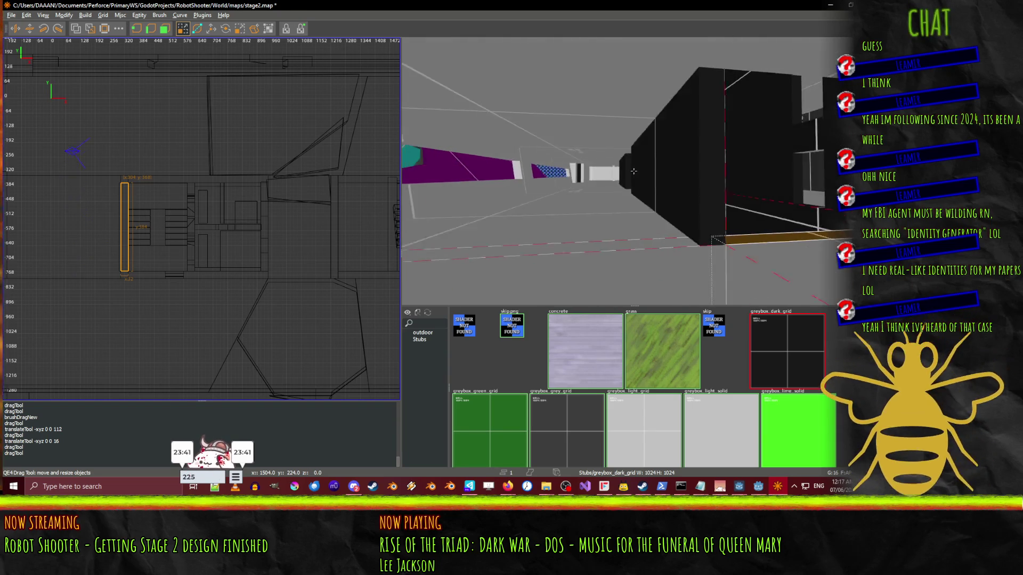
pyautogui.press('d')
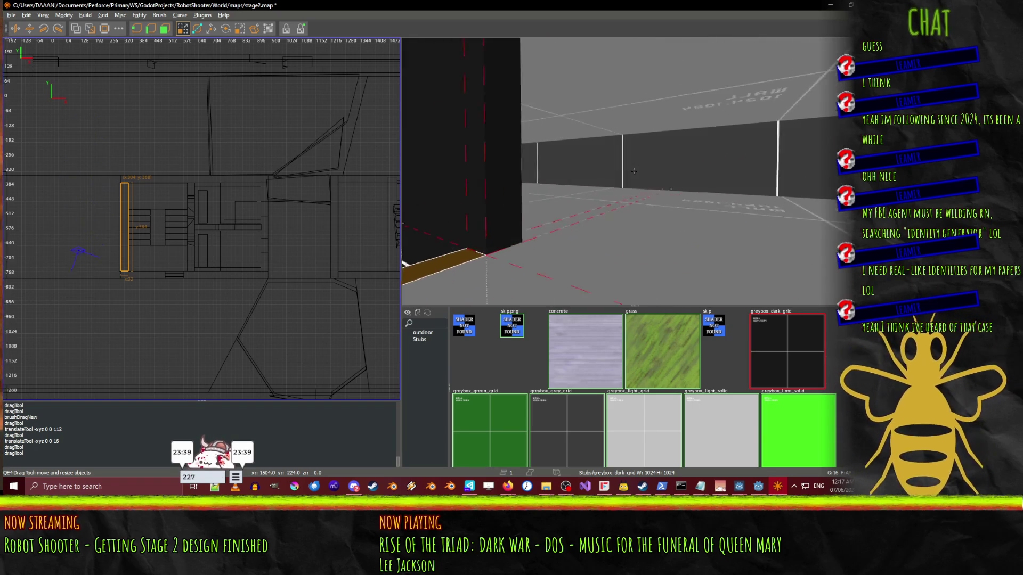
pyautogui.press('s')
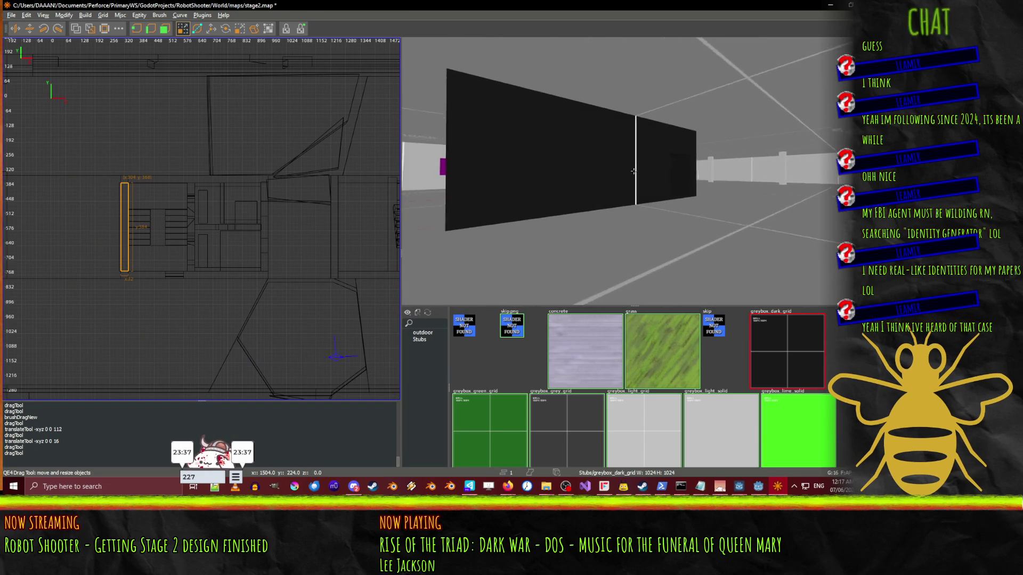
pyautogui.press('w')
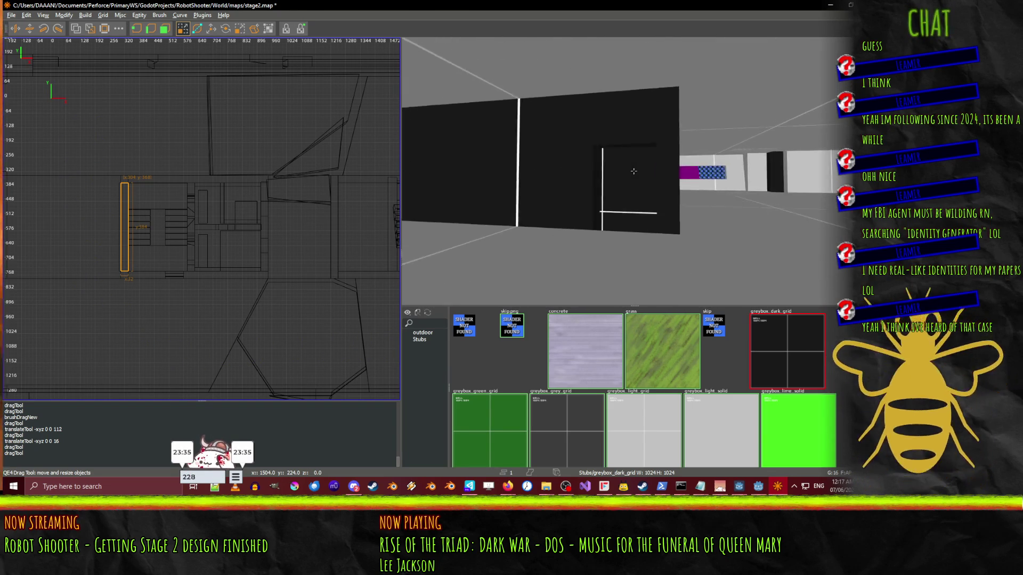
pyautogui.press('w')
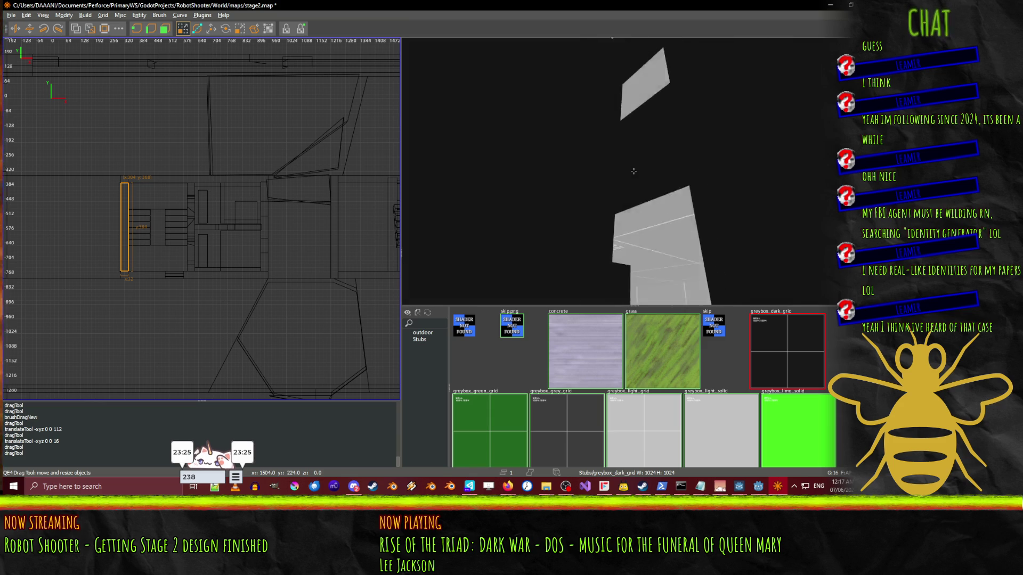
pyautogui.press('w')
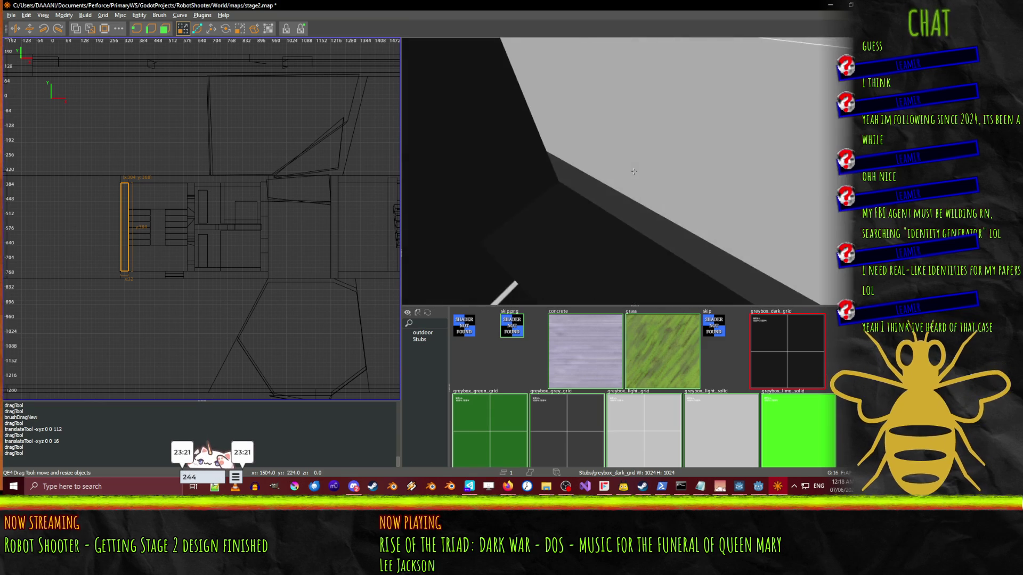
pyautogui.press('w')
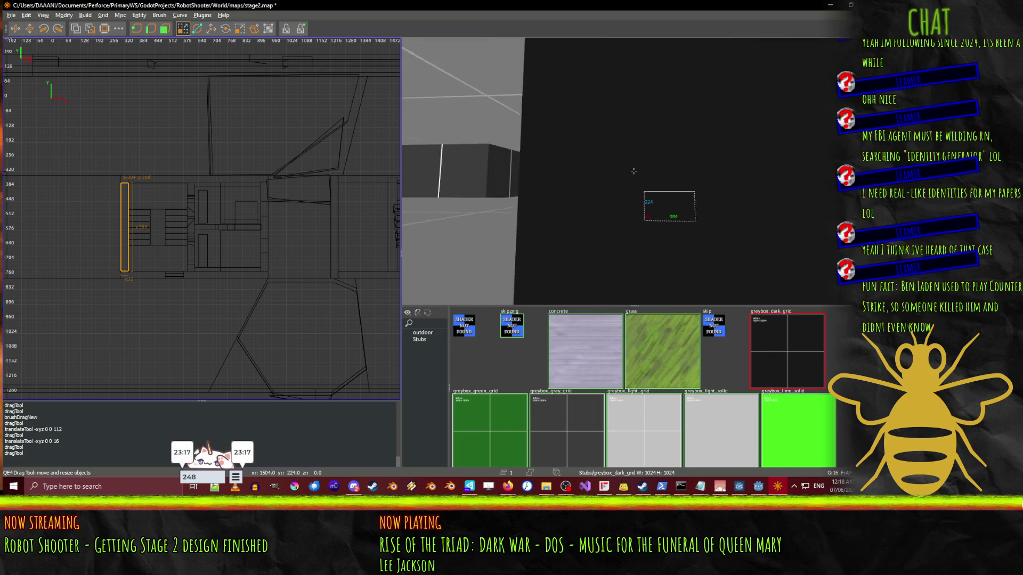
pyautogui.press('w')
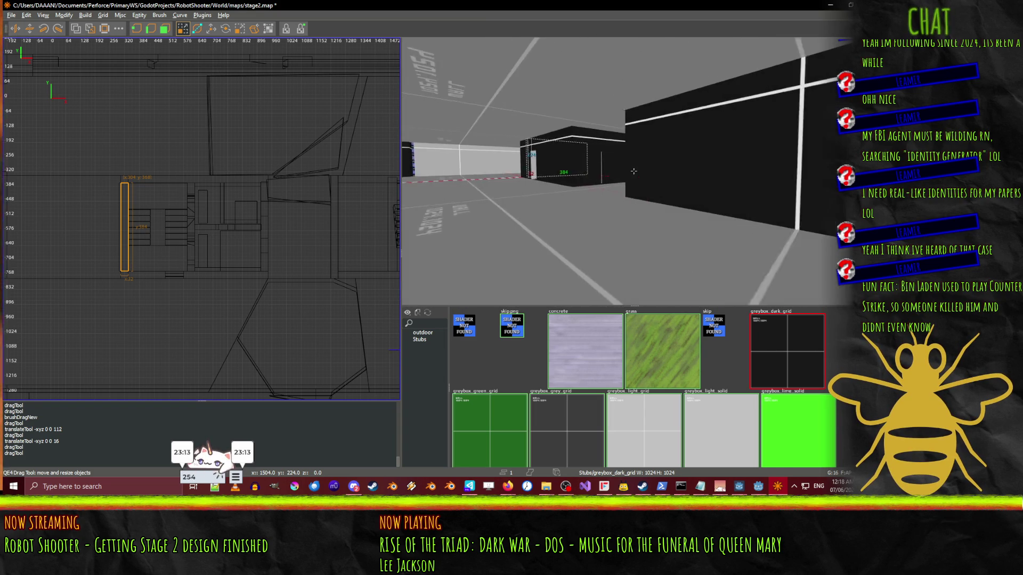
pyautogui.press('w')
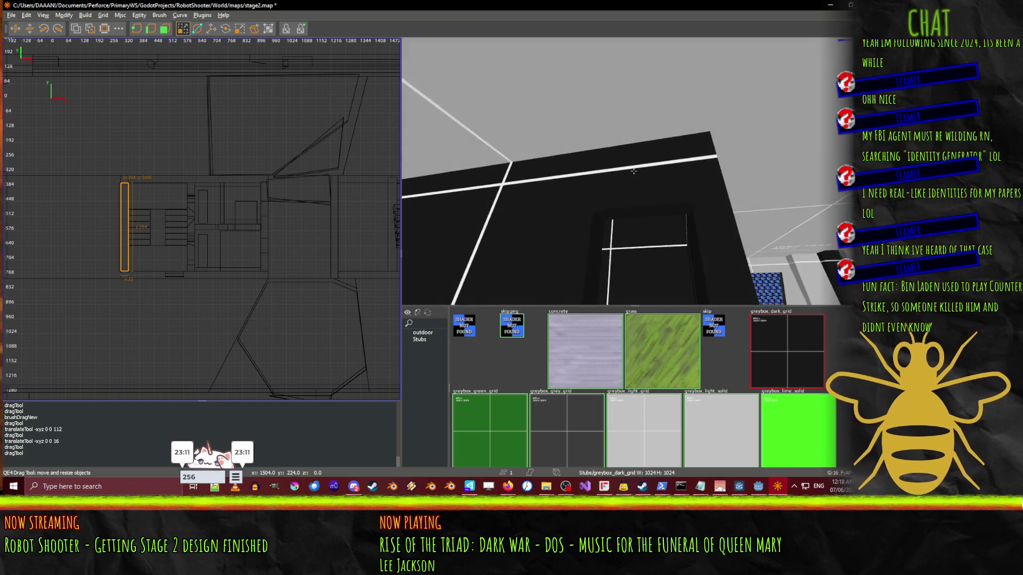
pyautogui.press('w')
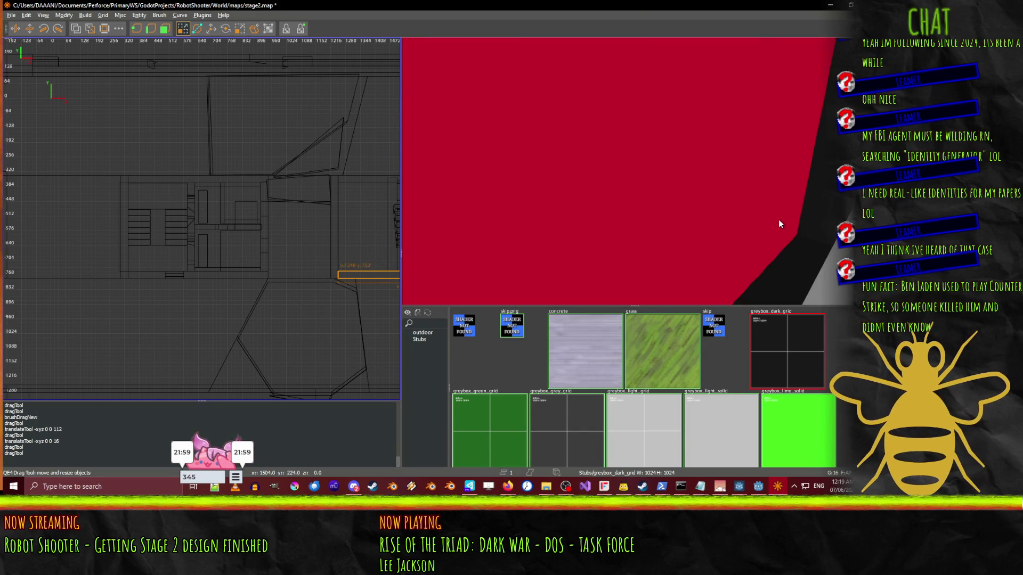
pyautogui.hotkey('shift', 'space')
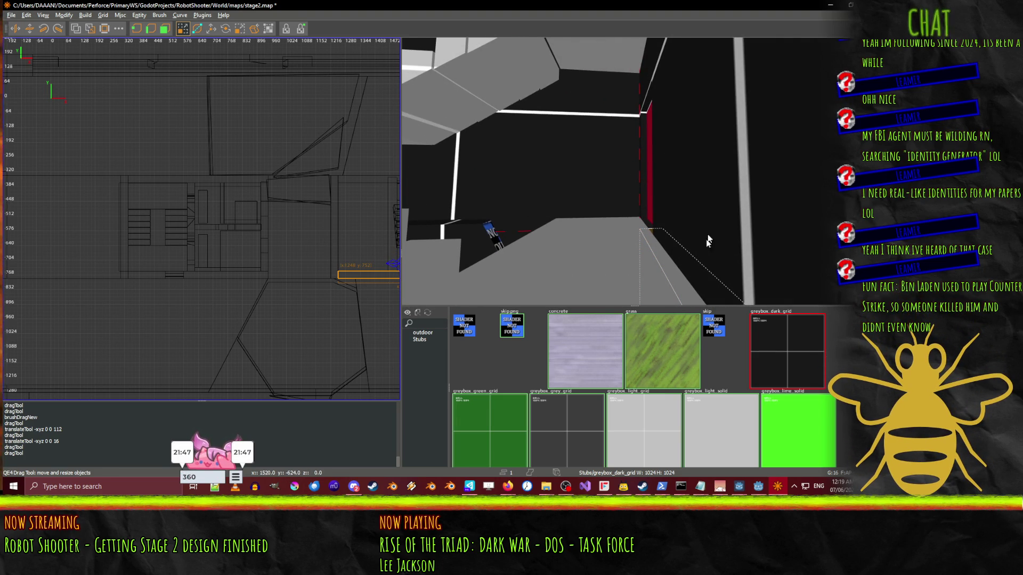
pyautogui.hotkey('shift', 'space')
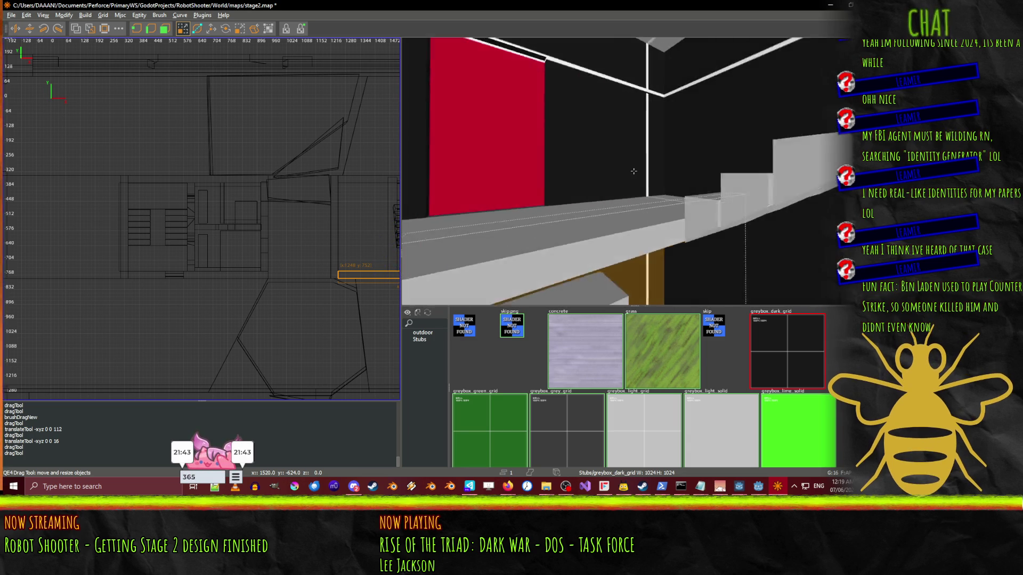
pyautogui.hotkey('shift', 'space')
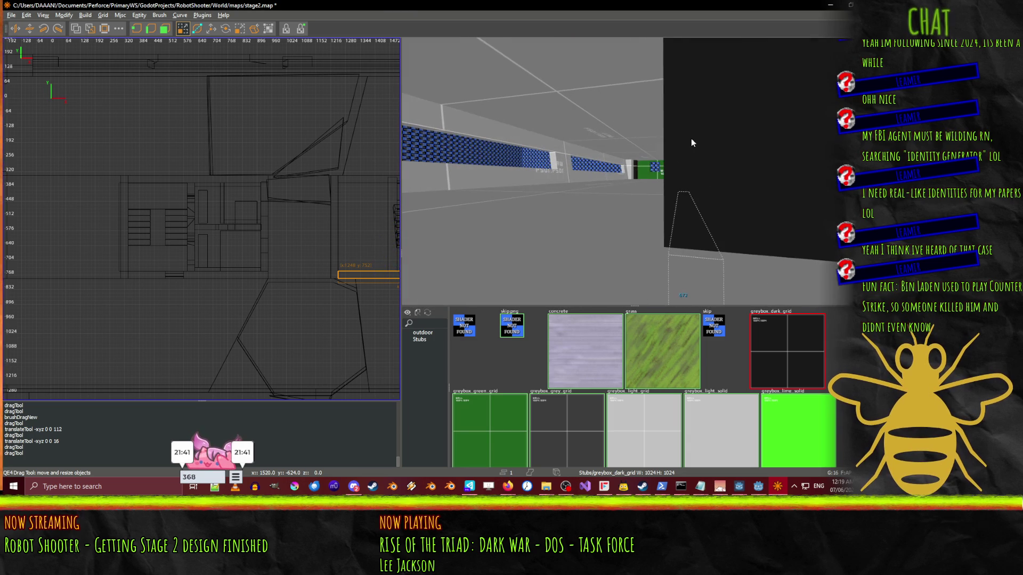
pyautogui.rightClick(689, 146)
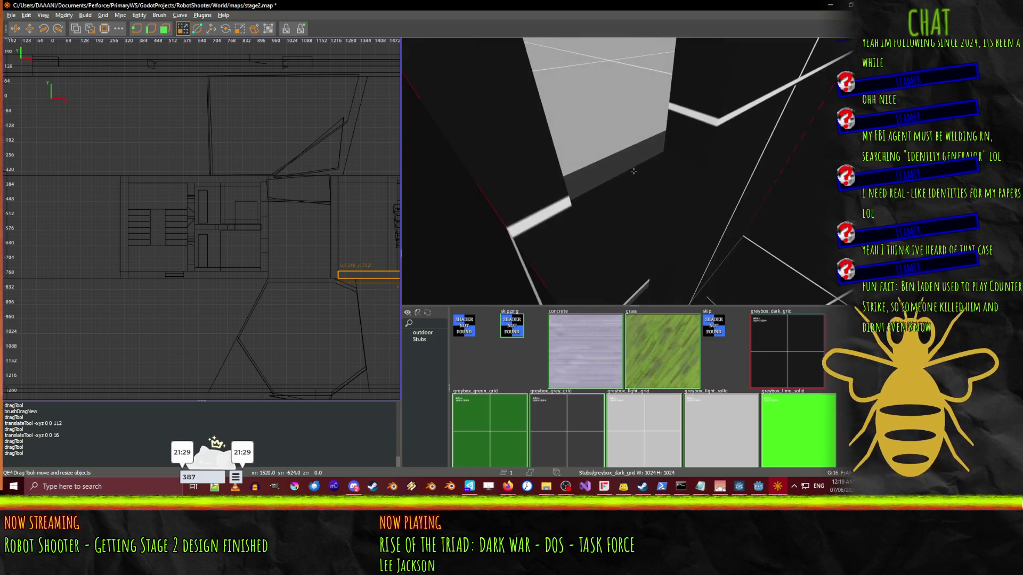
pyautogui.rightClick(811, 128)
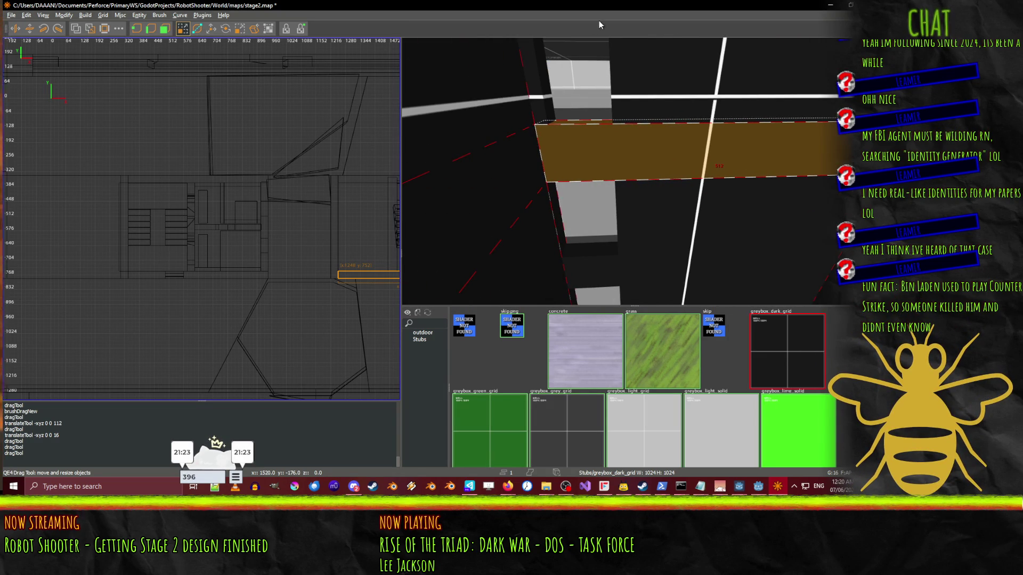
# - Select the two thin ledge slabs and raise them one 16-unit grid step
pyautogui.moveTo(609, 39); pyautogui.dragTo(664, 71)
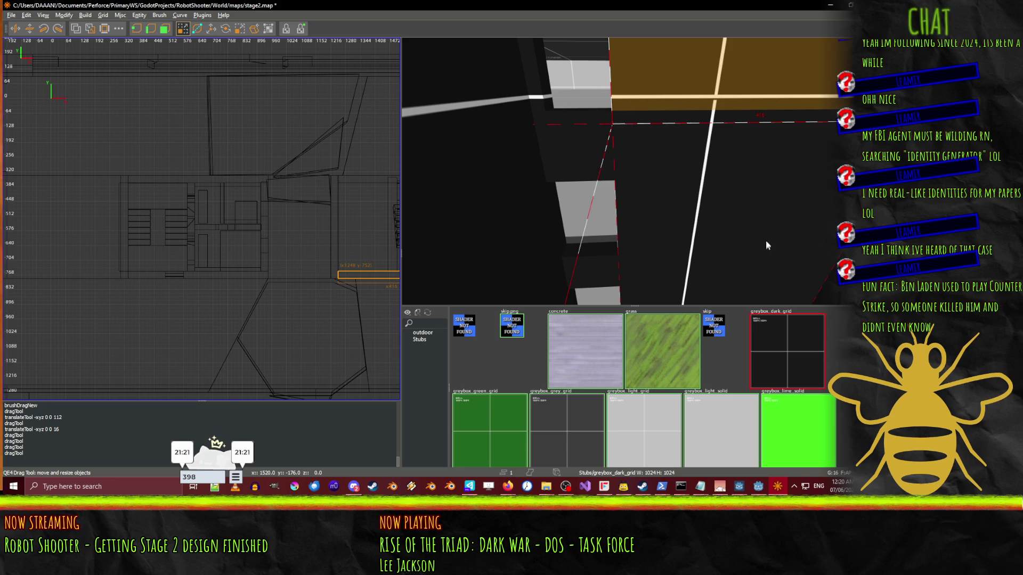
pyautogui.moveTo(540, 59); pyautogui.dragTo(547, 184)
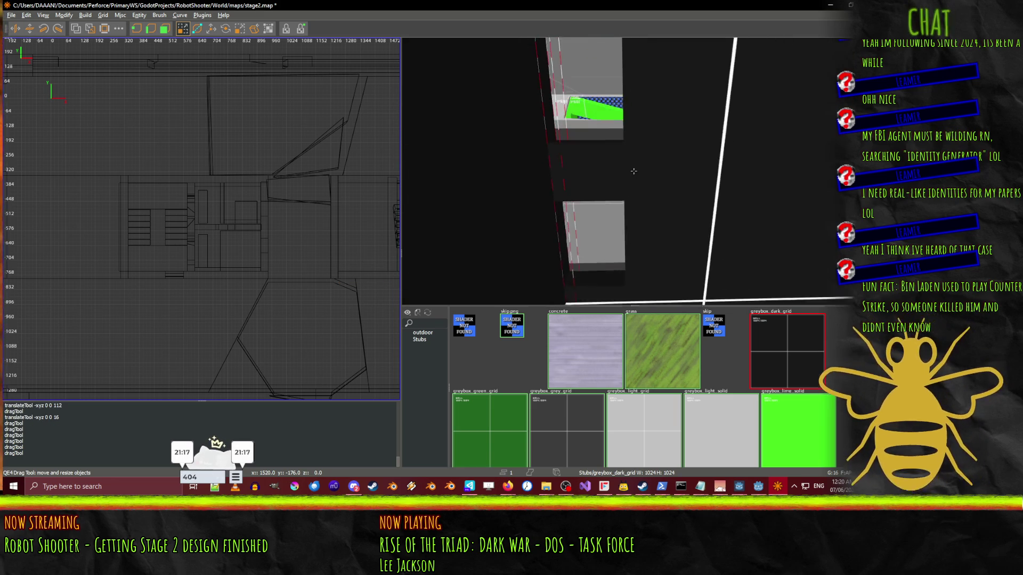
pyautogui.hotkey('ctrl', 'z')
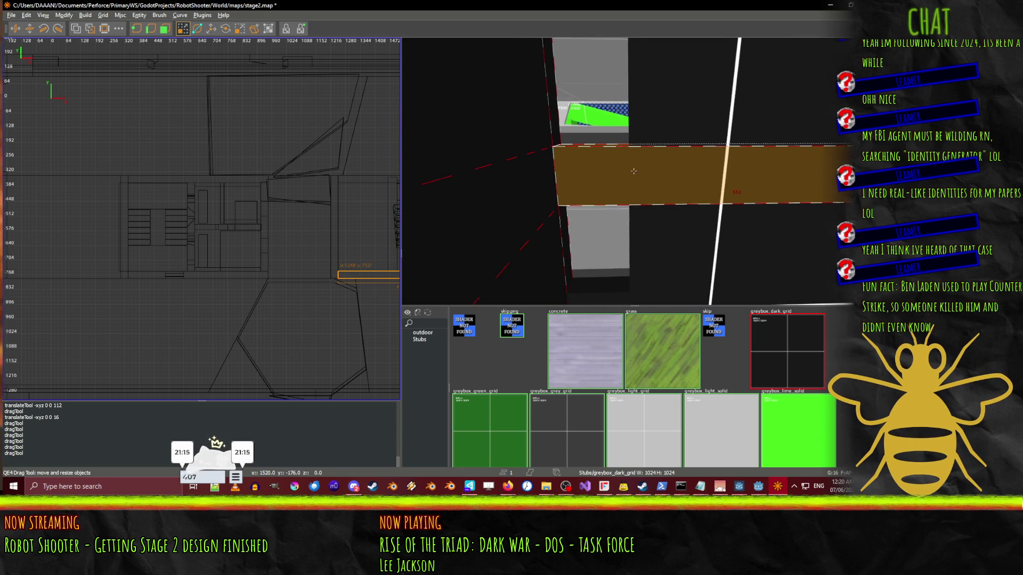
pyautogui.keyDown('shift'); pyautogui.click(588, 170); pyautogui.keyUp('shift')
pyautogui.keyDown('shift'); pyautogui.click(611, 239); pyautogui.keyUp('shift')
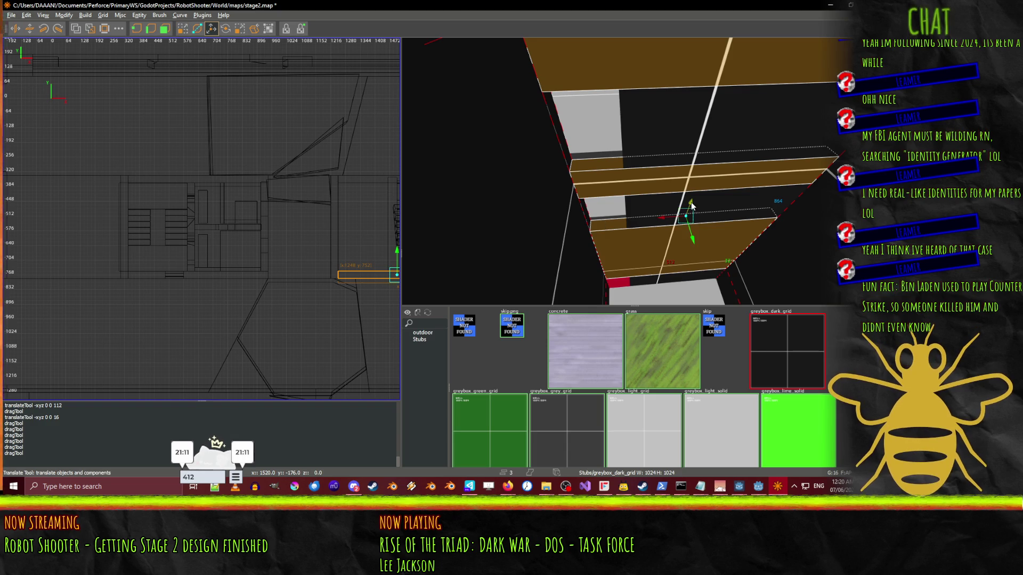
pyautogui.moveTo(691, 205); pyautogui.dragTo(691, 203)
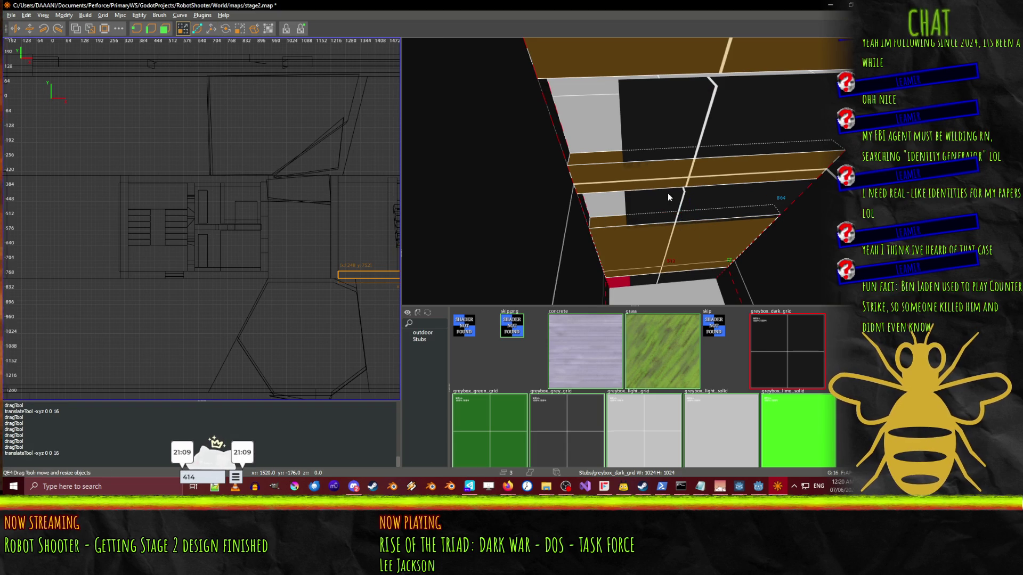
# - Select the brushes beneath the slabs and inspect them from another camera angle
pyautogui.click(671, 211)
pyautogui.keyDown('shift'); pyautogui.click(677, 182); pyautogui.keyUp('shift')
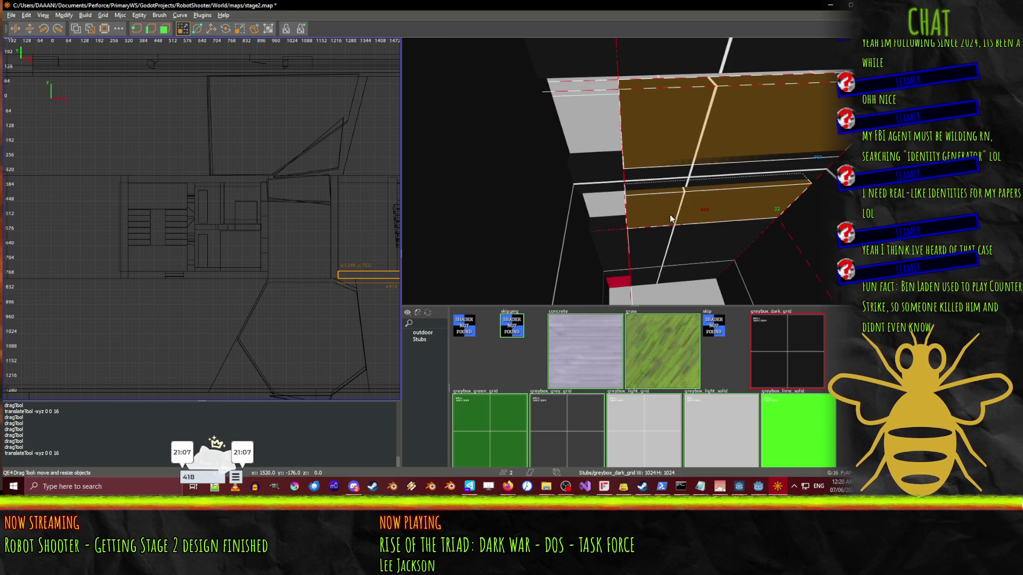
pyautogui.keyDown('shift'); pyautogui.click(678, 174); pyautogui.keyUp('shift')
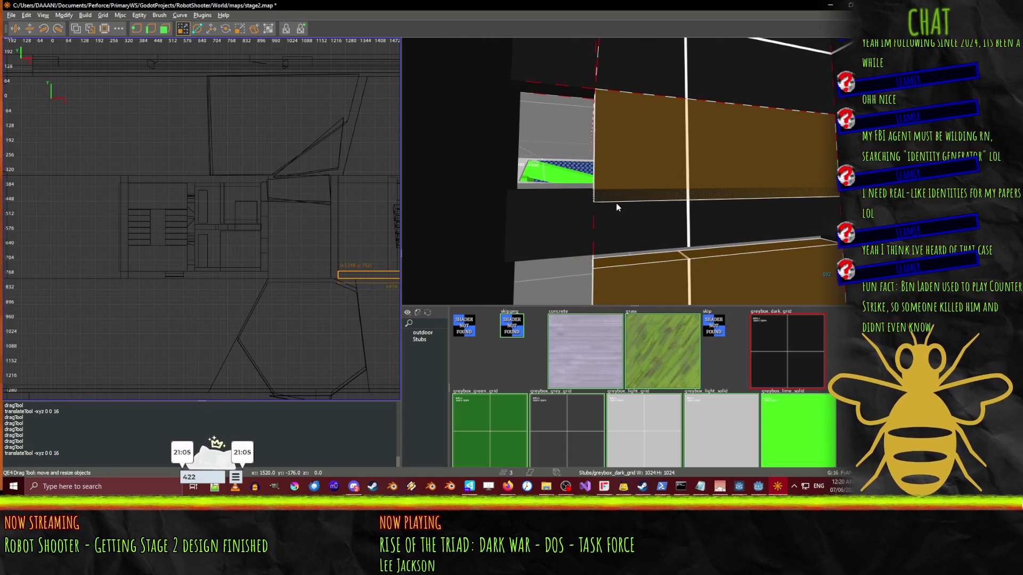
pyautogui.rightClick(722, 220)
pyautogui.rightClick(635, 175)
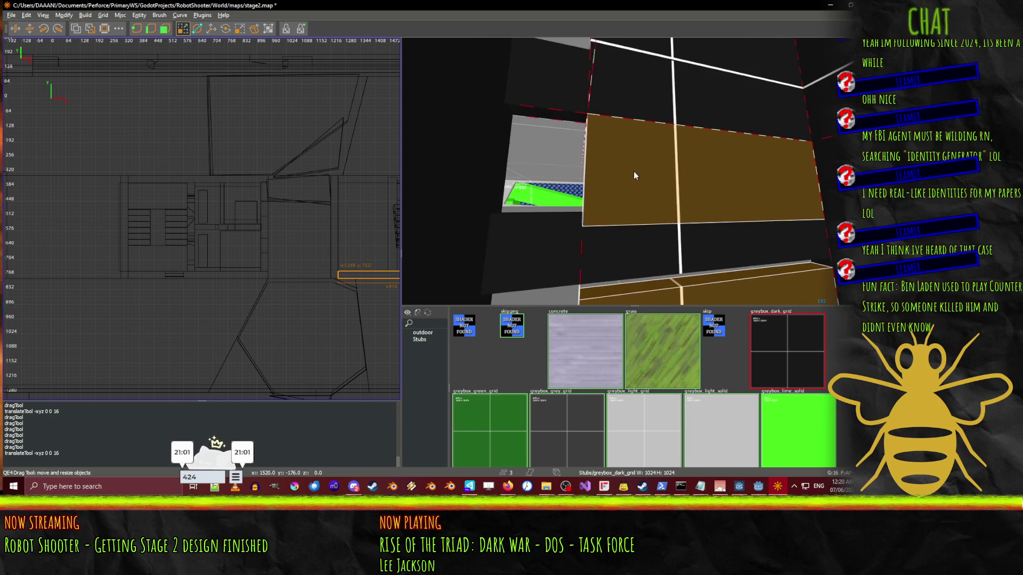
pyautogui.keyDown('shift'); pyautogui.click(654, 207); pyautogui.keyUp('shift')
pyautogui.scroll(-5, 651, 228)
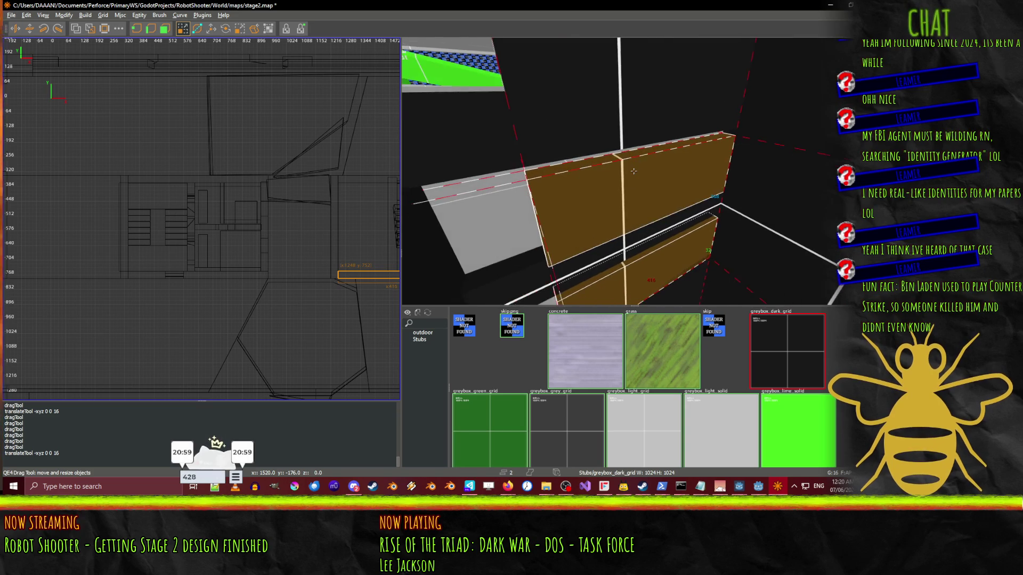
pyautogui.keyDown('shift'); pyautogui.click(658, 219); pyautogui.keyUp('shift')
# - Select the lower brush and upper wall brush and move them up 16 units
pyautogui.hotkey('ctrl', 'z')
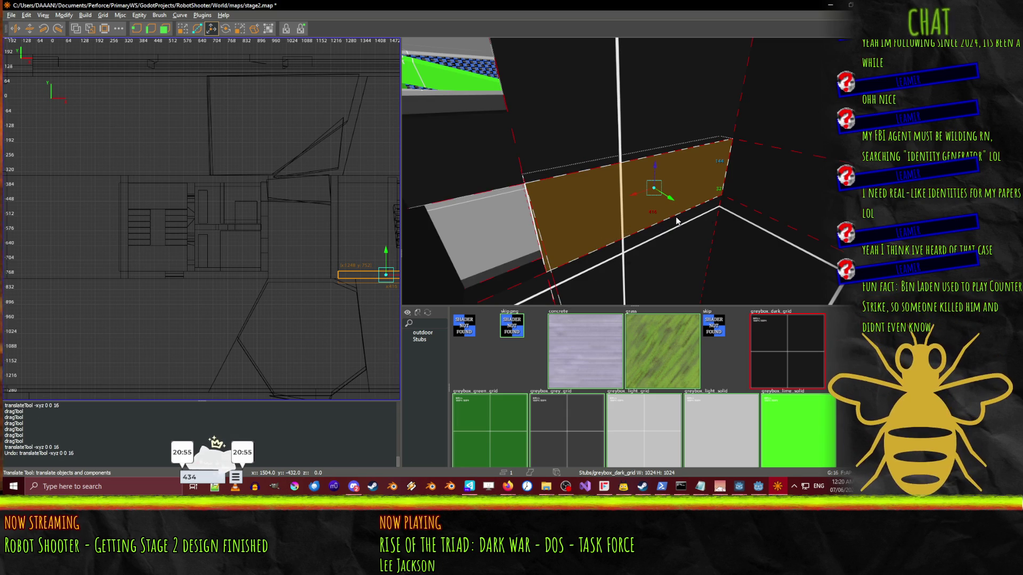
pyautogui.hotkey('ctrl', 'y')
pyautogui.click(663, 277)
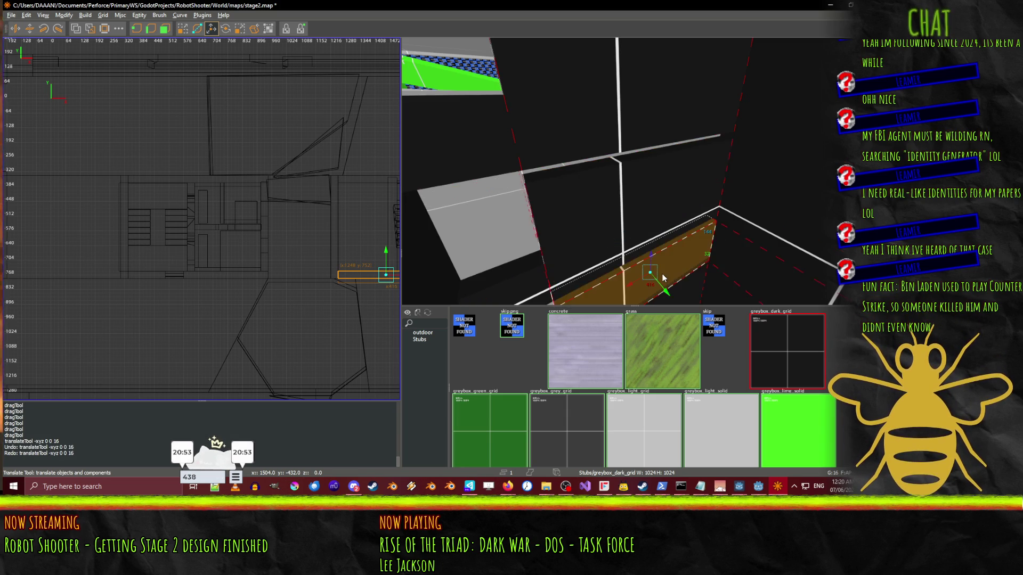
pyautogui.keyDown('ctrl'); pyautogui.click(641, 213); pyautogui.keyUp('ctrl')
pyautogui.press('d')
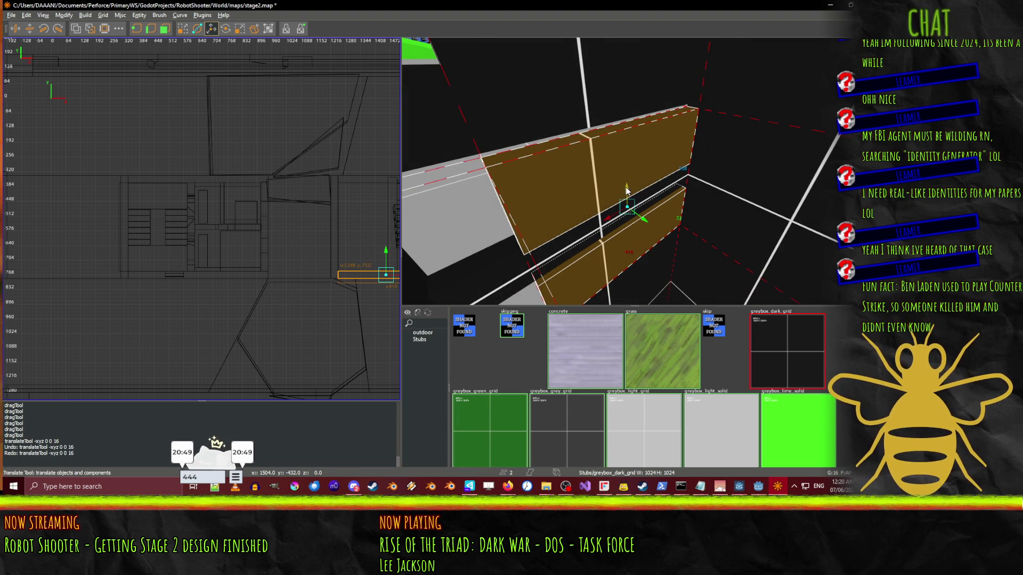
pyautogui.moveTo(626, 191); pyautogui.dragTo(626, 184)
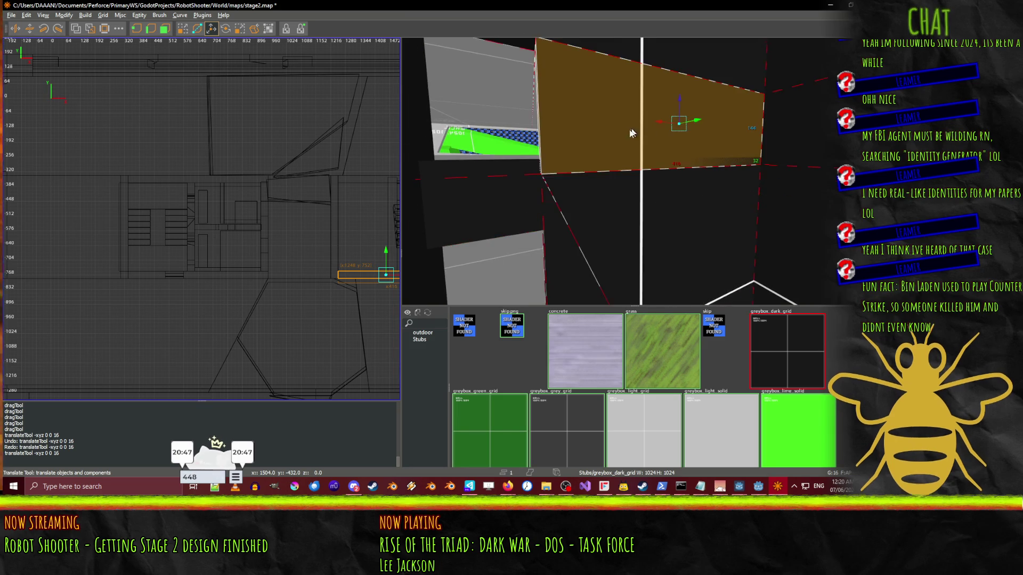
pyautogui.scroll(2, 633, 131)
# - Pull the wall brush's bottom face up with the QE4 Drag tool so it is 128 units tall
pyautogui.press('q')
pyautogui.moveTo(702, 293); pyautogui.dragTo(706, 283)
pyautogui.rightClick(685, 260)
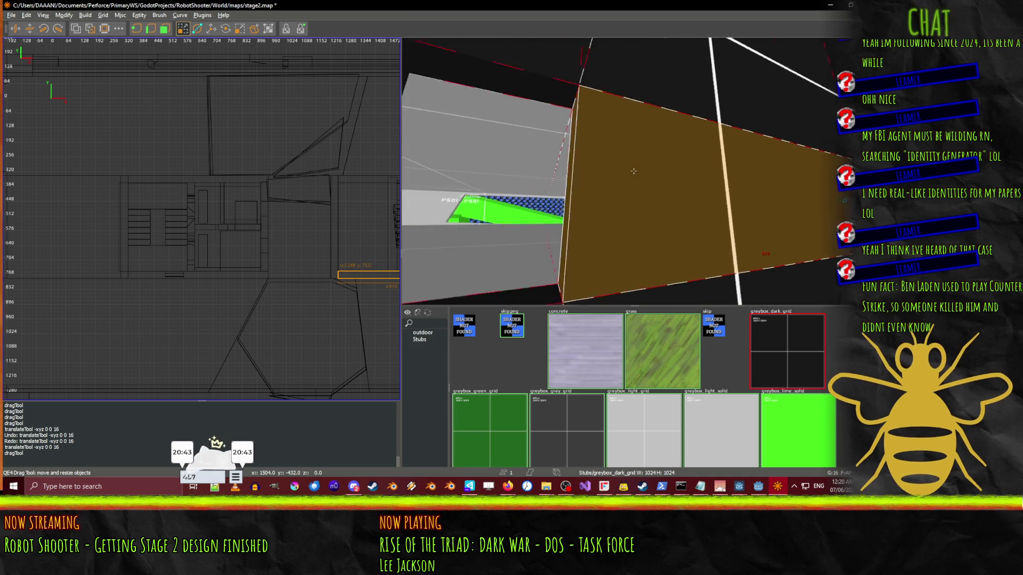
pyautogui.moveTo(634, 171)
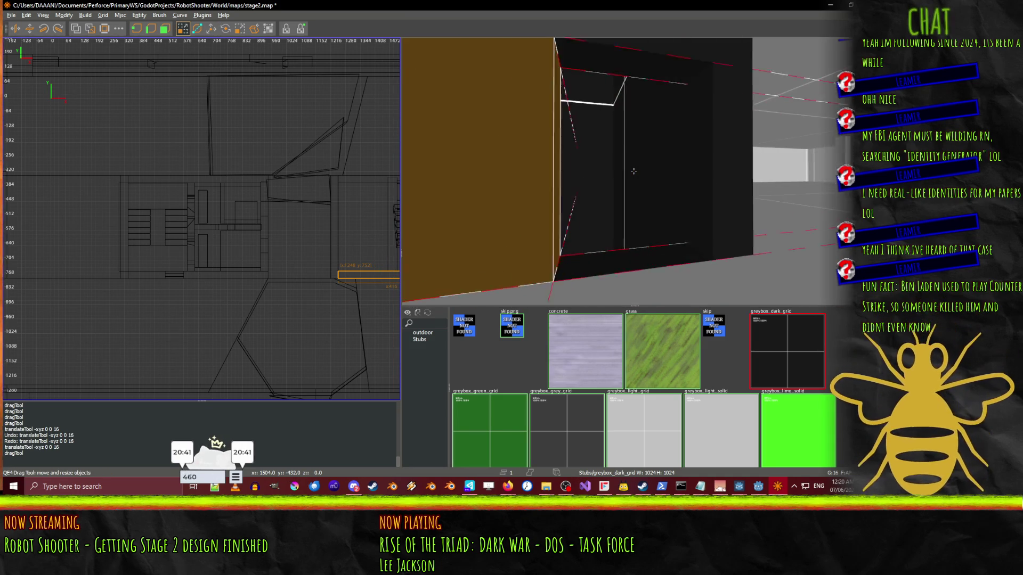
pyautogui.press('Up')
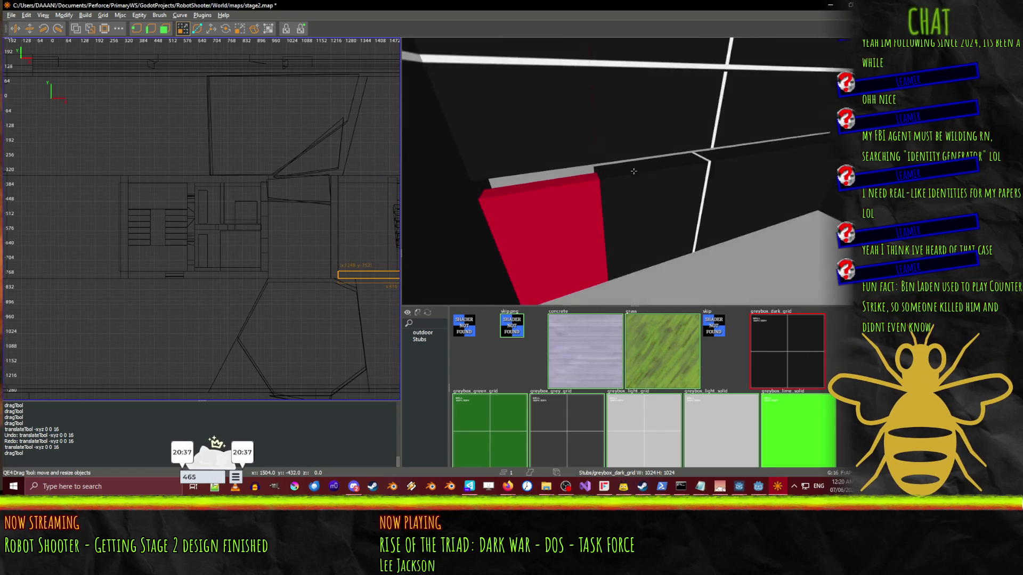
pyautogui.keyDown('ctrl'); pyautogui.click(642, 196); pyautogui.keyUp('ctrl')
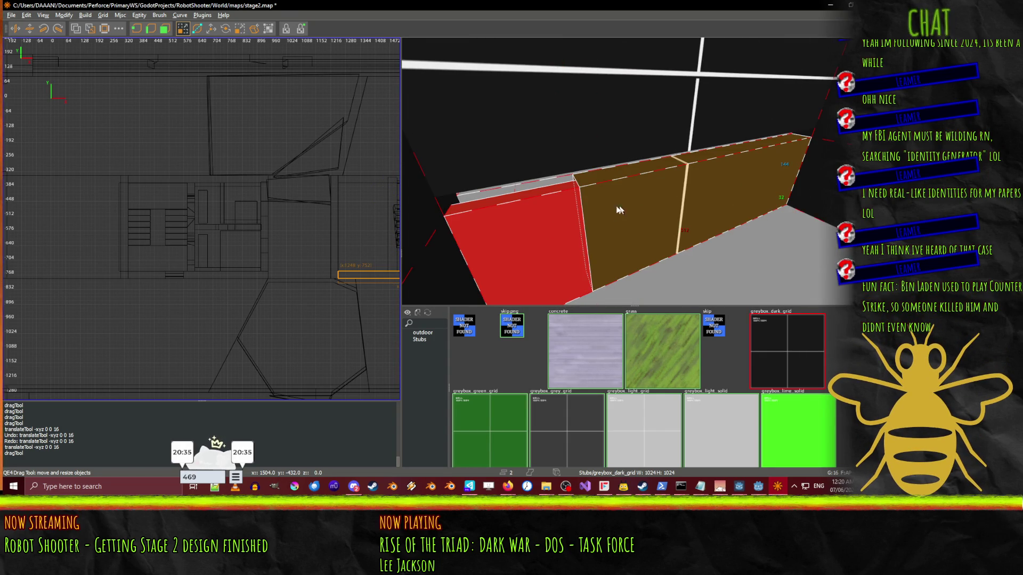
pyautogui.rightClick(721, 111)
pyautogui.press('Up')
pyautogui.press('Up')
pyautogui.press('Up')
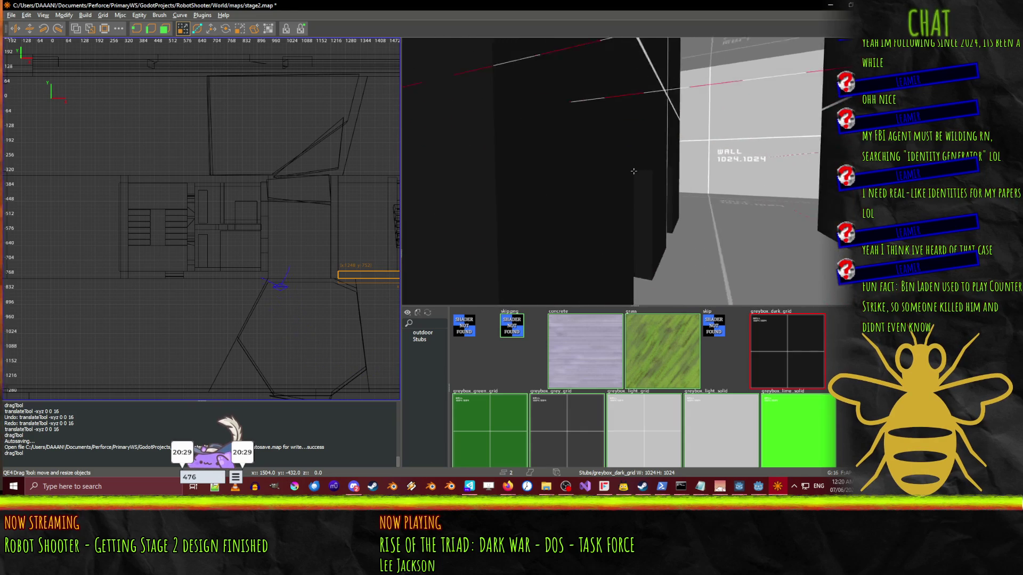
pyautogui.press('Down')
pyautogui.press('Down')
pyautogui.press('Down')
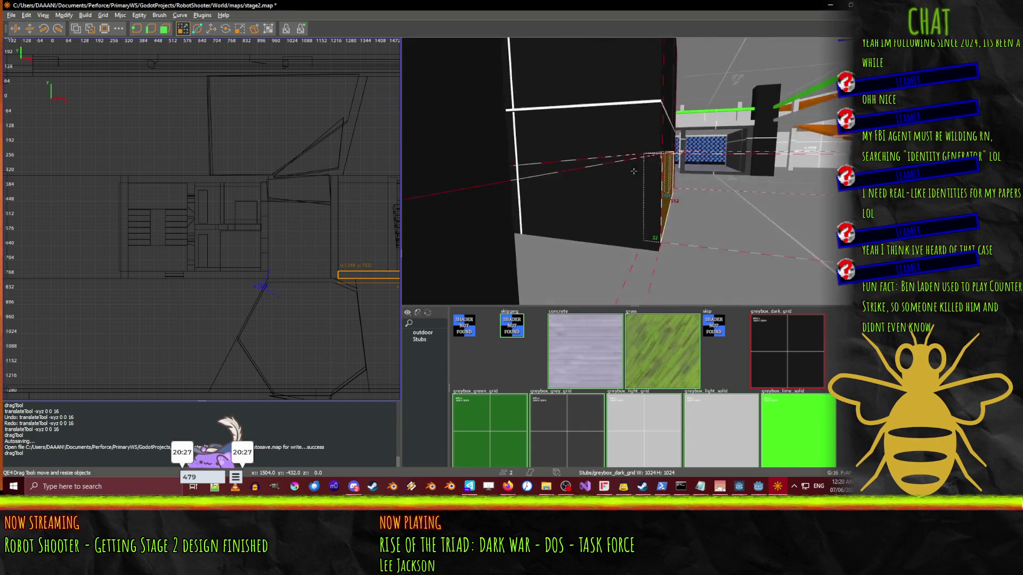
pyautogui.press('Down')
pyautogui.press('Down')
pyautogui.rightClick(634, 171)
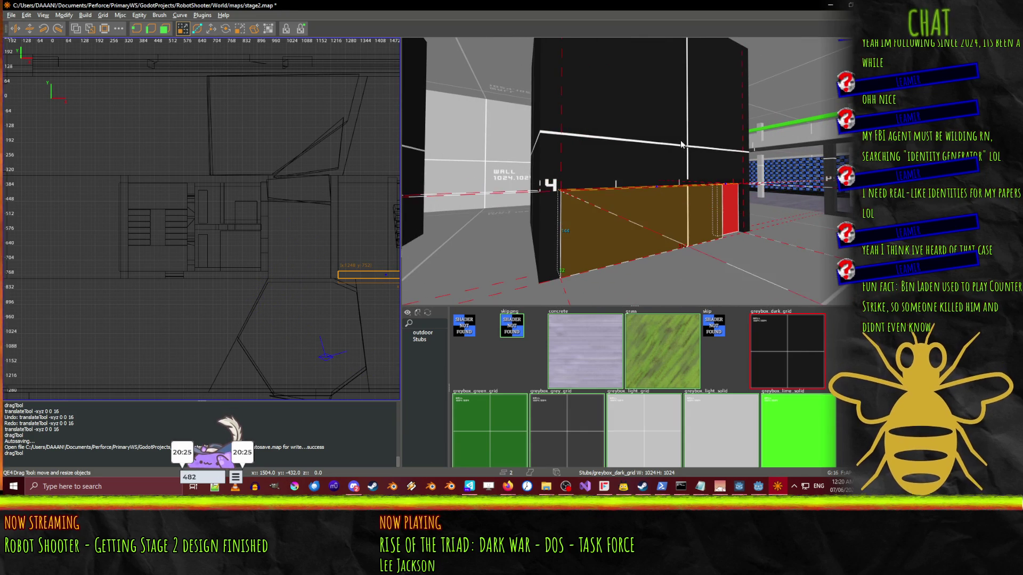
# - Select a brush near the staircase from above and paste a copy of the thin brown ledge
pyautogui.press('Up')
pyautogui.moveTo(655, 229); pyautogui.dragTo(649, 169)
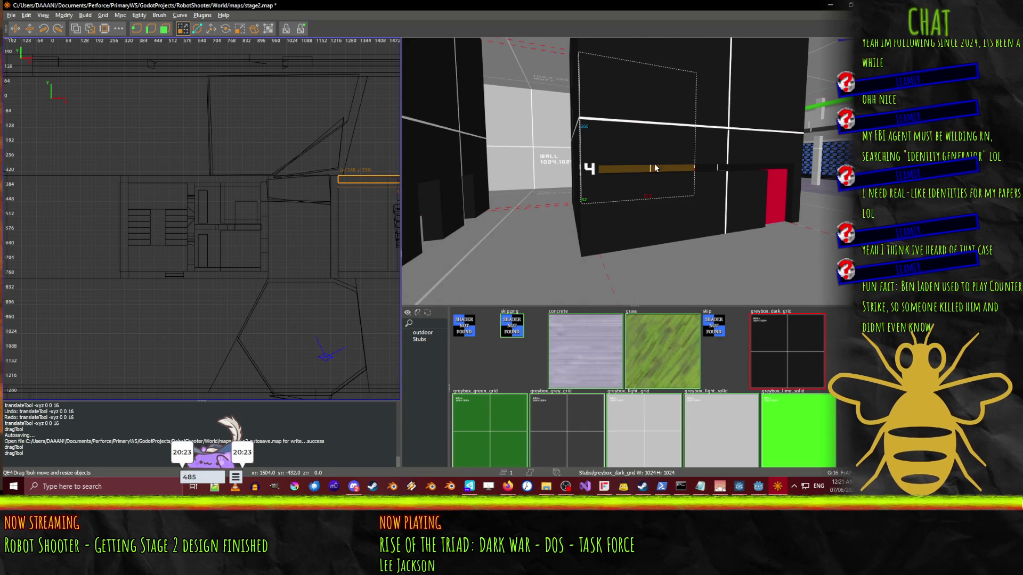
pyautogui.hotkey('ctrl', 'z')
pyautogui.rightClick(649, 169)
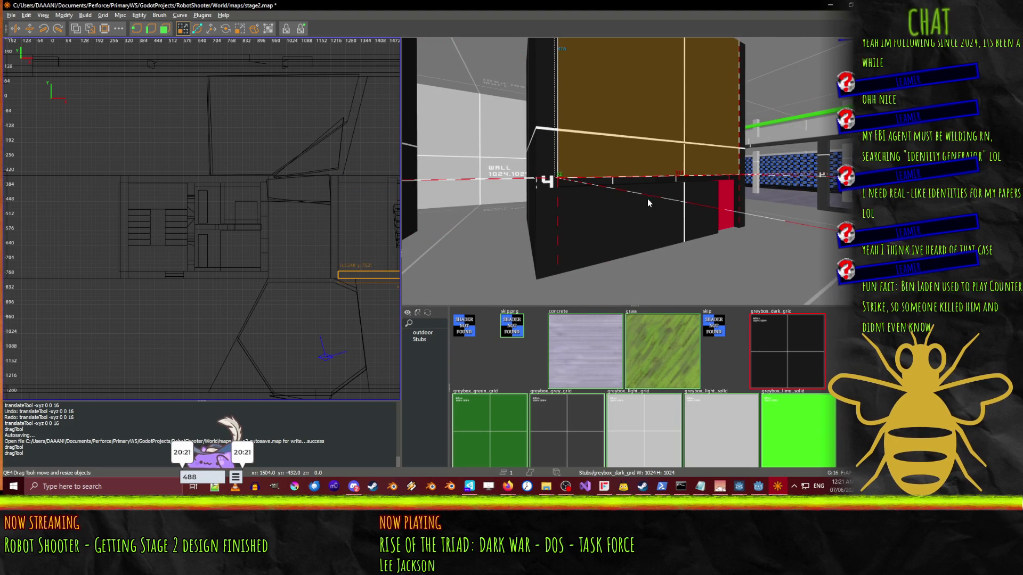
pyautogui.rightClick(643, 203)
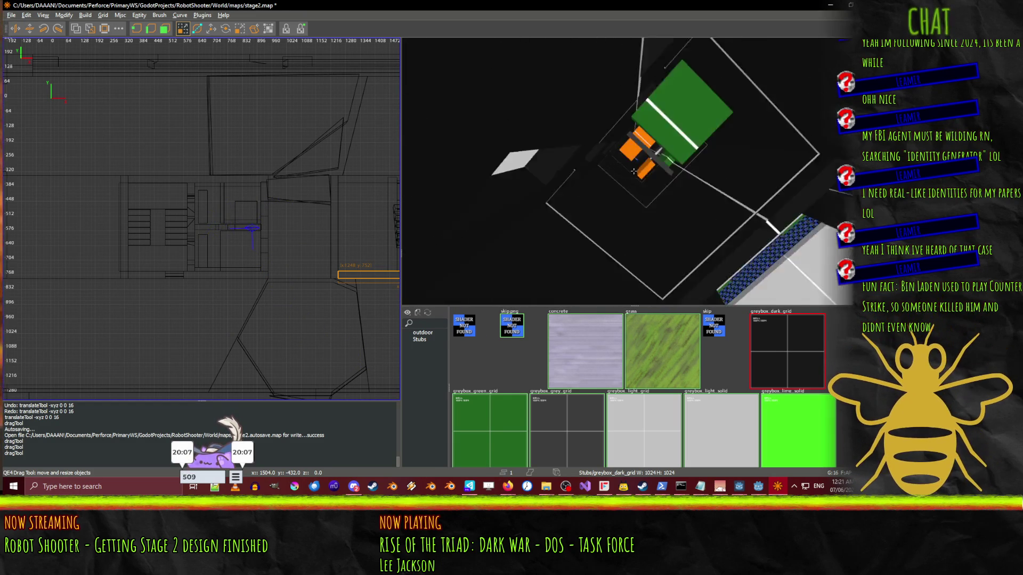
pyautogui.rightClick(696, 194)
pyautogui.keyDown('shift'); pyautogui.click(695, 194); pyautogui.keyUp('shift')
pyautogui.rightClick(672, 201)
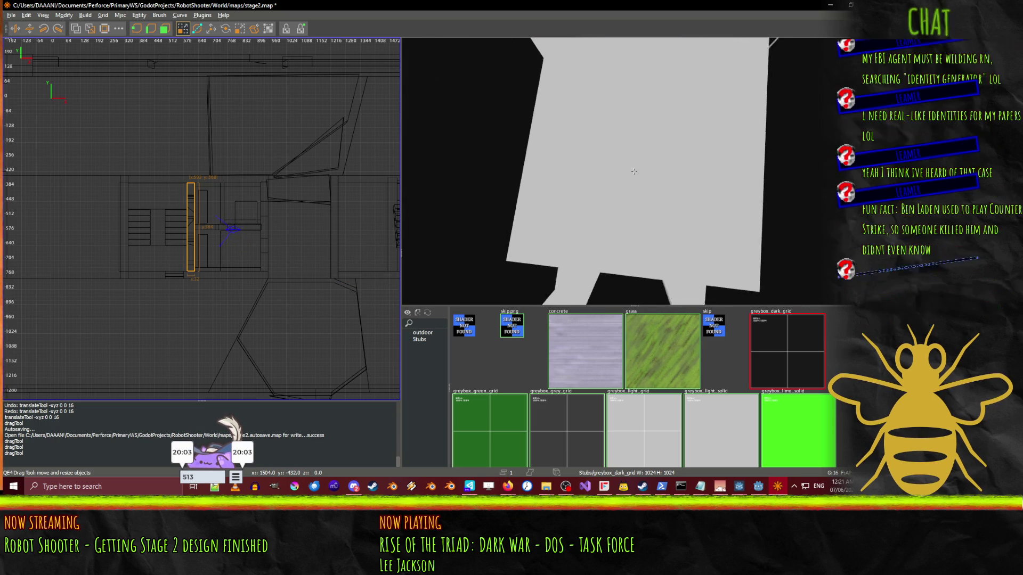
pyautogui.rightClick(633, 171)
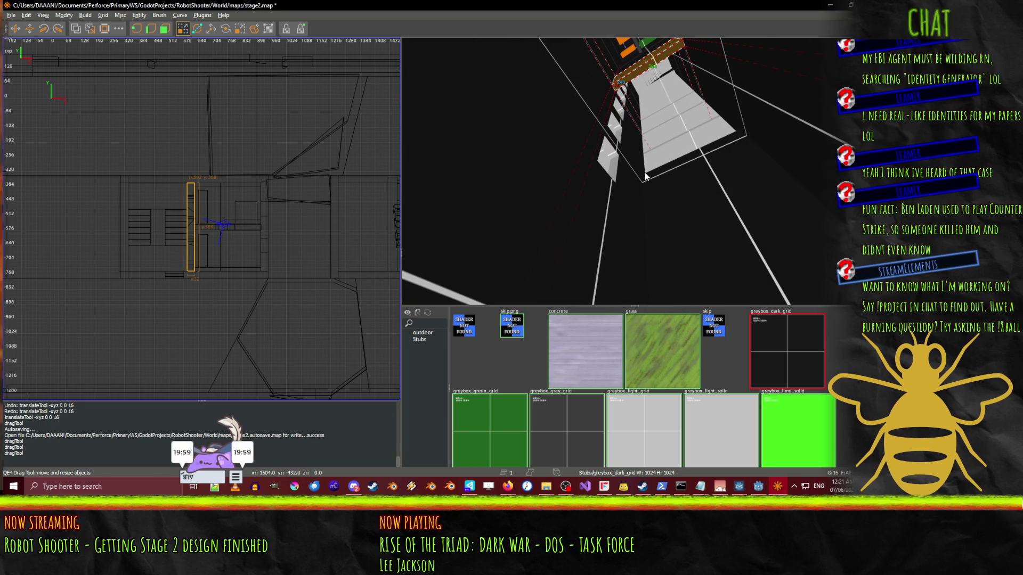
pyautogui.hotkey('ctrl', 'v')
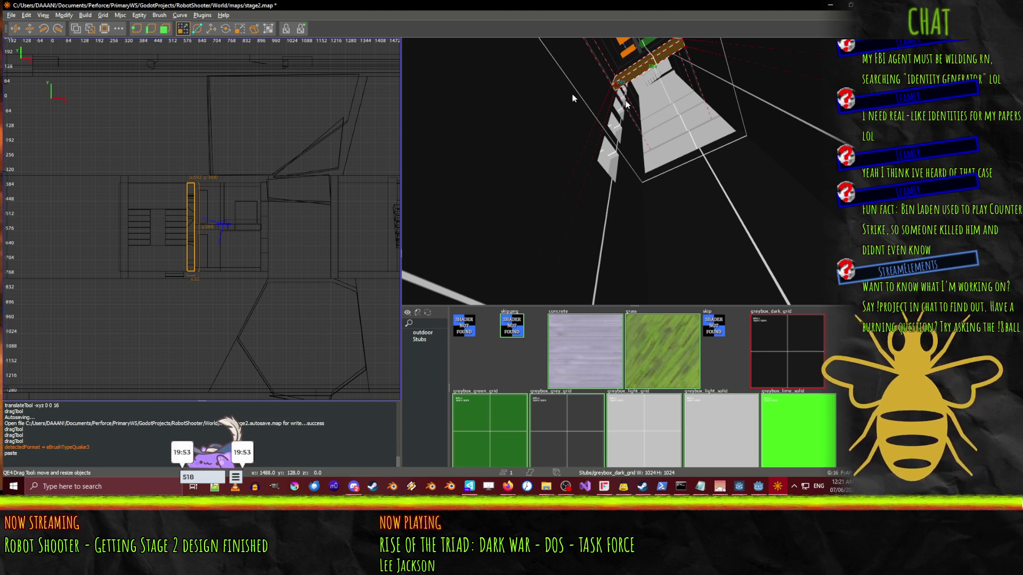
# - Lower the pasted ledge brush by 560 units
pyautogui.rightClick(724, 95)
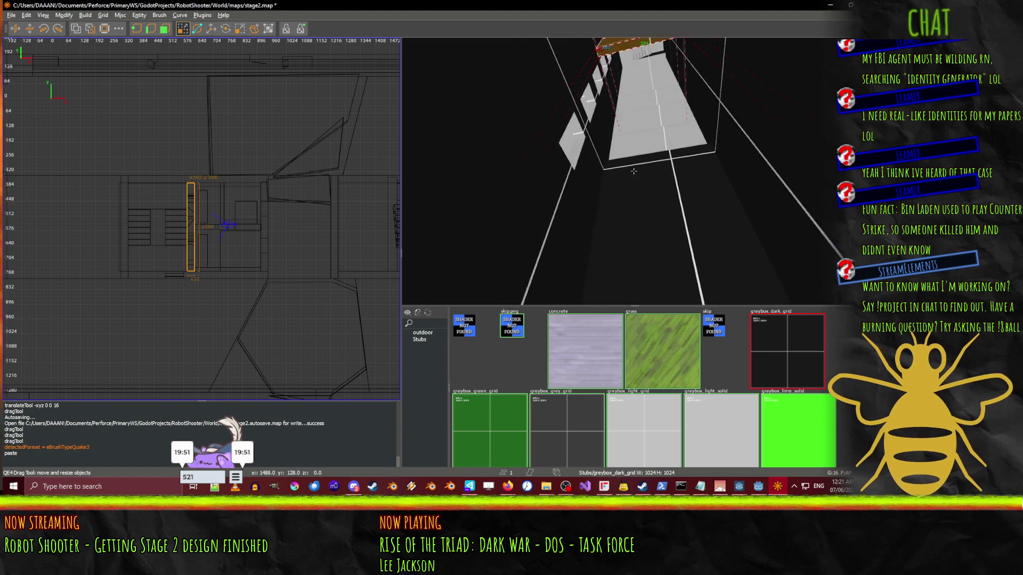
pyautogui.rightClick(634, 171)
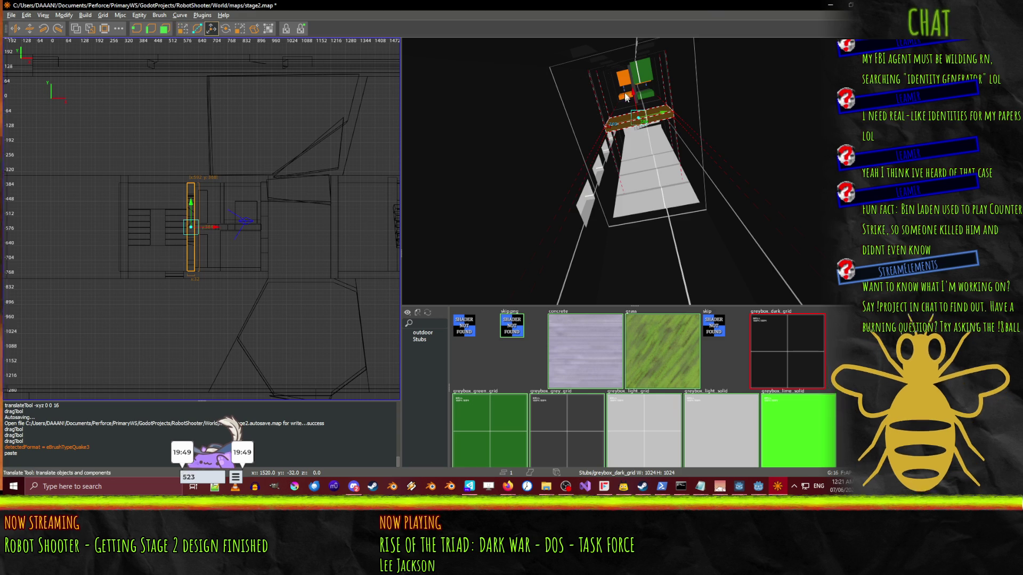
pyautogui.rightClick(639, 112)
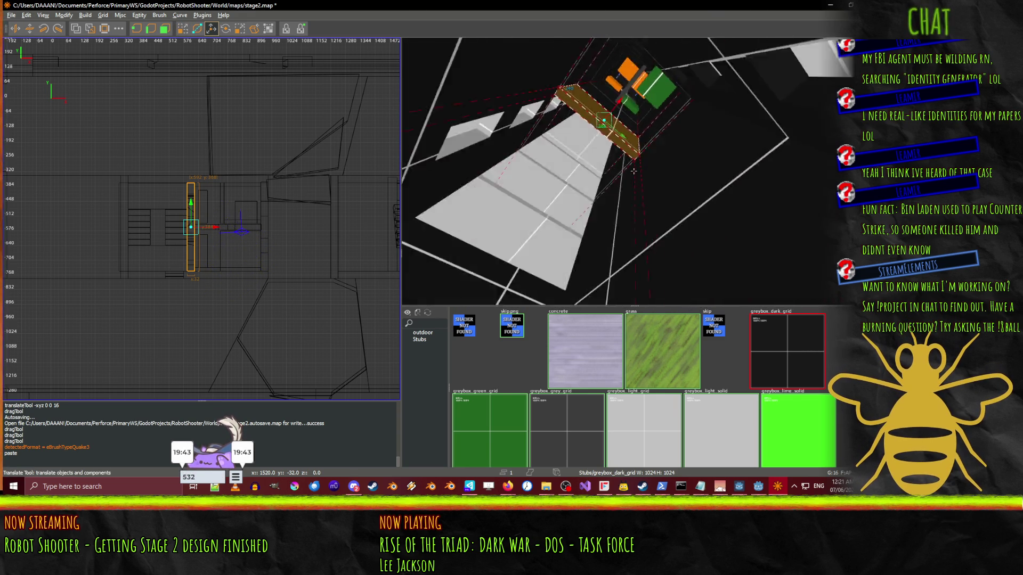
pyautogui.rightClick(615, 172)
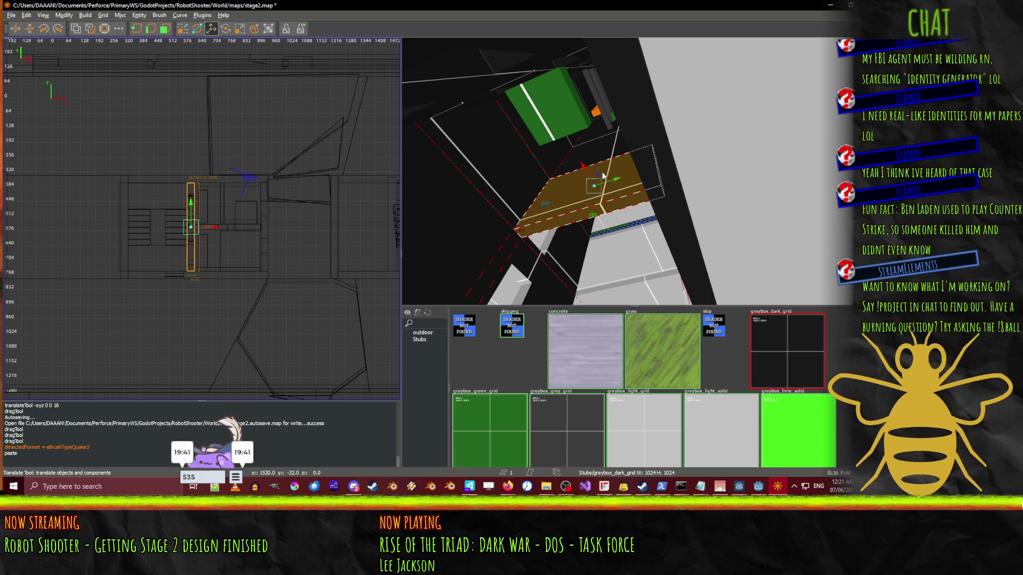
pyautogui.moveTo(601, 174); pyautogui.dragTo(634, 171)
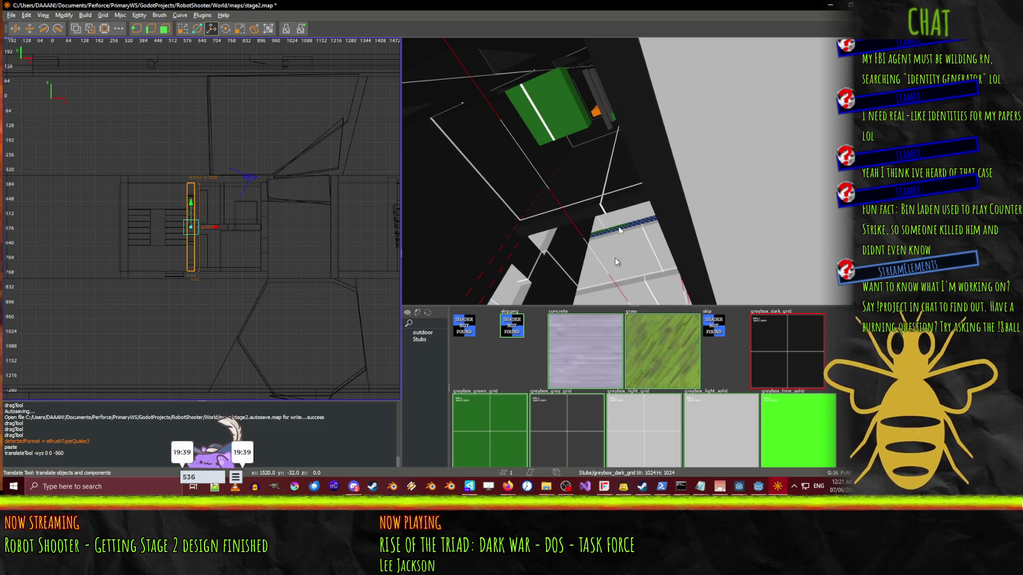
# - Lower the brush a further 448 units, then another 224 units
pyautogui.press('Down')
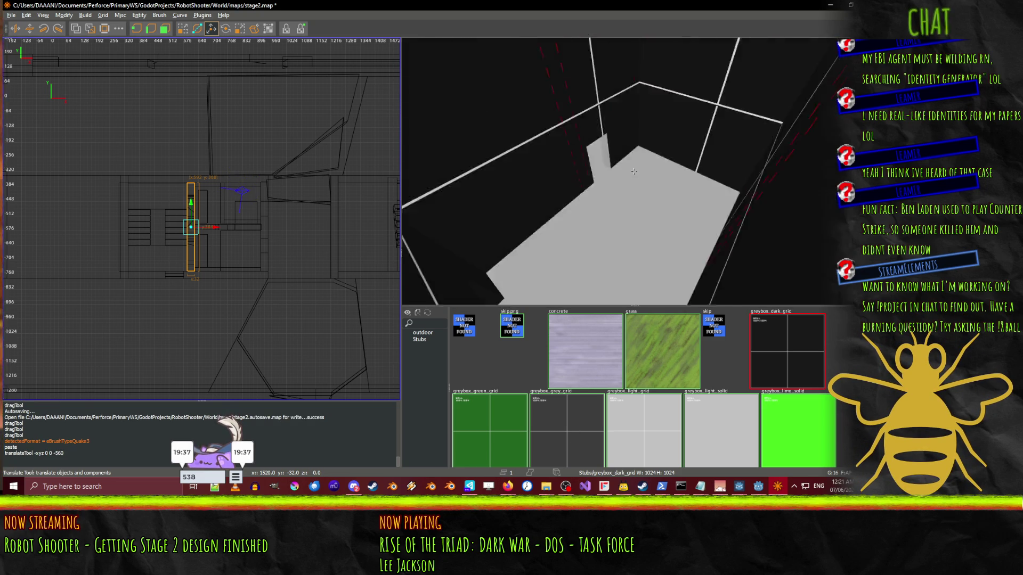
pyautogui.rightClick(622, 94)
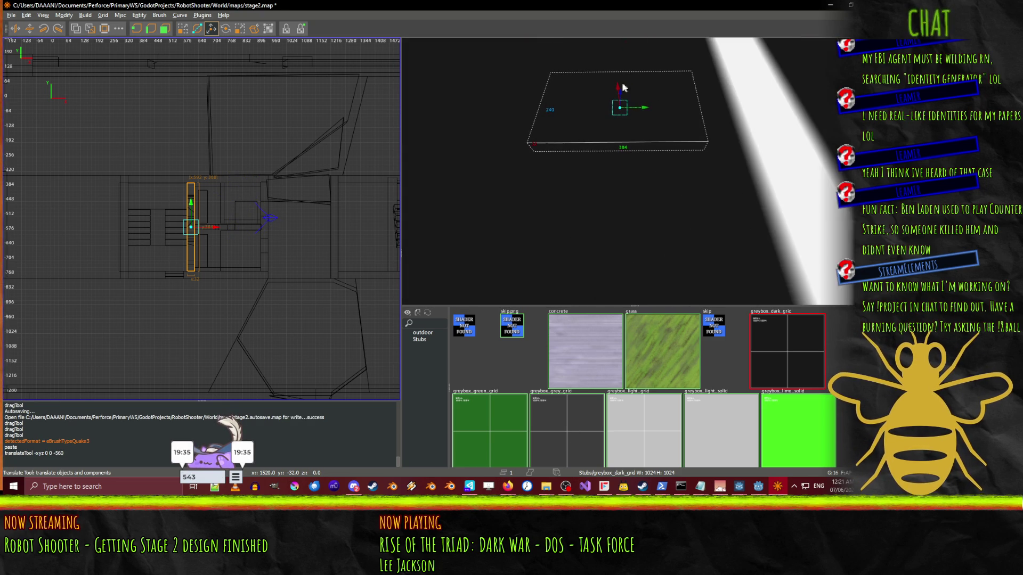
pyautogui.moveTo(621, 94); pyautogui.dragTo(604, 264)
pyautogui.rightClick(604, 264)
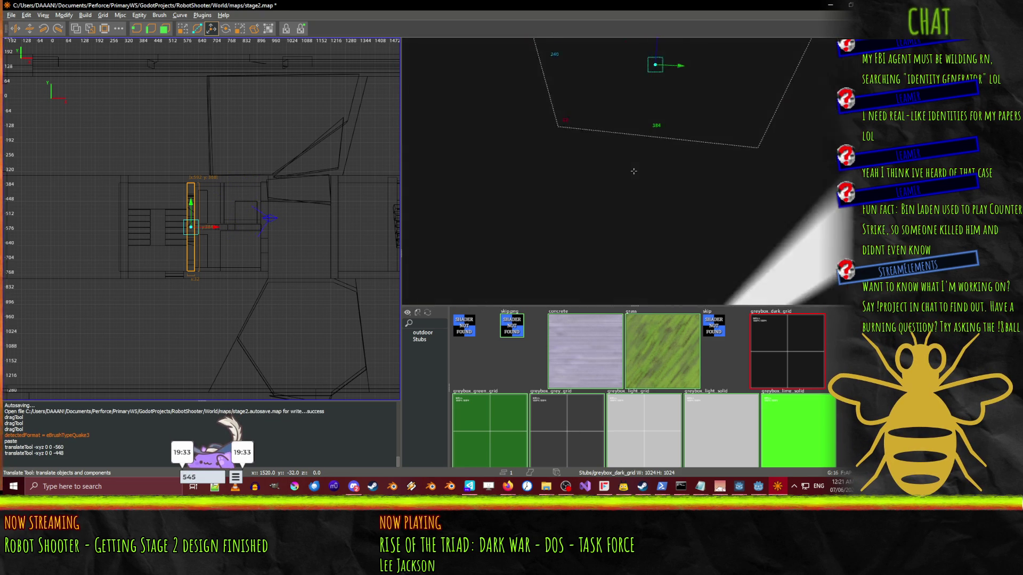
pyautogui.rightClick(634, 171)
pyautogui.moveTo(541, 87); pyautogui.dragTo(518, 226)
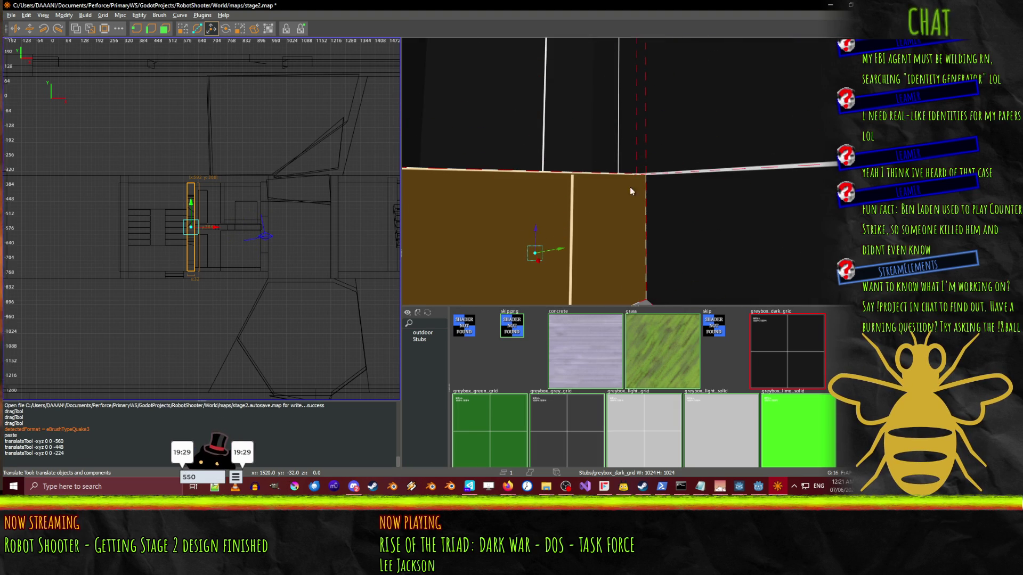
pyautogui.rightClick(620, 191)
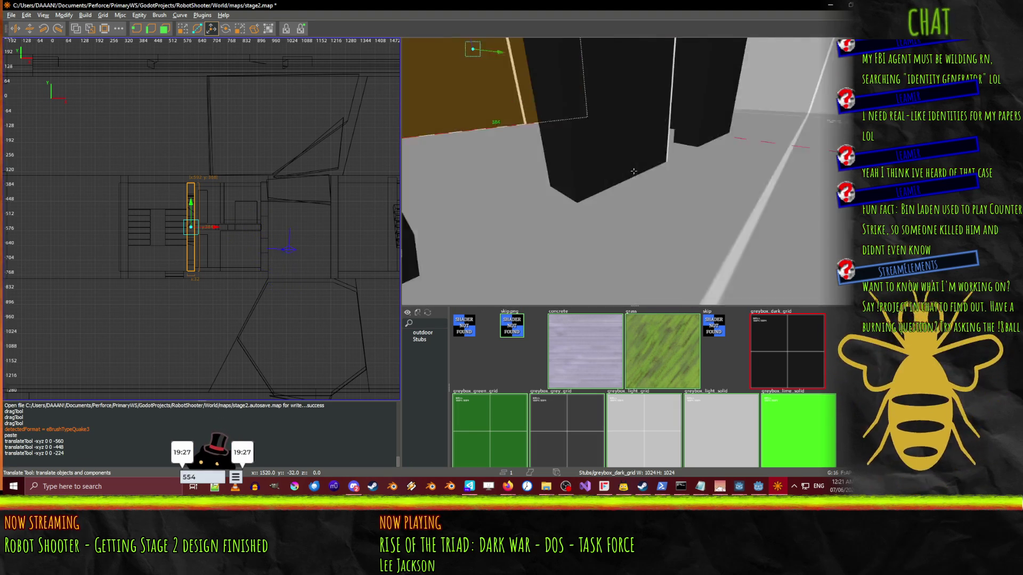
pyautogui.moveTo(634, 171)
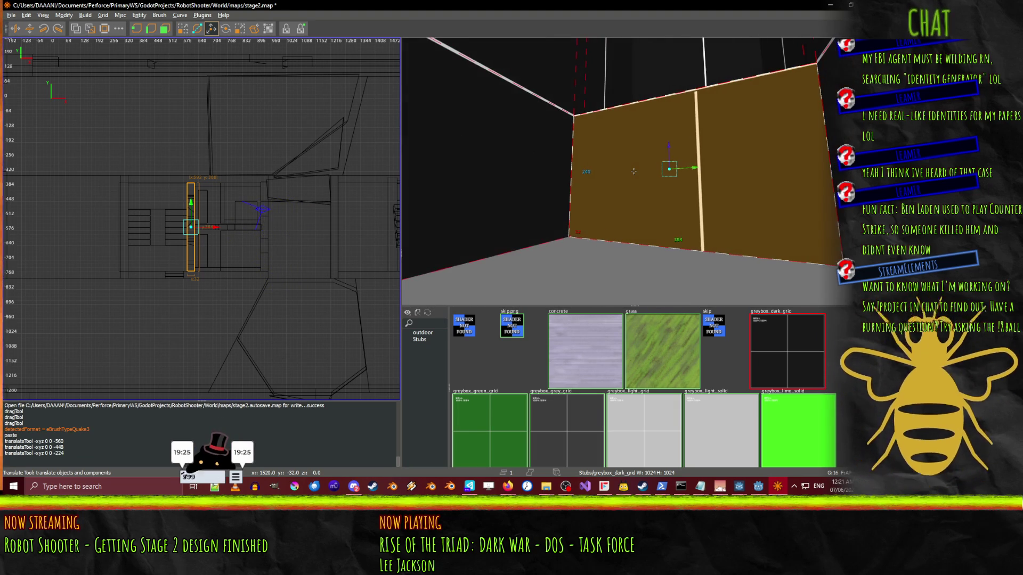
pyautogui.press('q')
pyautogui.rightClick(638, 176)
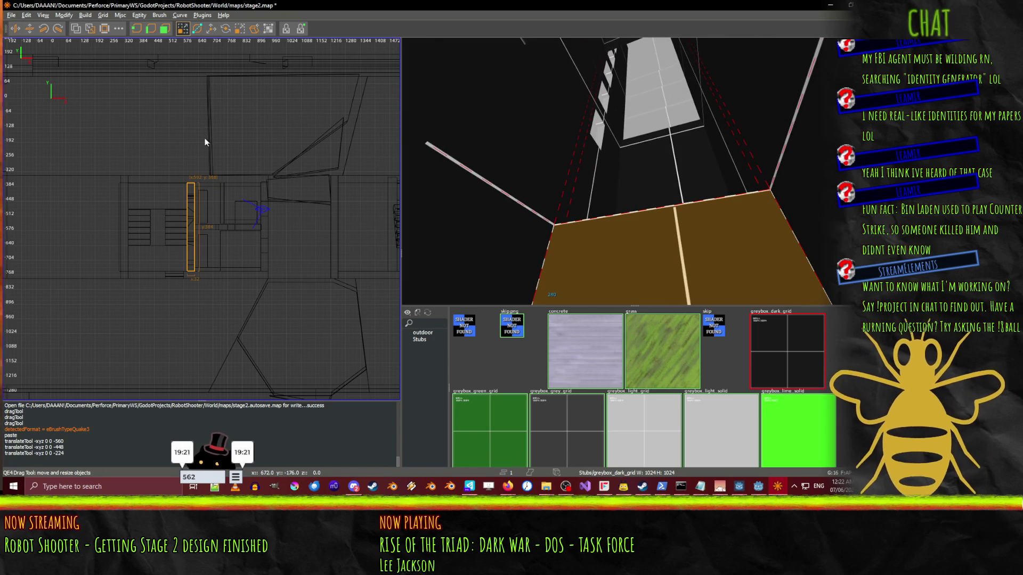
pyautogui.hotkey('ctrl', 'Tab')
# - Stretch the flat brush's top face up into a tall wall about 1248 units high
pyautogui.scroll(-5, 223, 214)
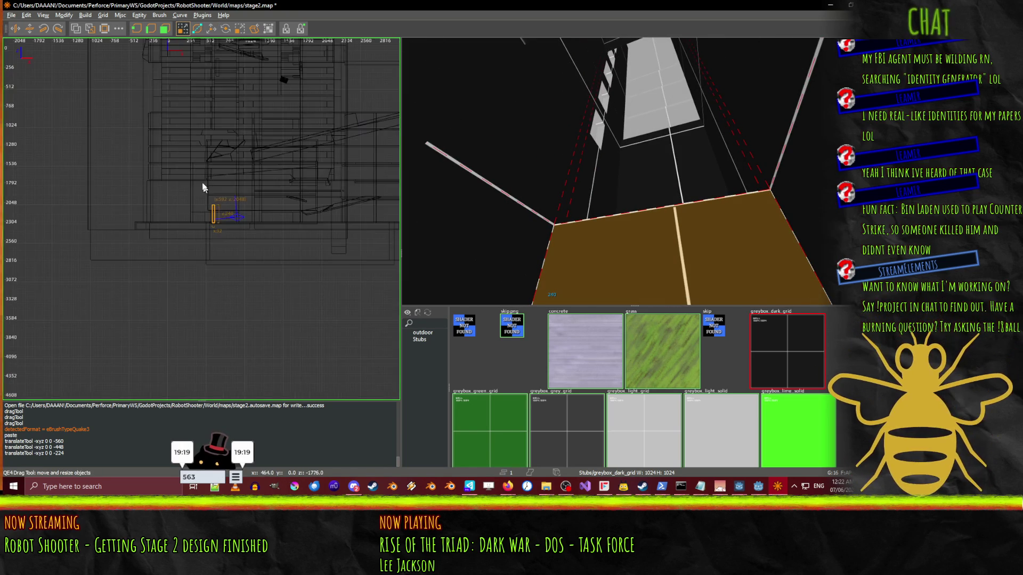
pyautogui.moveTo(219, 190); pyautogui.dragTo(223, 139)
pyautogui.hotkey('ctrl', 'z')
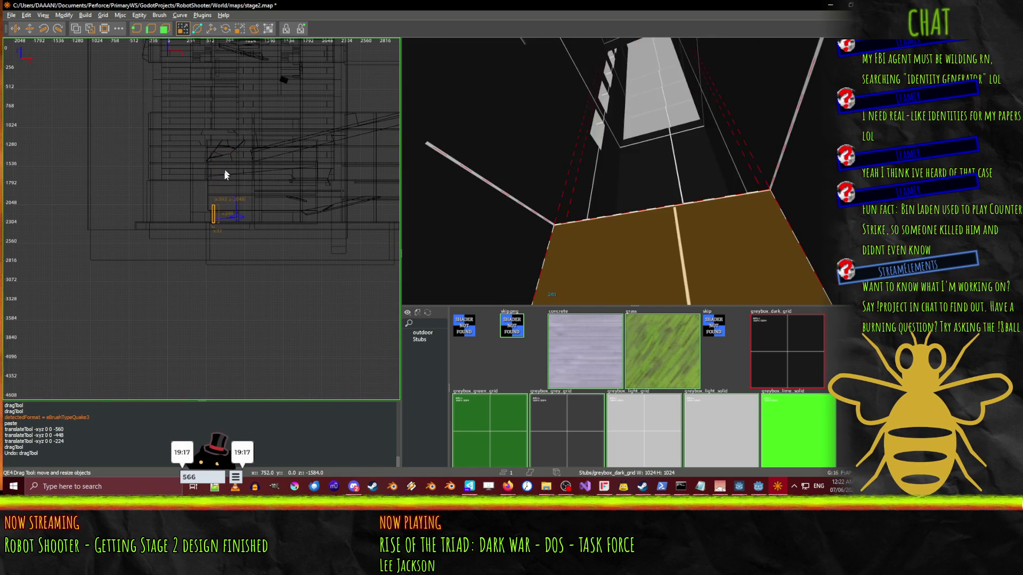
pyautogui.moveTo(211, 205); pyautogui.dragTo(215, 136)
pyautogui.hotkey('ctrl', 'z')
pyautogui.moveTo(213, 183); pyautogui.dragTo(218, 100)
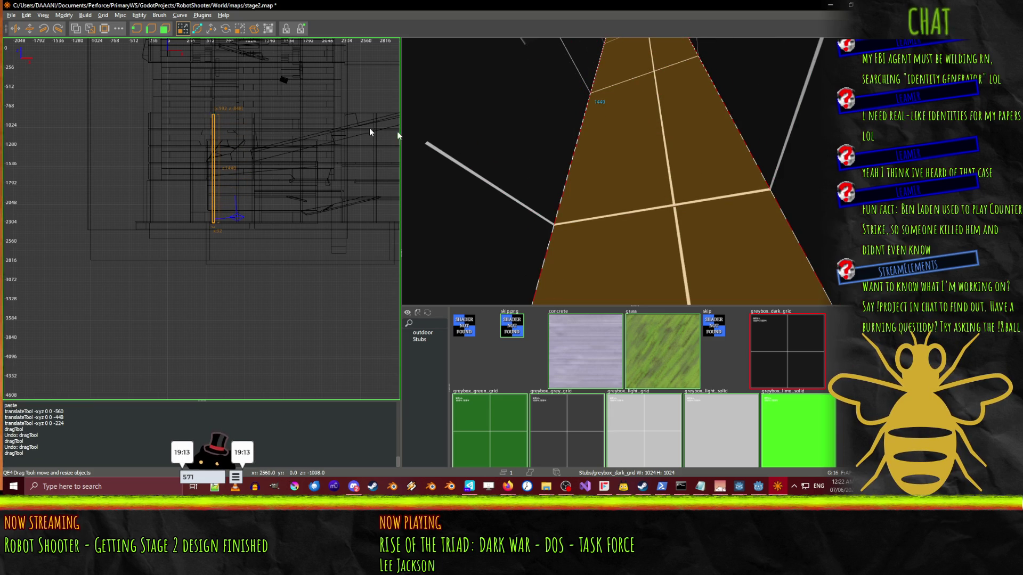
pyautogui.press('Down')
pyautogui.press('Down')
pyautogui.press('Down')
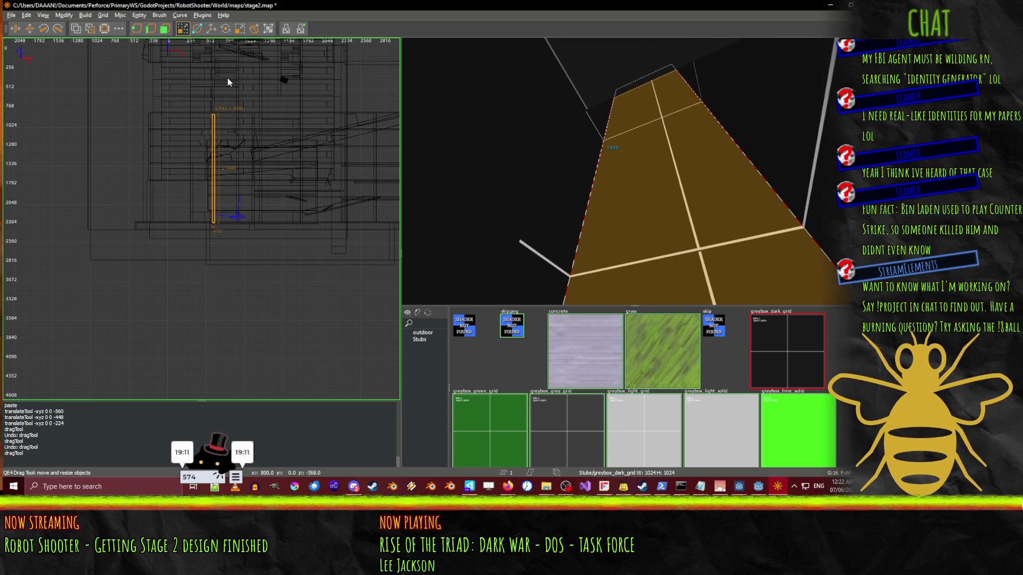
pyautogui.moveTo(214, 73); pyautogui.dragTo(215, 88)
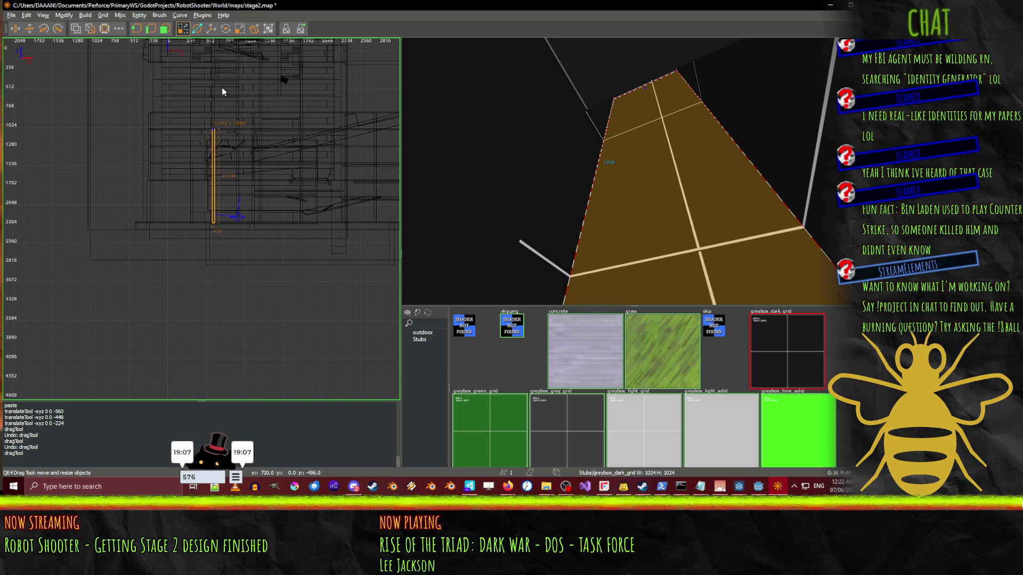
# - Trim the wall's top down so it stands 1216 units high
pyautogui.rightClick(548, 171)
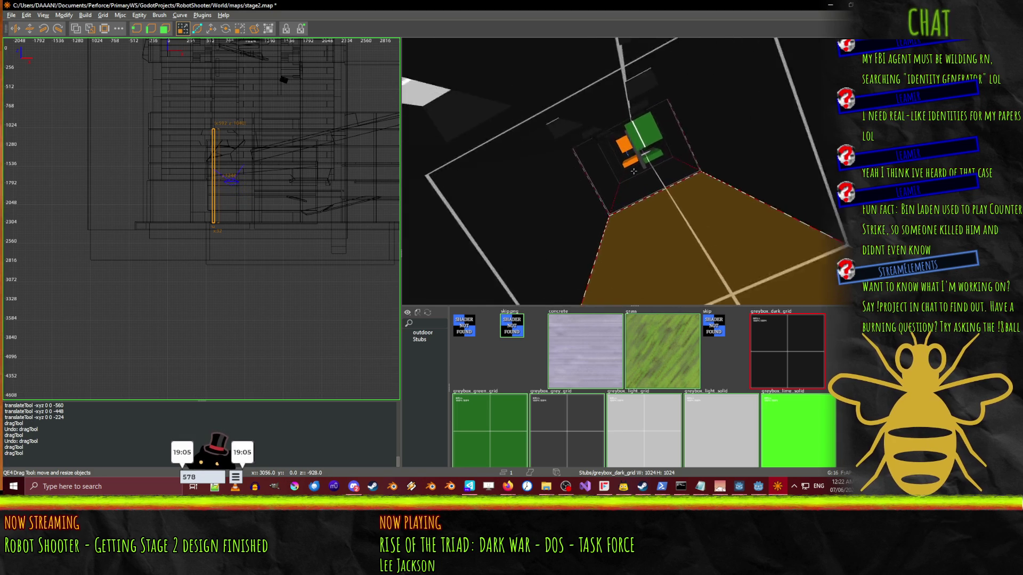
pyautogui.press('Up')
pyautogui.press('Up')
pyautogui.press('Up')
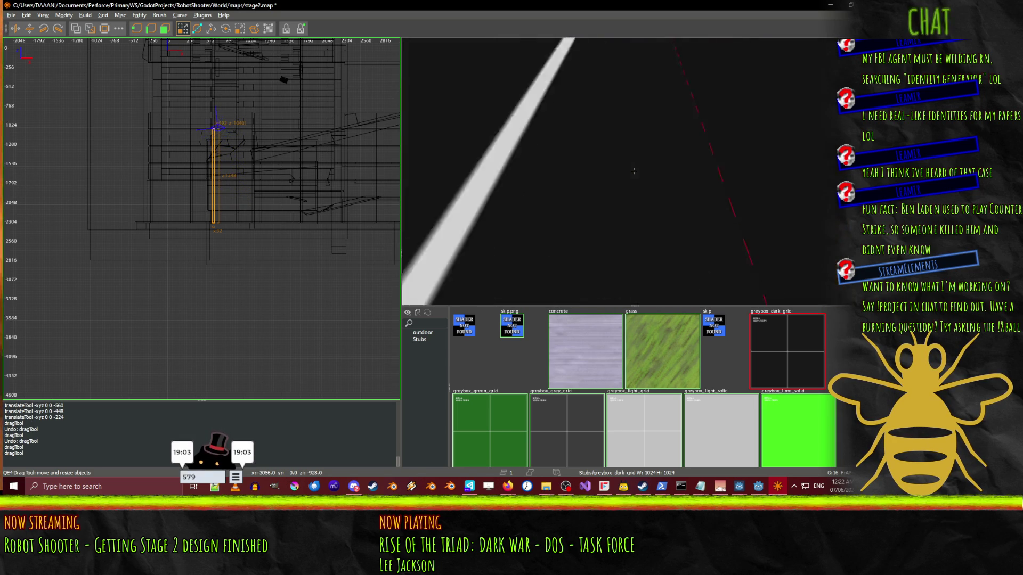
pyautogui.press('Down')
pyautogui.press('Down')
pyautogui.press('Down')
pyautogui.rightClick(634, 174)
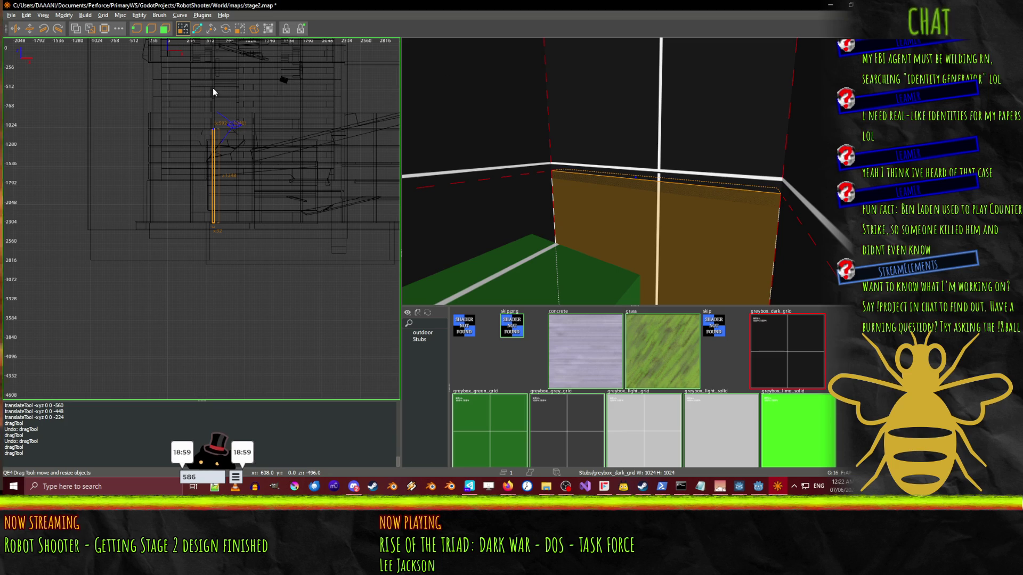
pyautogui.moveTo(222, 86); pyautogui.dragTo(222, 88)
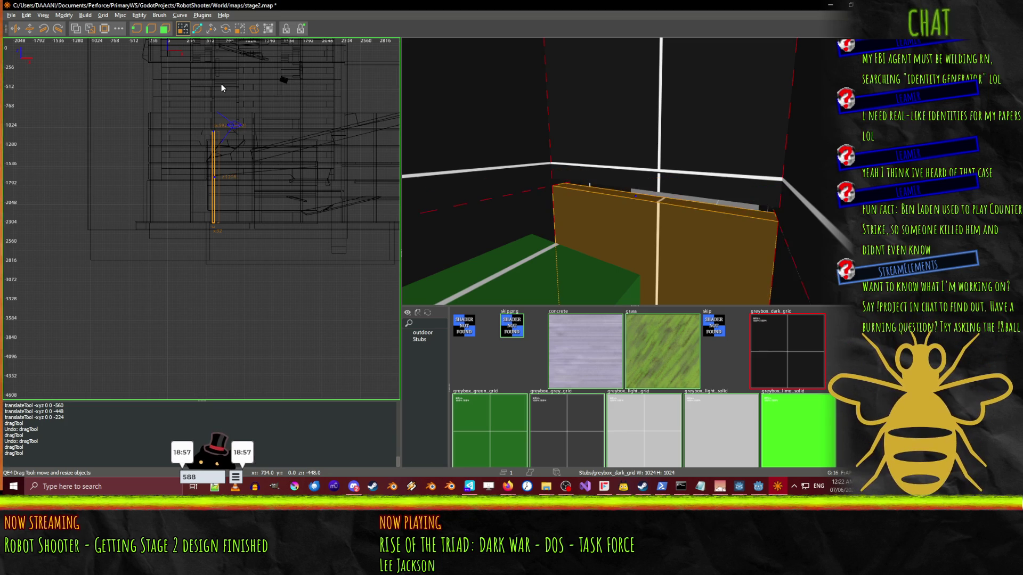
# - Deselect the wall and fly the 3D camera across the dark walls toward the dark blocks
pyautogui.rightClick(633, 171)
pyautogui.press('Down')
pyautogui.press('Down')
pyautogui.press('Down')
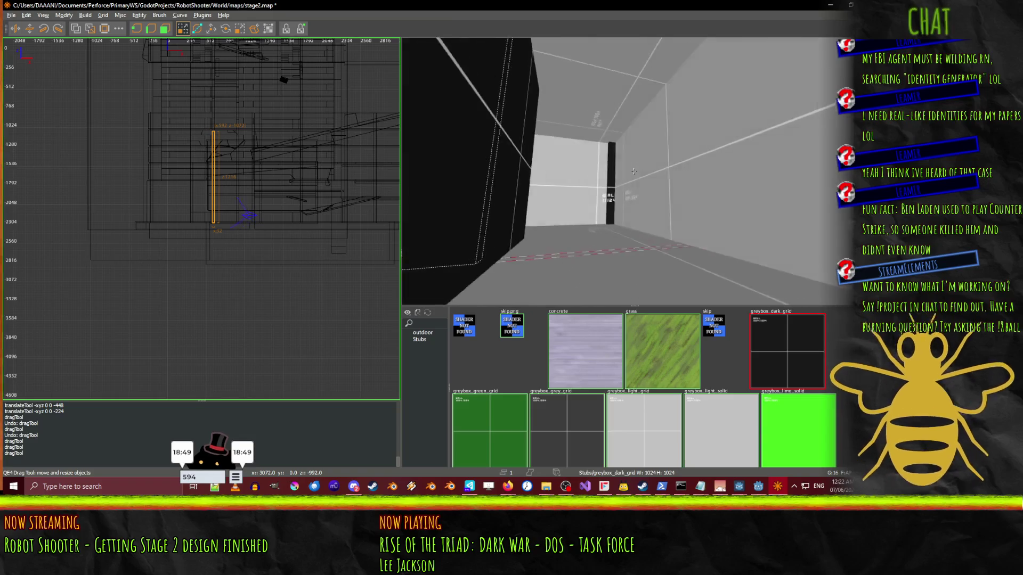
pyautogui.press('Up')
pyautogui.press('Up')
pyautogui.press('Up')
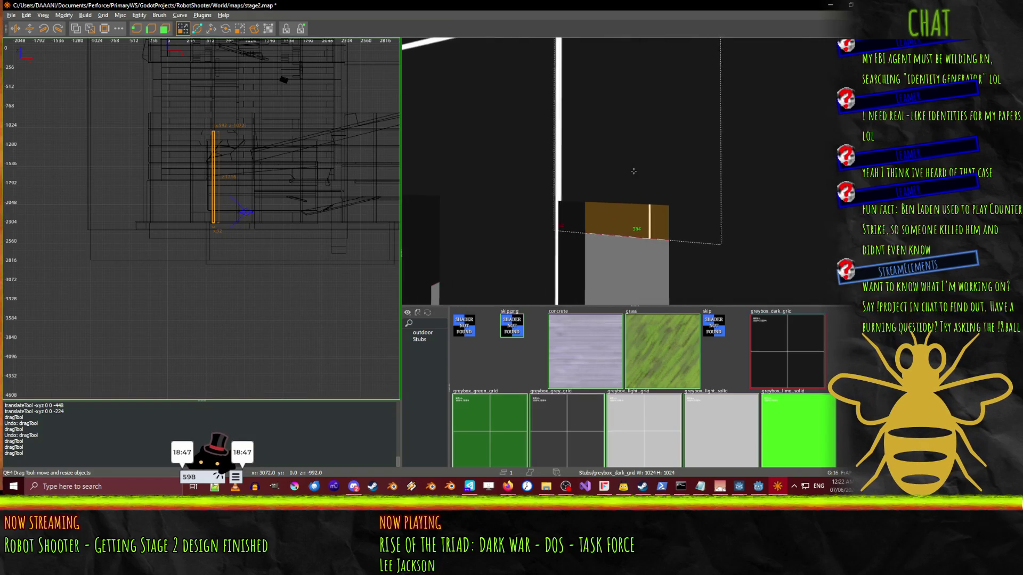
pyautogui.press('Down')
pyautogui.press('Down')
pyautogui.press('Down')
pyautogui.press('Escape')
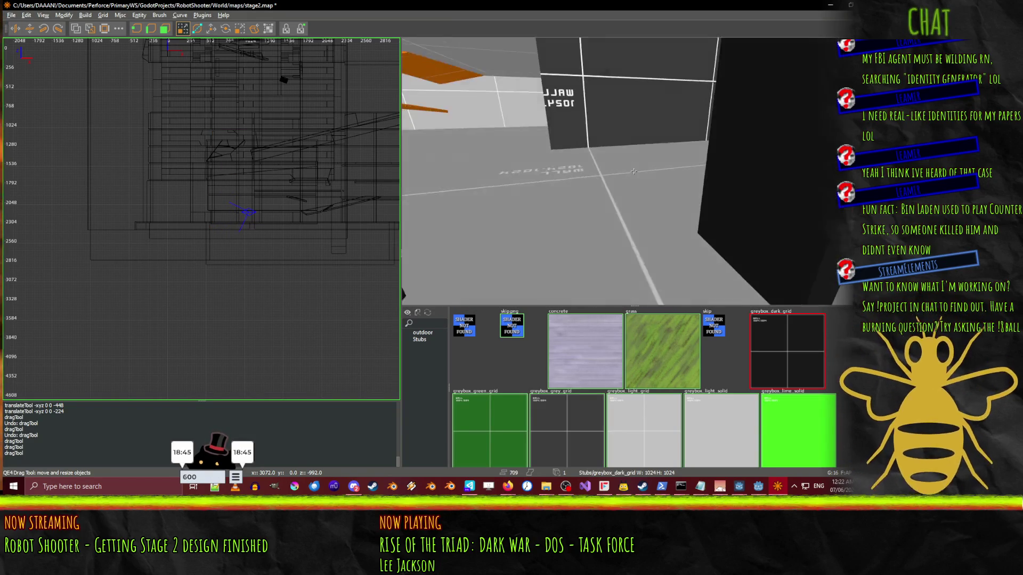
pyautogui.press('Right')
pyautogui.press('Right')
pyautogui.press('Right')
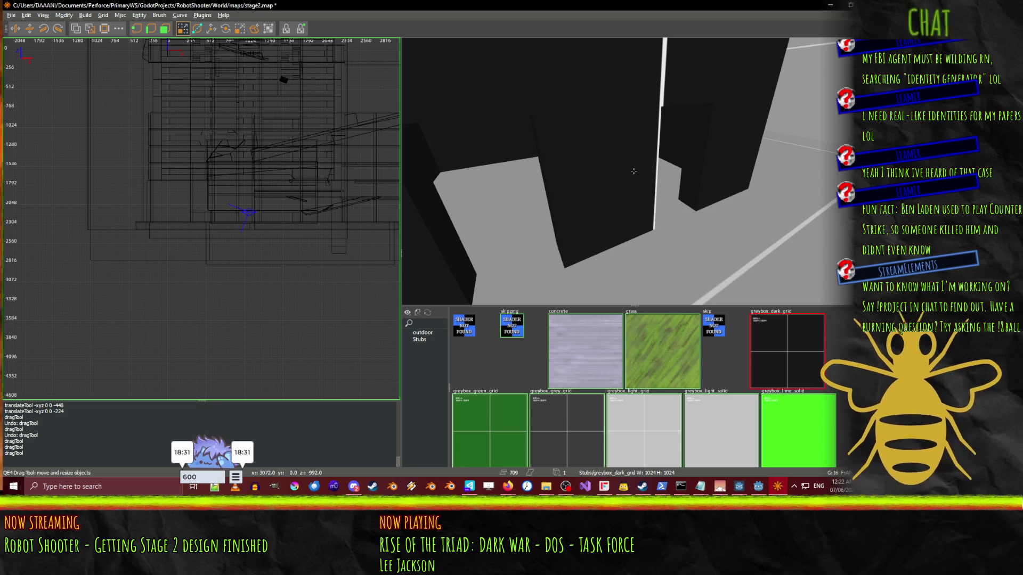
pyautogui.press('w')
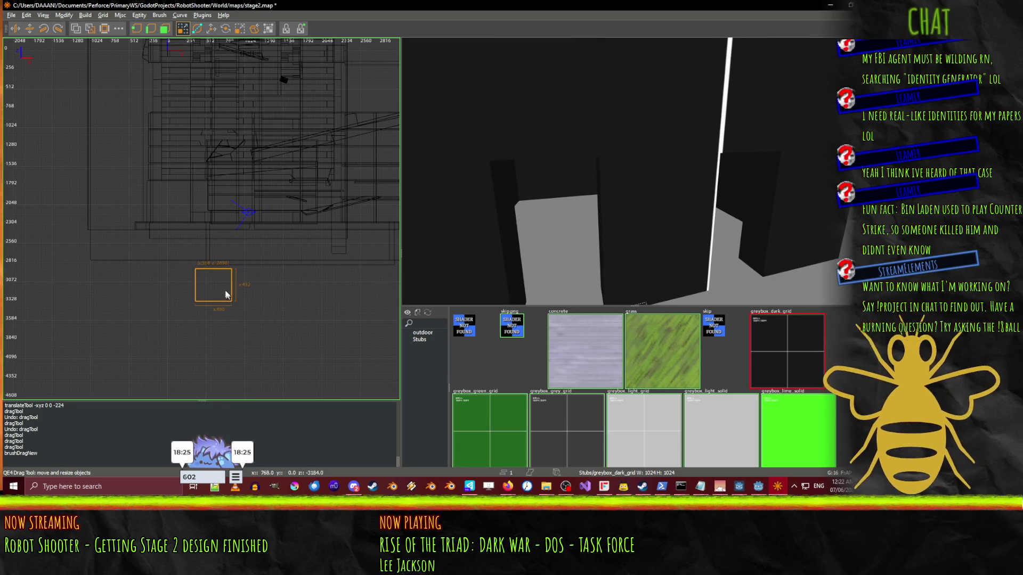
# - Move the new block into the level geometry and narrow it from 480 to 224 units
pyautogui.moveTo(203, 294); pyautogui.dragTo(220, 236)
pyautogui.moveTo(330, 231); pyautogui.dragTo(296, 231)
pyautogui.scroll(-1, 311, 231)
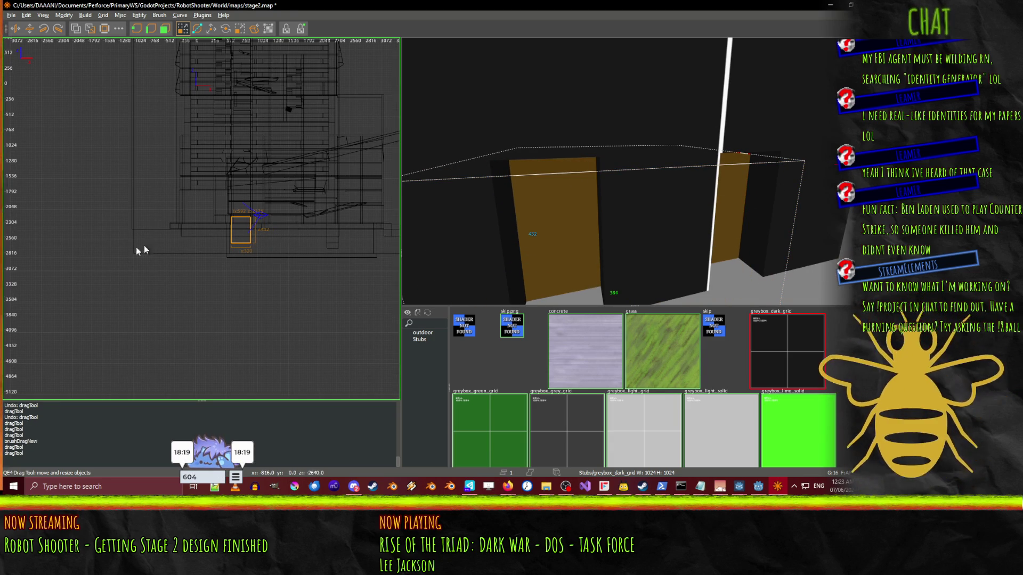
pyautogui.scroll(1, 179, 253)
pyautogui.scroll(1, 213, 242)
pyautogui.scroll(2, 244, 231)
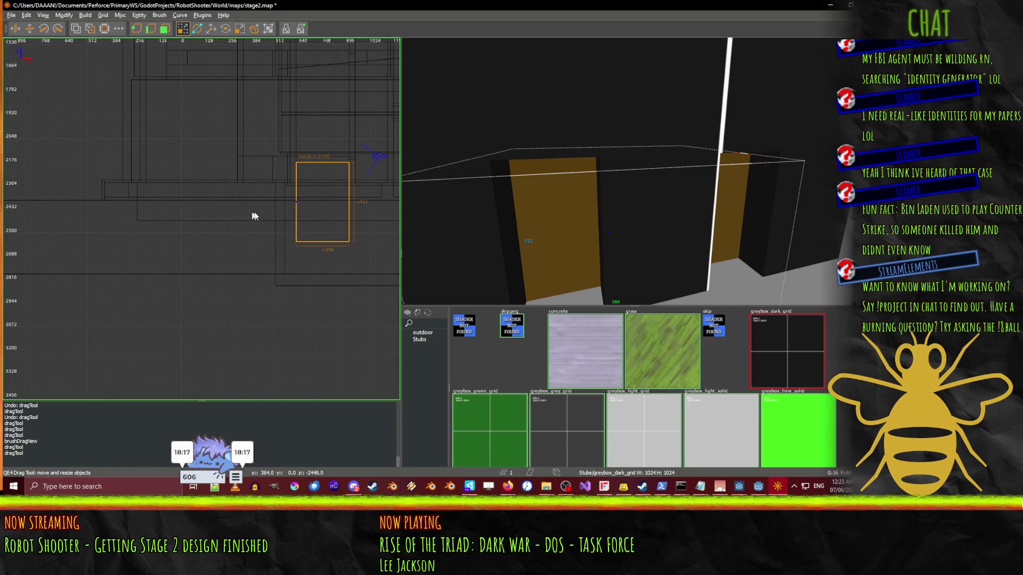
# - Lower the block's top from 432 to 352 and fly the camera around to check it
pyautogui.click(317, 213)
pyautogui.moveTo(330, 103); pyautogui.dragTo(324, 119)
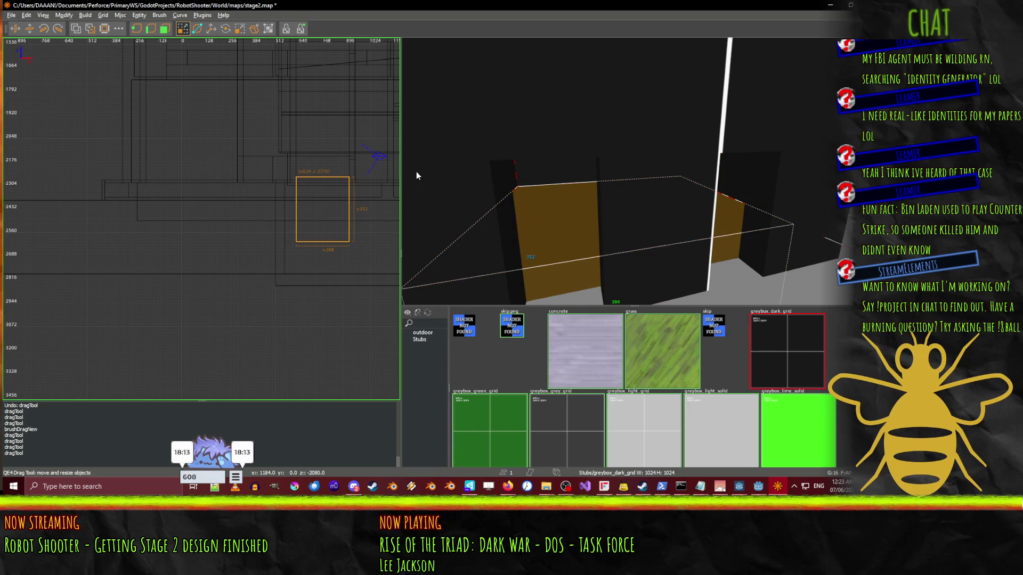
pyautogui.press('w')
pyautogui.press('w')
pyautogui.press('w')
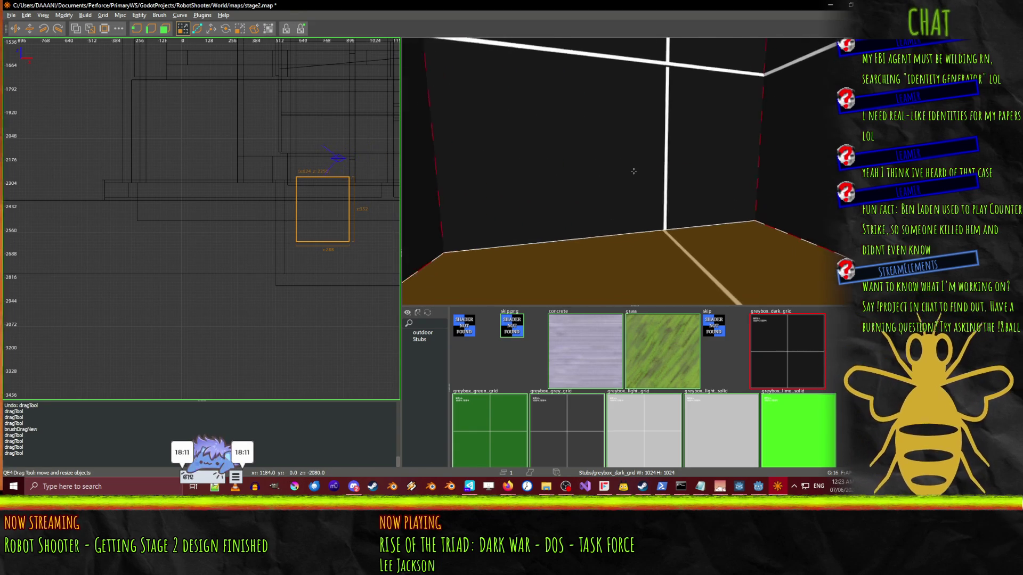
pyautogui.press('d')
pyautogui.press('d')
pyautogui.press('d')
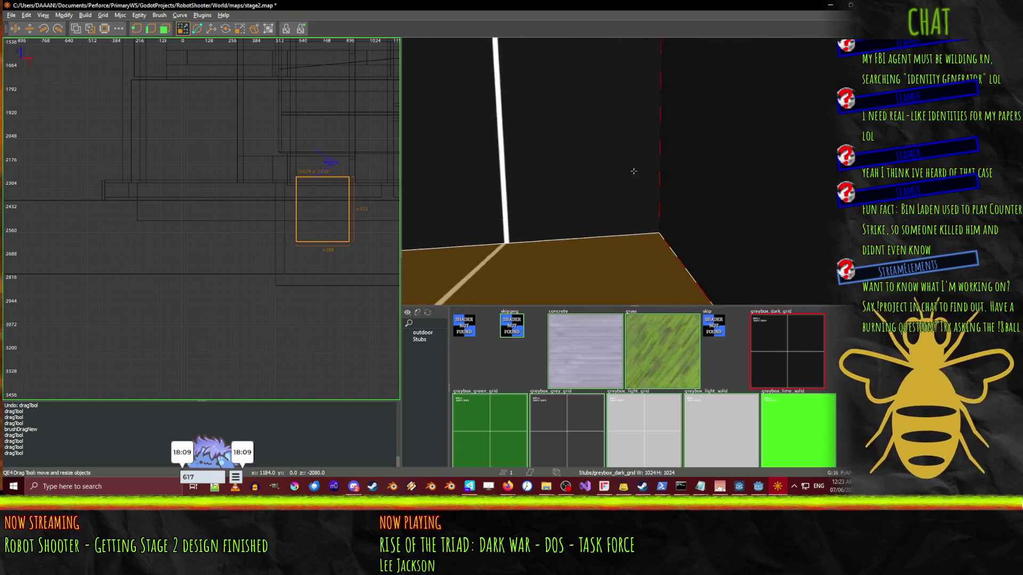
pyautogui.press('d')
pyautogui.press('d')
pyautogui.press('d')
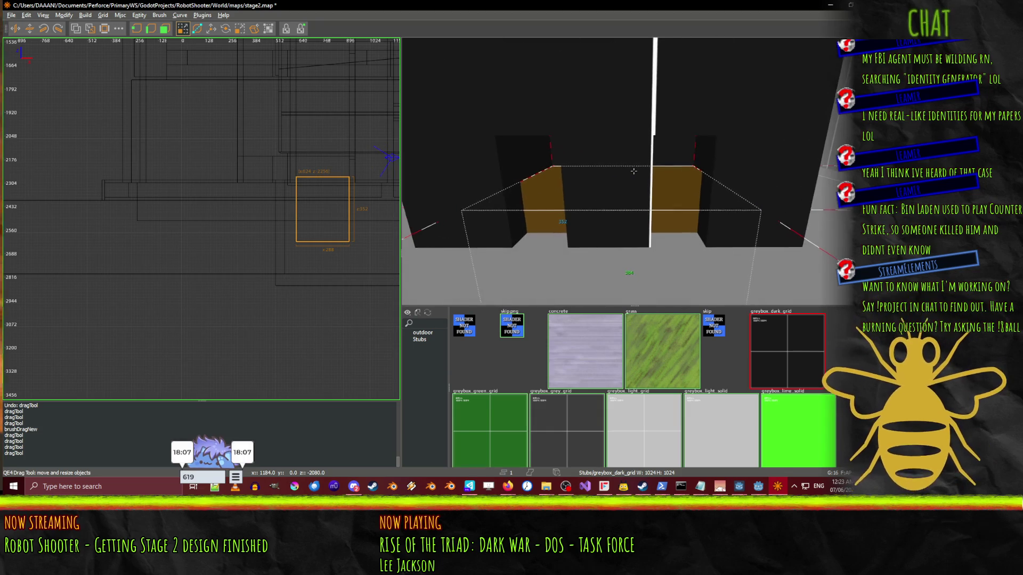
pyautogui.press('s')
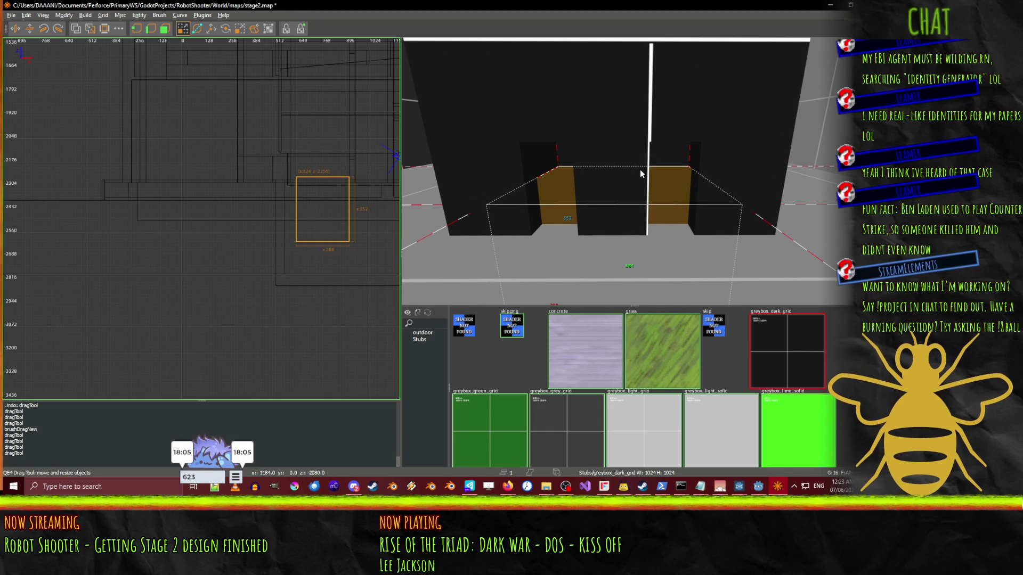
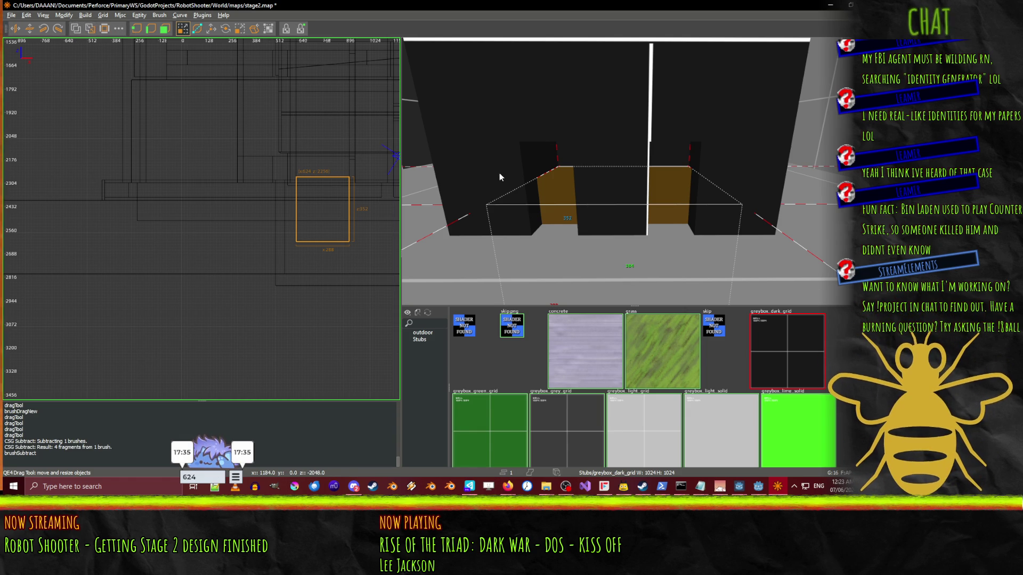
# - Delete the leftover brush and fly the 3D camera around to face the corridor corner
pyautogui.press('Delete')
pyautogui.rightClick(738, 219)
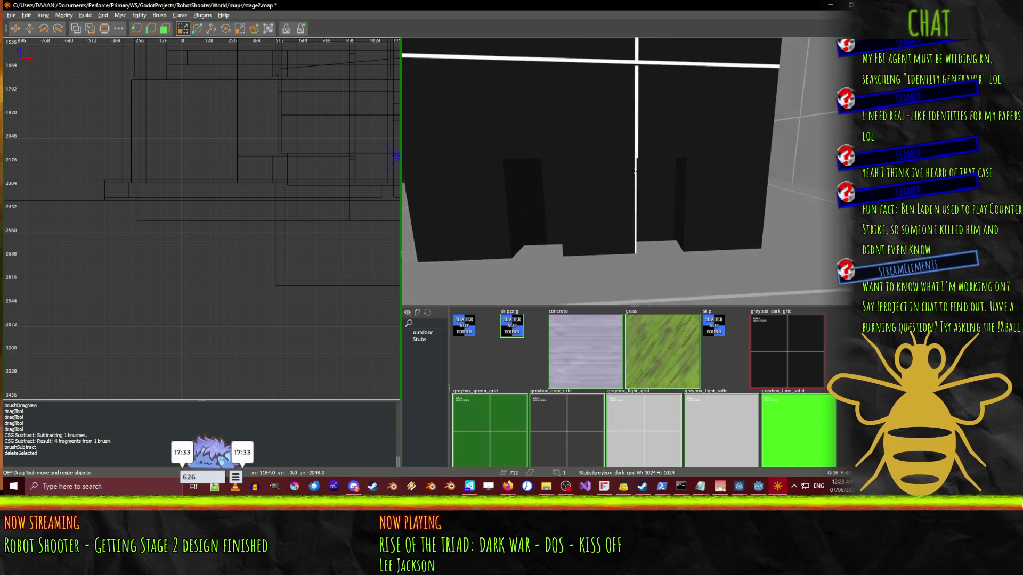
pyautogui.press('w')
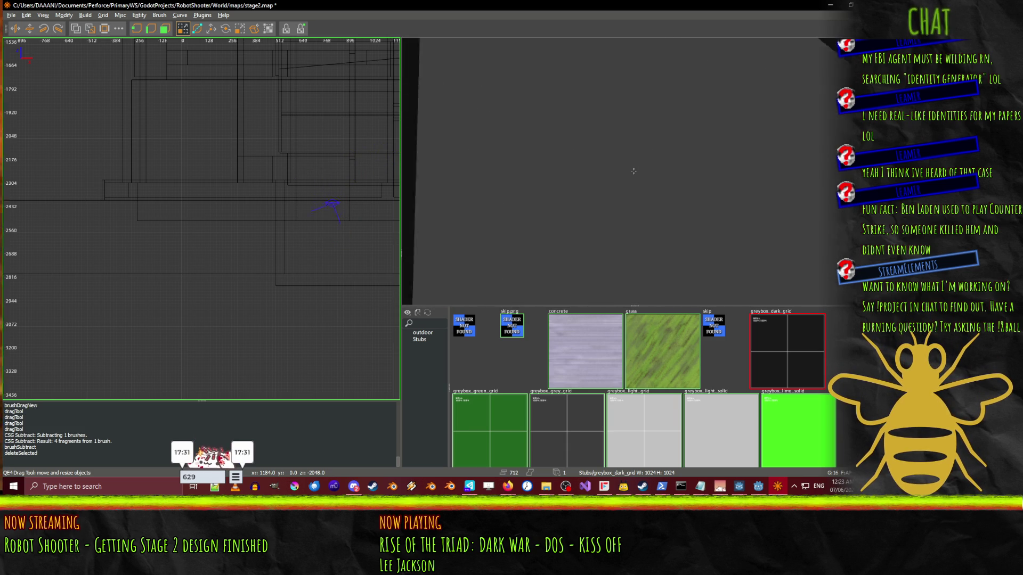
pyautogui.press('w')
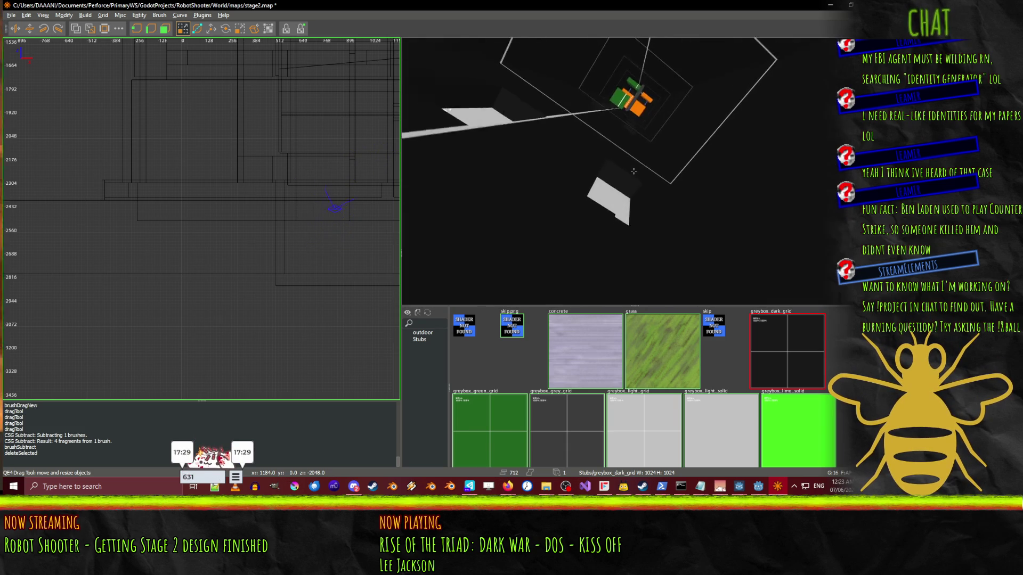
pyautogui.press('w')
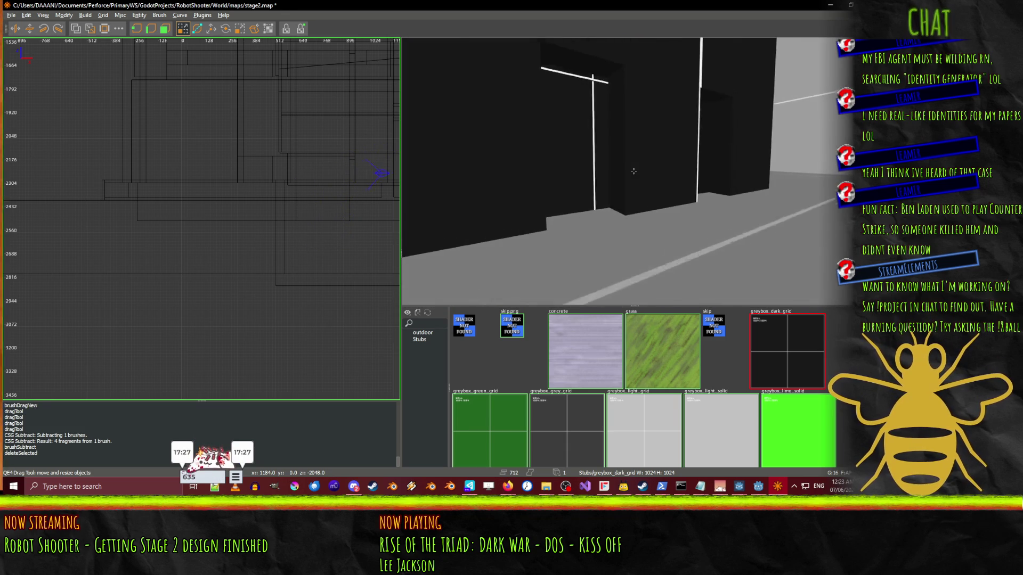
pyautogui.press('s')
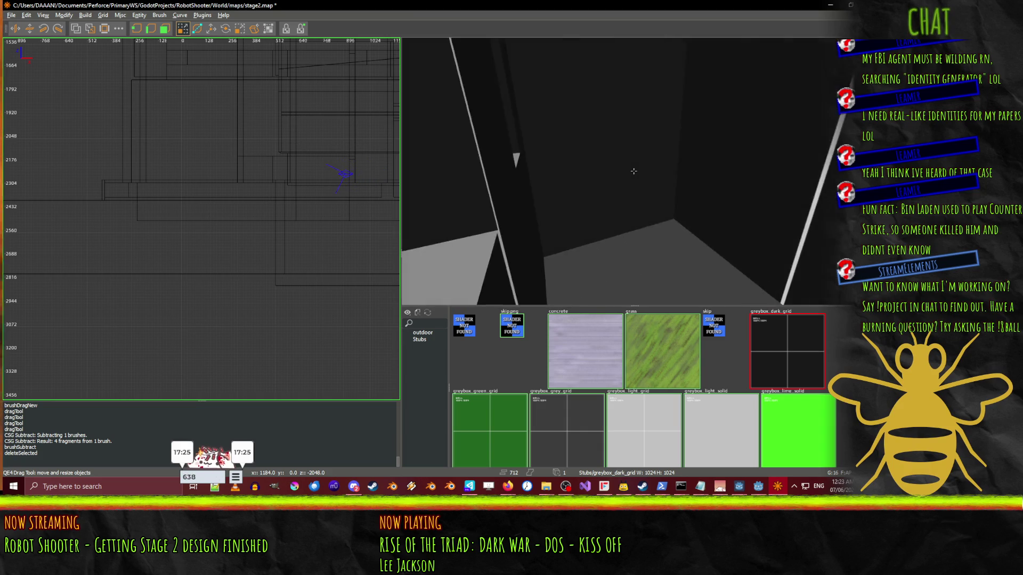
pyautogui.press('w')
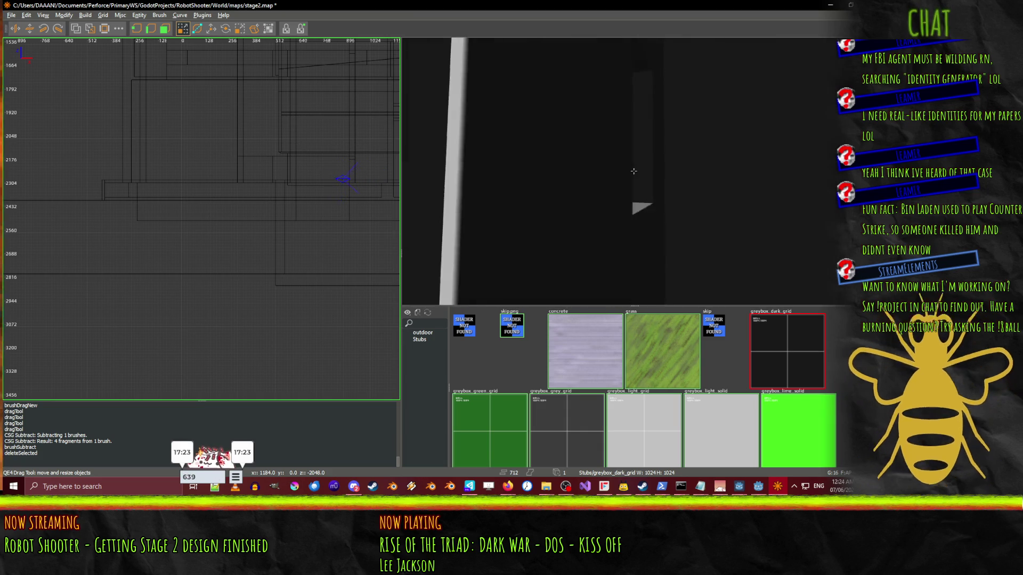
pyautogui.press('s')
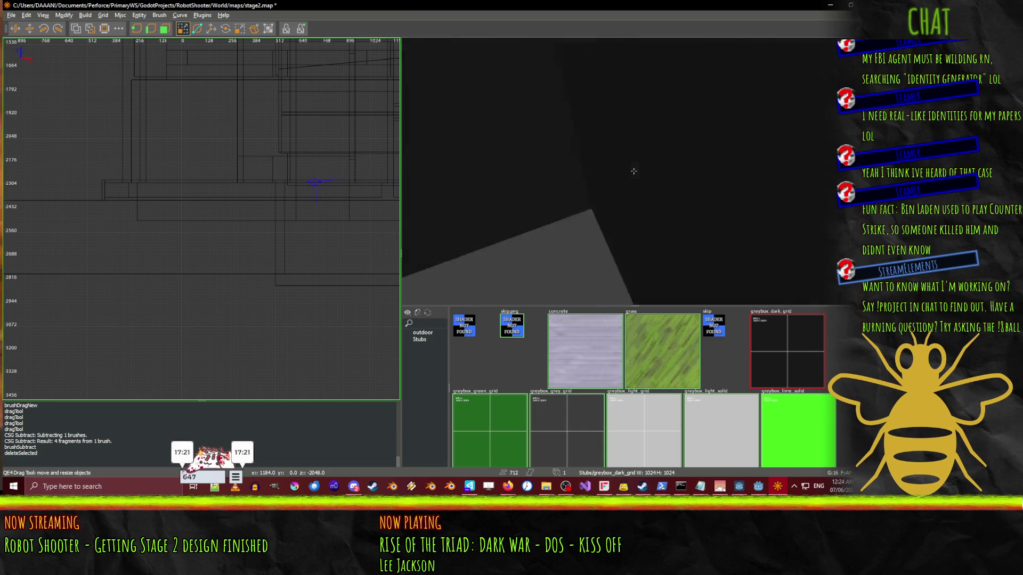
pyautogui.press('a')
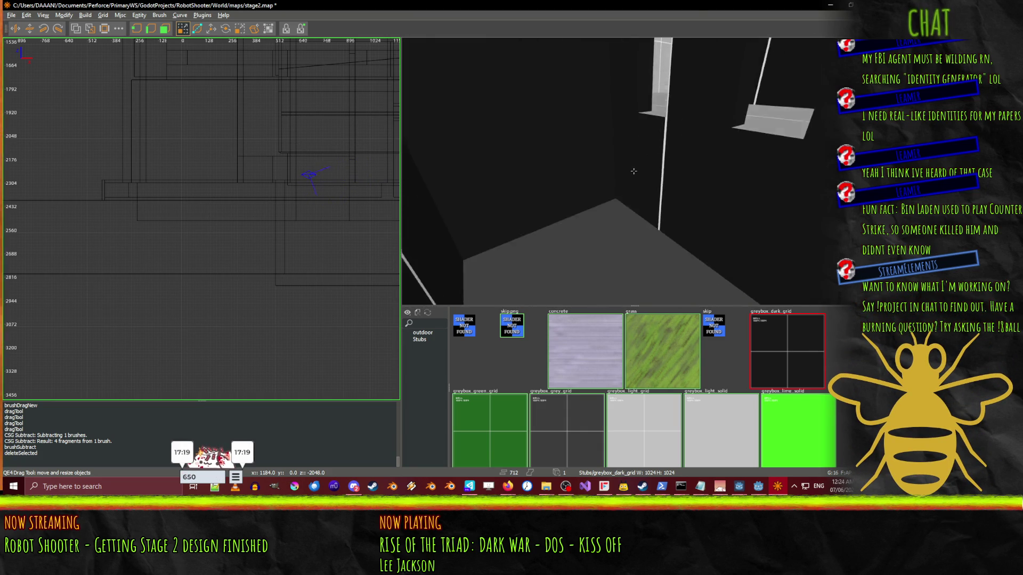
# - Select the three corner wall brushes and drag their bottom edge further down
pyautogui.keyDown('shift'); pyautogui.click(650, 165); pyautogui.keyUp('shift')
pyautogui.keyDown('shift'); pyautogui.click(536, 136); pyautogui.keyUp('shift')
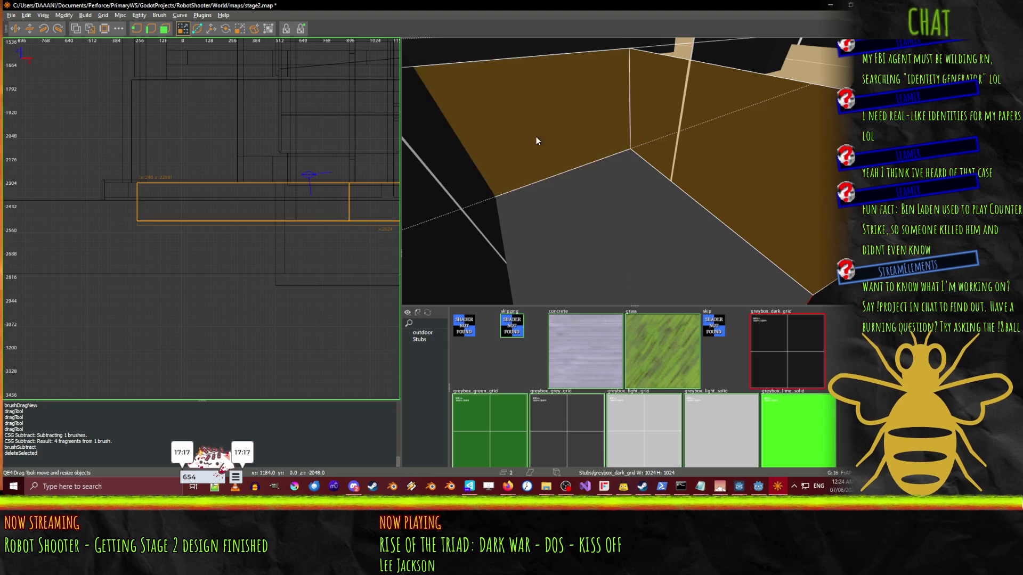
pyautogui.keyDown('shift'); pyautogui.click(462, 207); pyautogui.keyUp('shift')
pyautogui.press('w')
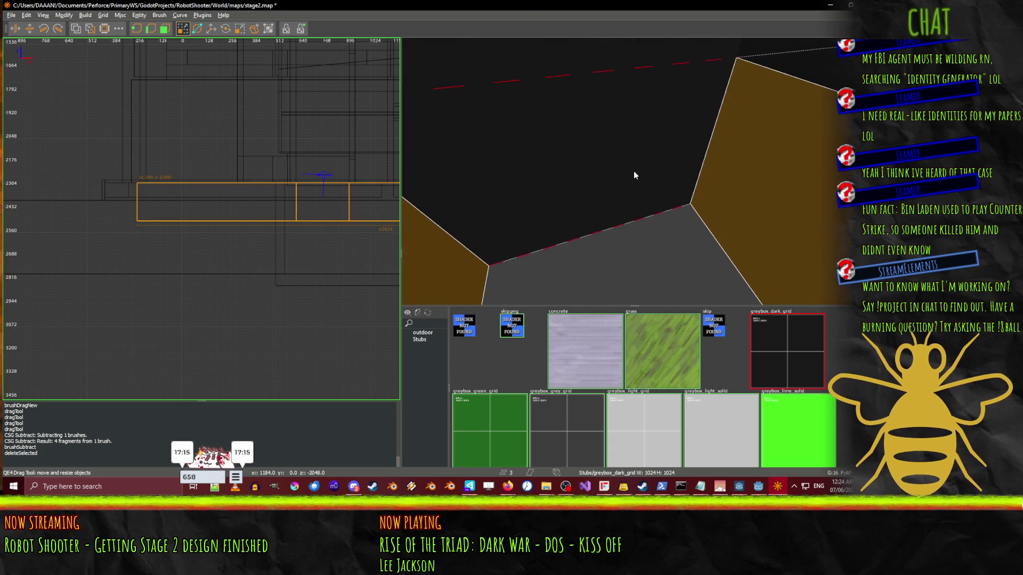
pyautogui.rightClick(595, 188)
pyautogui.press('w')
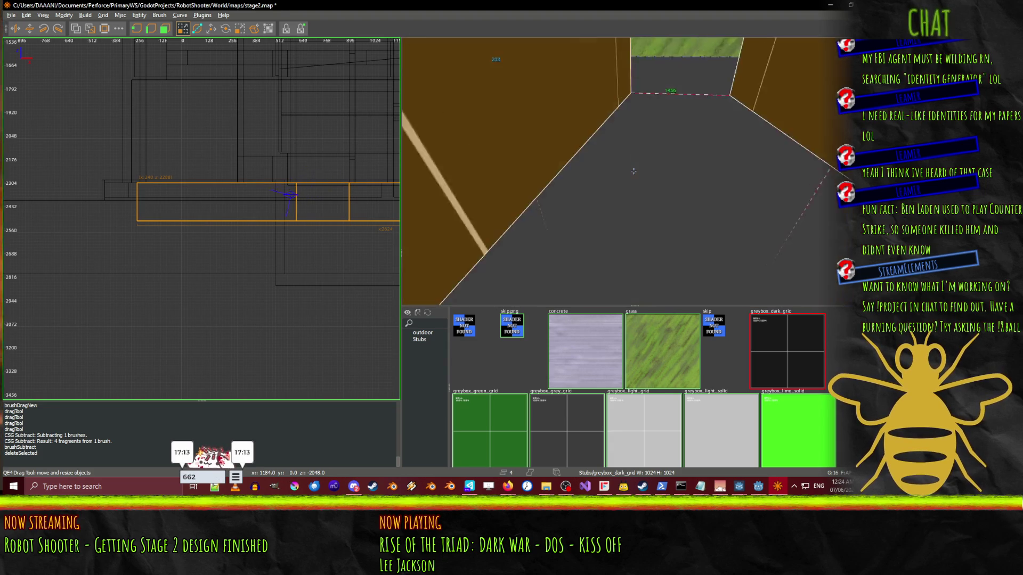
pyautogui.press('d')
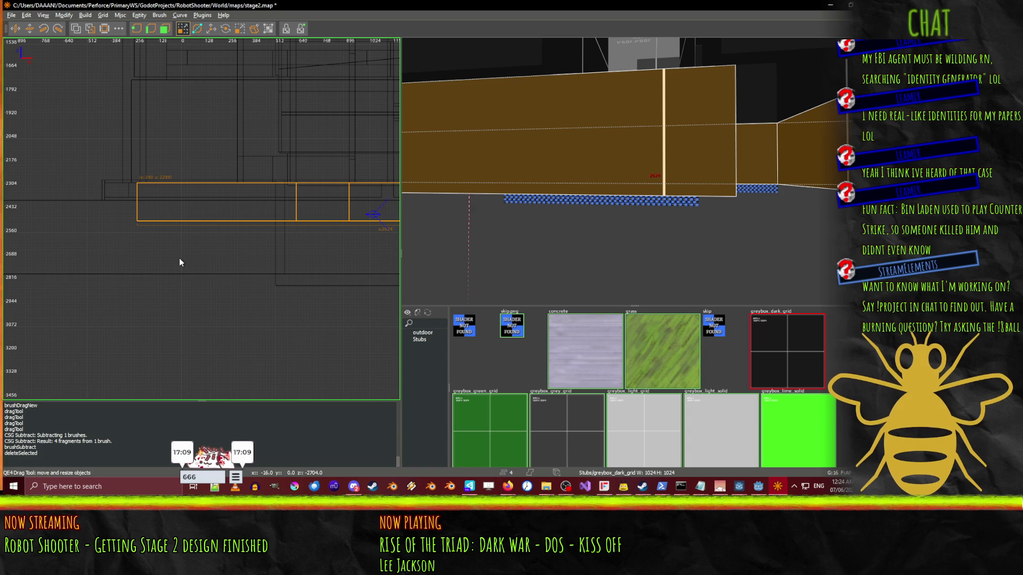
pyautogui.scroll(1, 179, 258)
pyautogui.moveTo(202, 260); pyautogui.dragTo(229, 276)
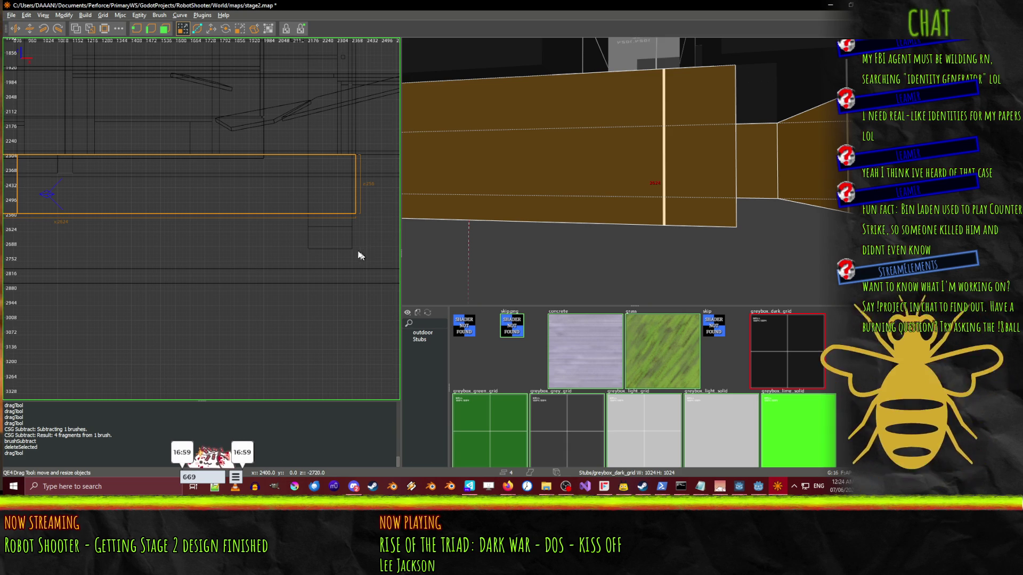
# - Stretch the selected side walls down to make them taller, then view them along the corridor
pyautogui.moveTo(241, 243); pyautogui.dragTo(239, 257)
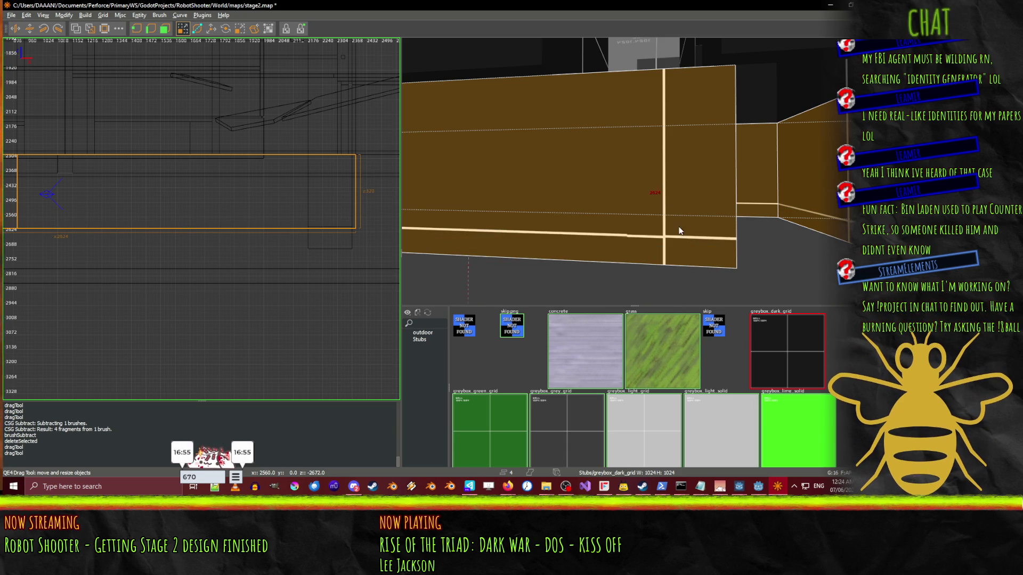
pyautogui.moveTo(724, 222); pyautogui.dragTo(633, 171)
pyautogui.press('w')
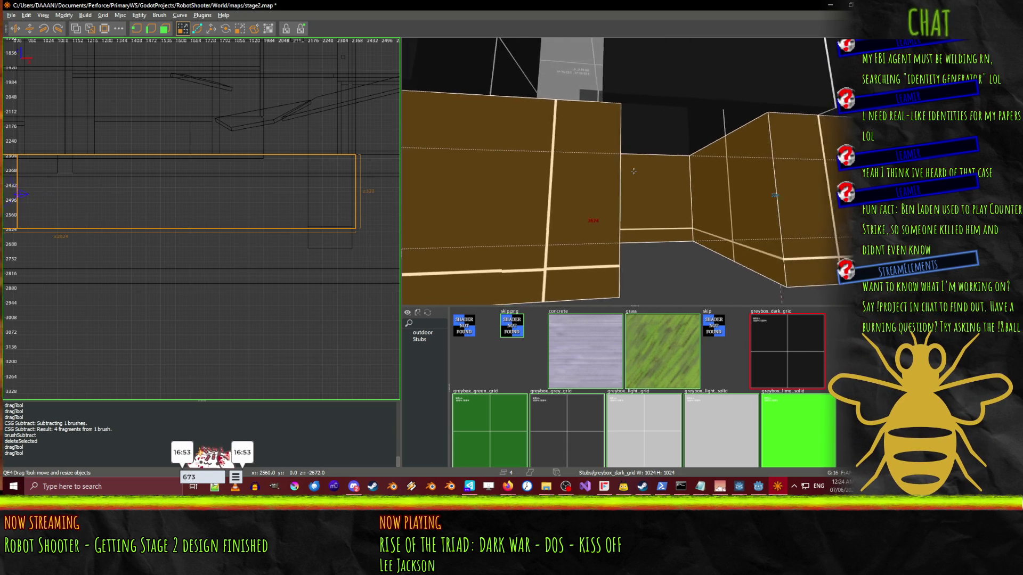
pyautogui.press('Right')
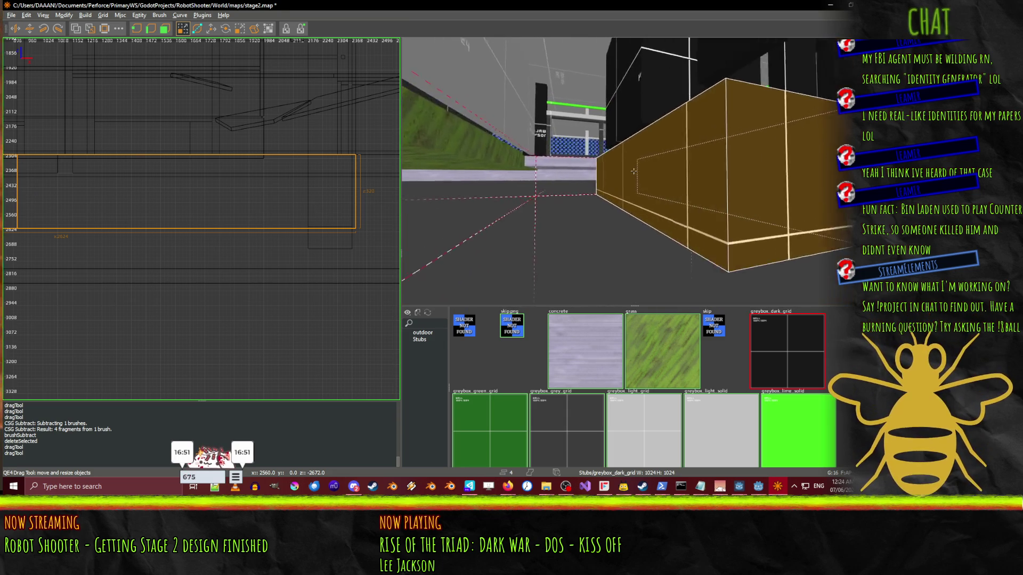
pyautogui.press('s')
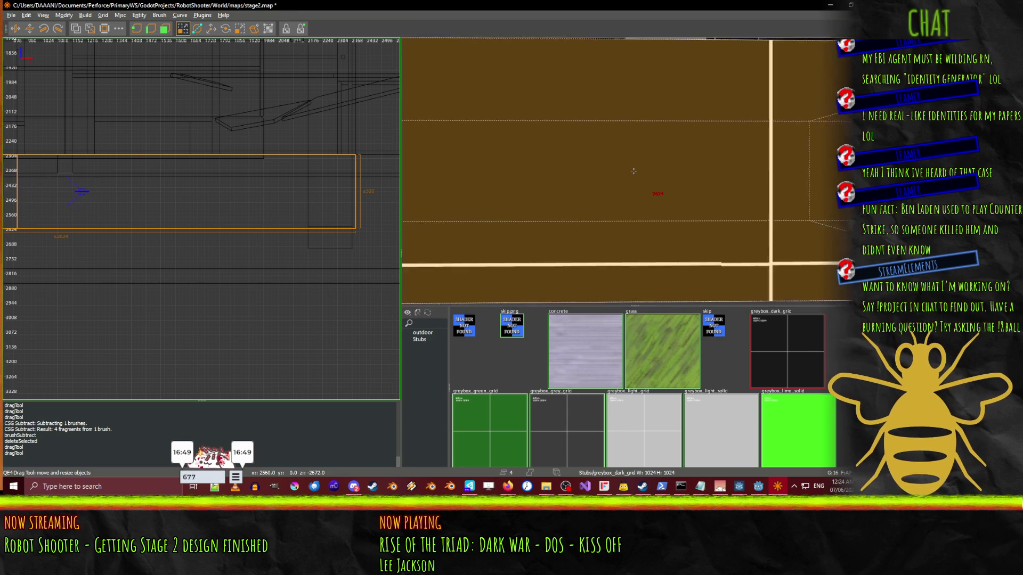
pyautogui.press('w')
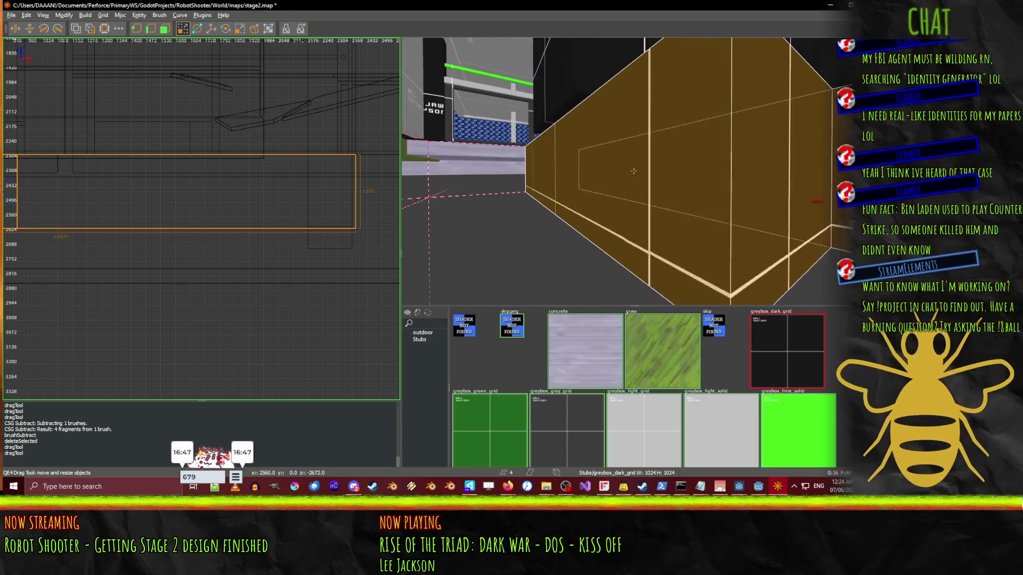
pyautogui.rightClick(641, 173)
# - Fly through the corridors past the stairs and black block to inspect the walls
pyautogui.rightClick(641, 170)
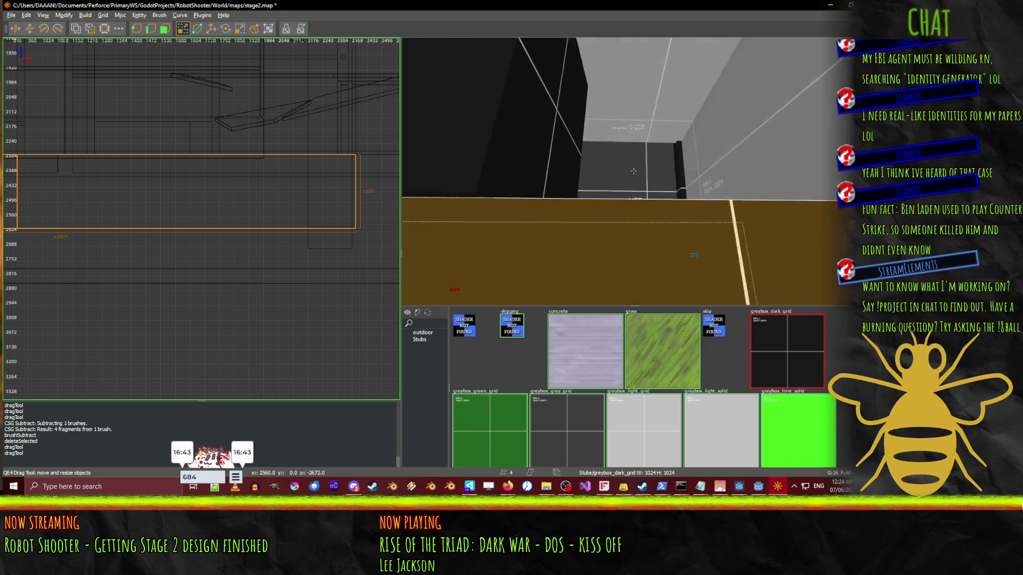
pyautogui.press('w')
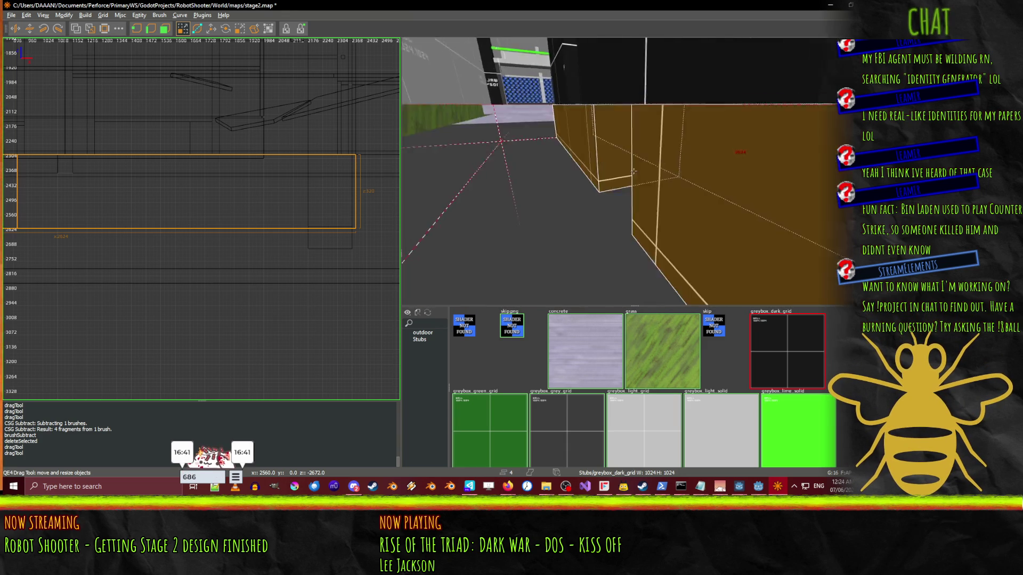
pyautogui.press('w')
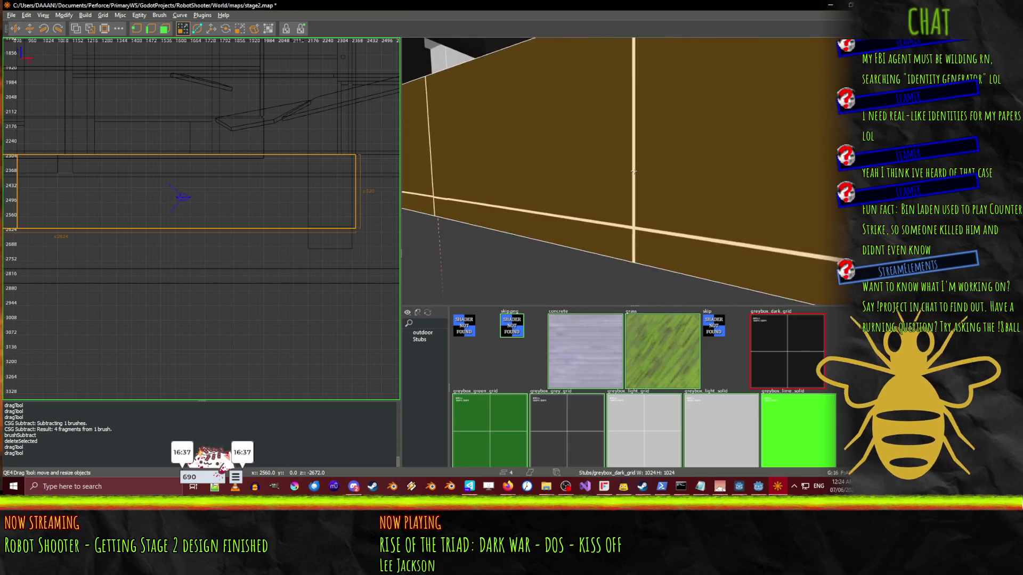
pyautogui.press('w')
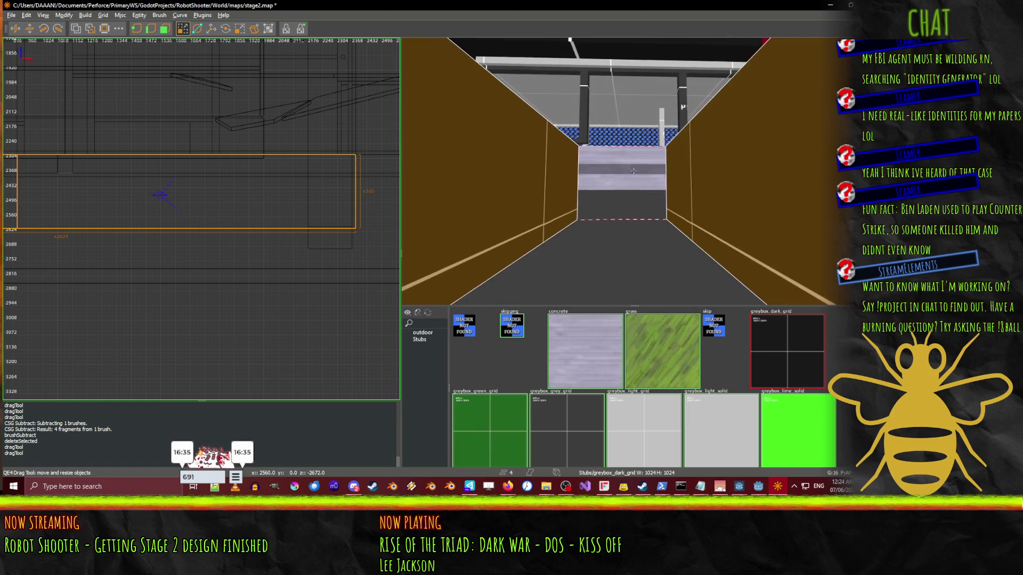
pyautogui.press('w')
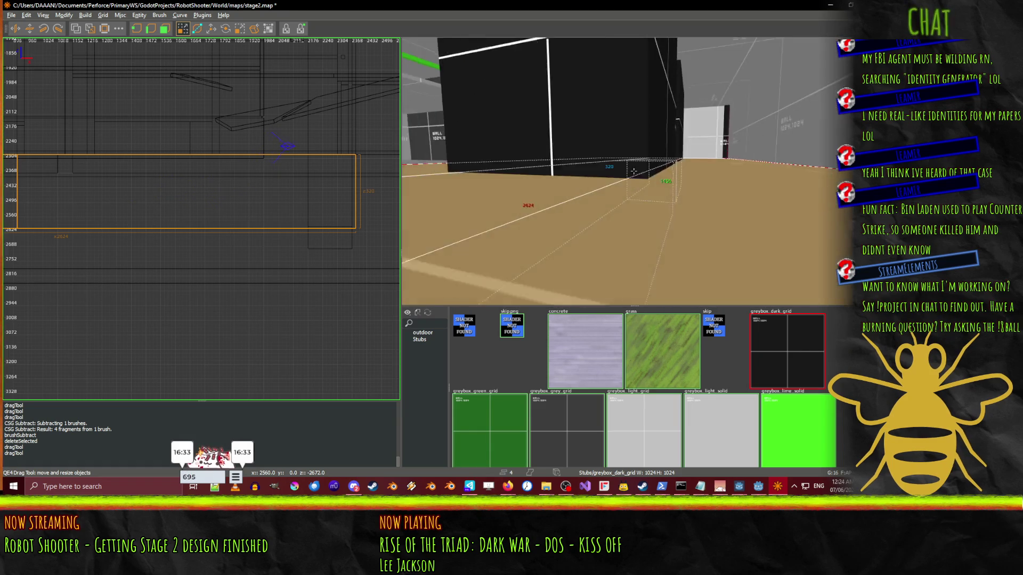
pyautogui.press('w')
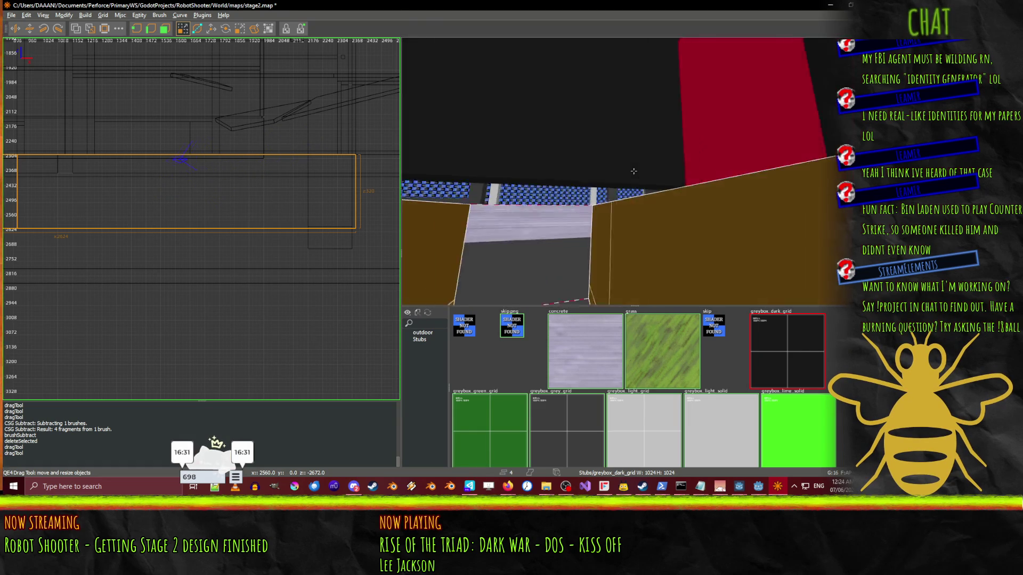
pyautogui.press('w')
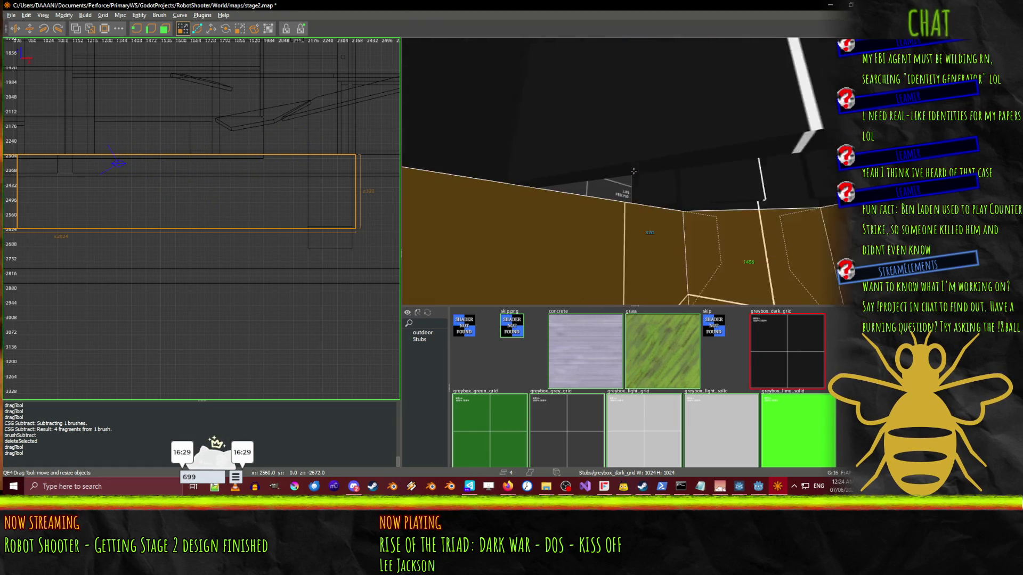
pyautogui.press('w')
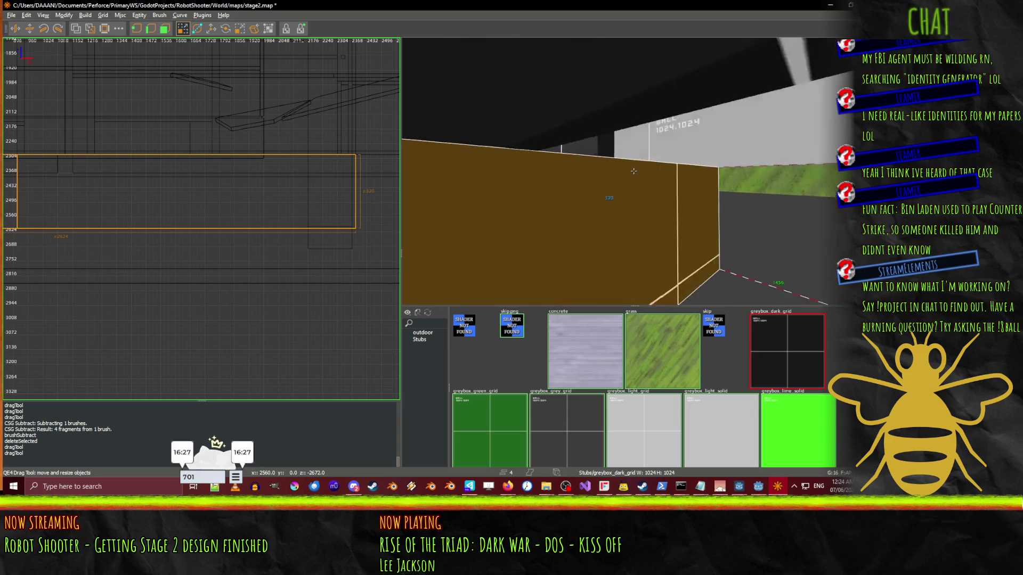
pyautogui.press('Escape')
pyautogui.rightClick(634, 175)
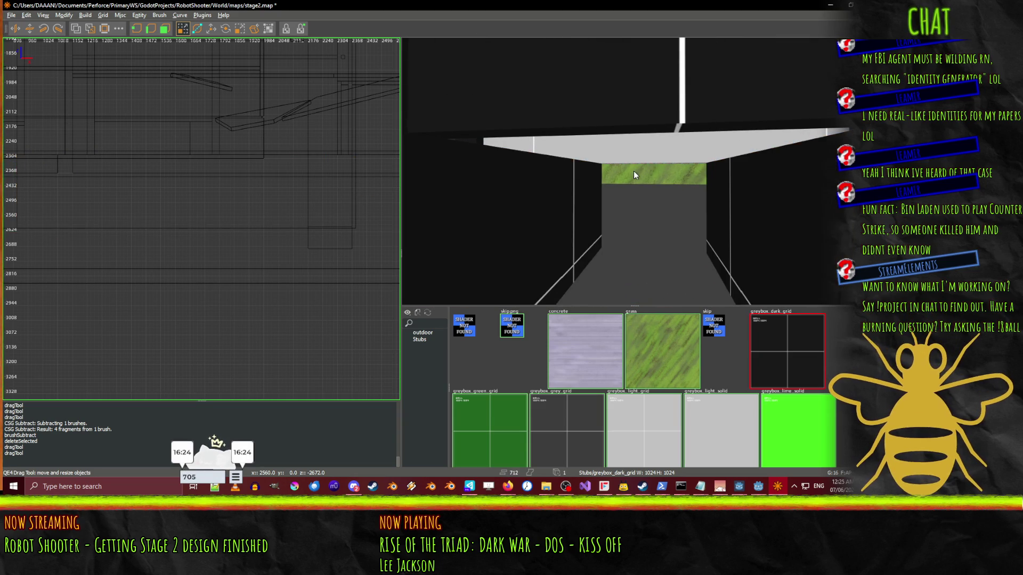
# - Select the left wall brush and draw a small pillar brush in the top-down plan
pyautogui.moveTo(340, 240); pyautogui.dragTo(340, 240)
pyautogui.hotkey('ctrl', 'z')
pyautogui.keyDown('shift'); pyautogui.click(567, 211); pyautogui.keyUp('shift')
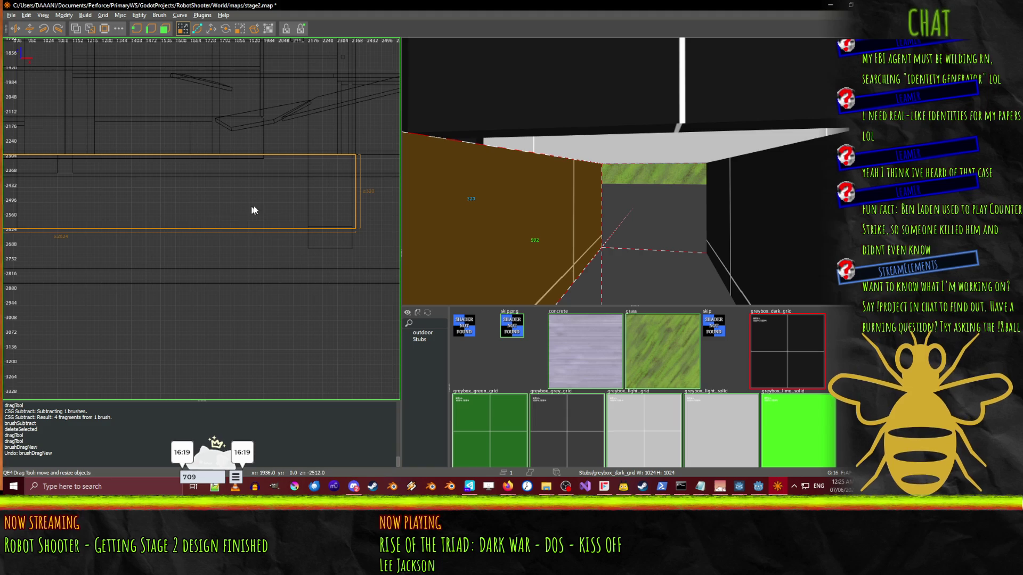
pyautogui.hotkey('ctrl', 'Tab')
pyautogui.hotkey('ctrl', 'Tab')
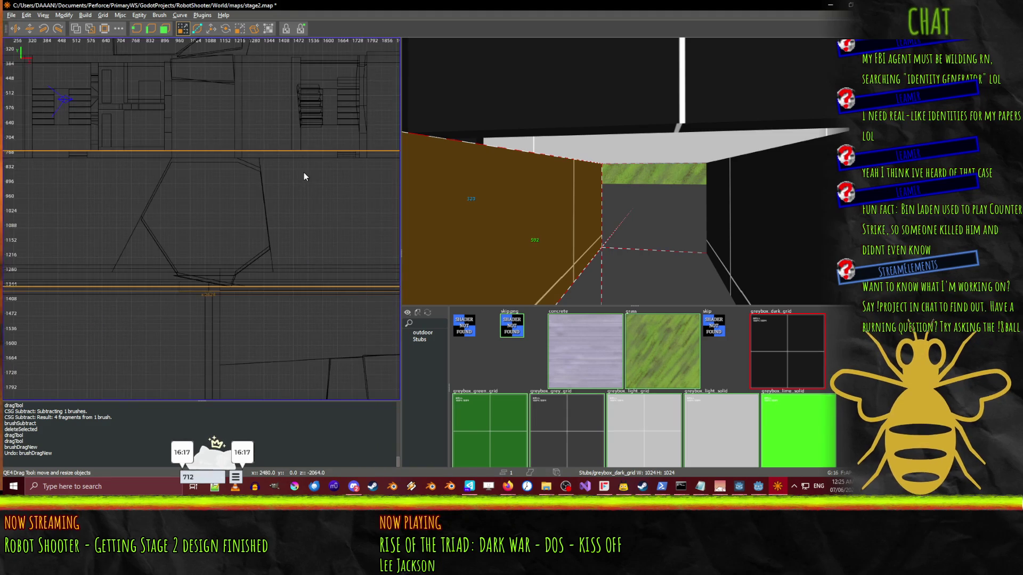
pyautogui.scroll(-4, 304, 176)
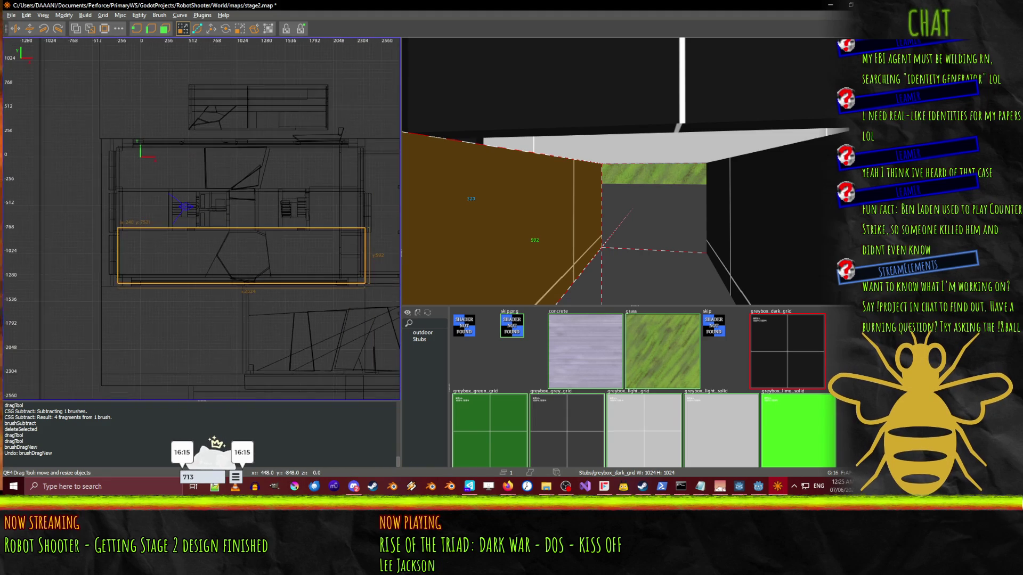
pyautogui.scroll(4, 107, 215)
pyautogui.moveTo(140, 183); pyautogui.dragTo(253, 276)
pyautogui.moveTo(621, 237); pyautogui.dragTo(635, 176)
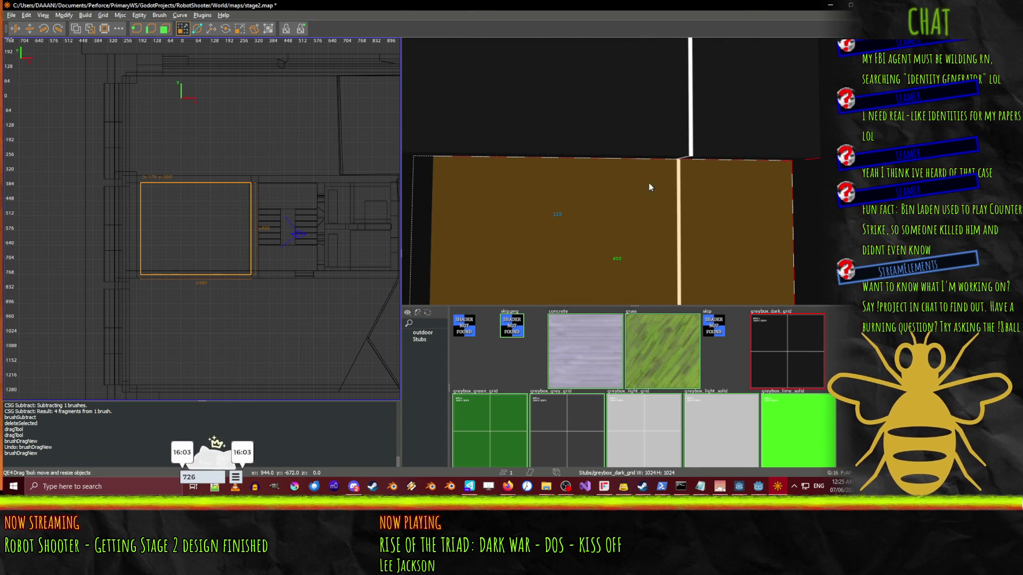
# - Delete the brown brush blocking the corridor and look around the opened passage
pyautogui.press('Delete')
pyautogui.rightClick(648, 186)
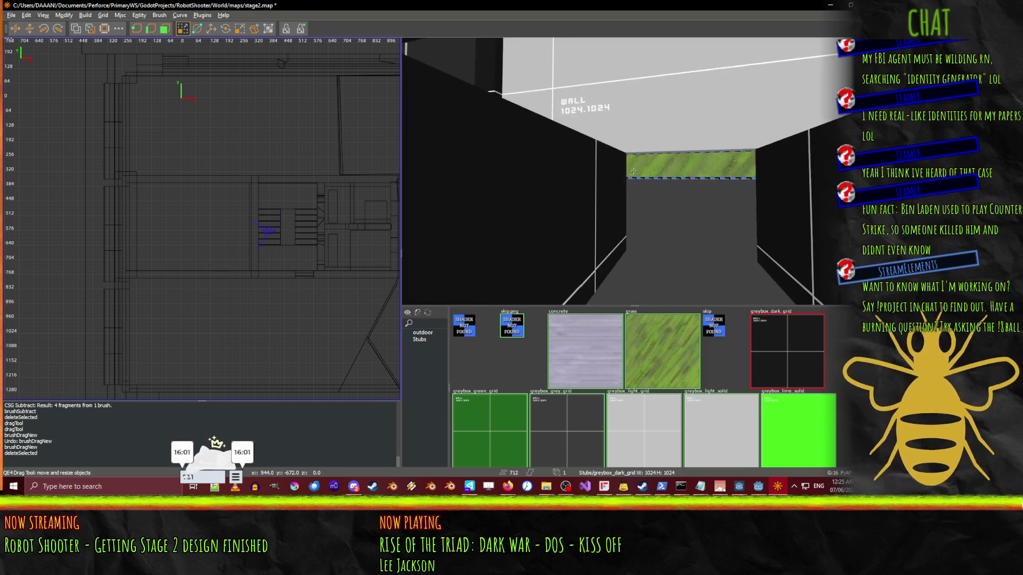
pyautogui.rightClick(633, 171)
pyautogui.keyDown('shift'); pyautogui.click(645, 159); pyautogui.keyUp('shift')
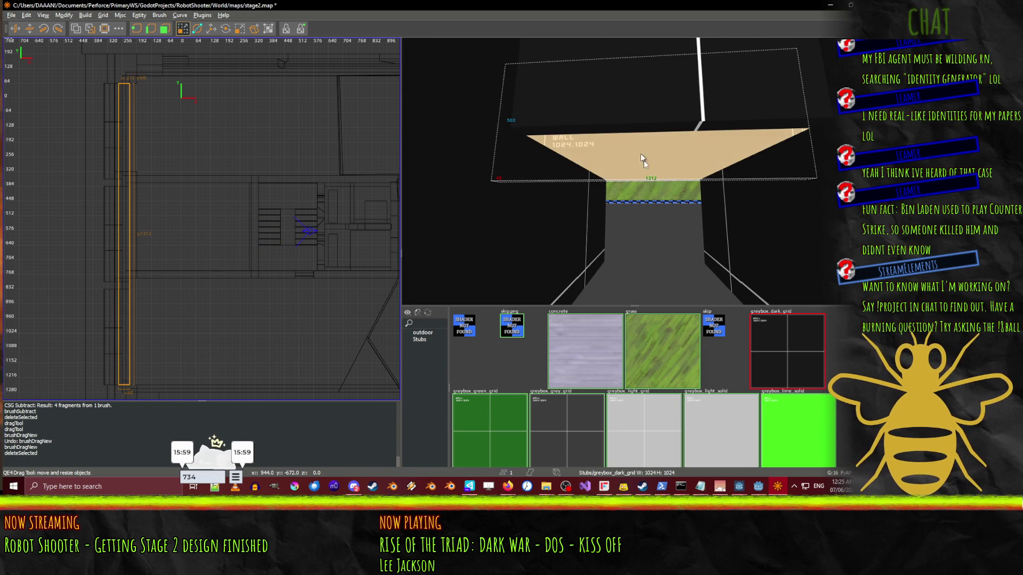
pyautogui.rightClick(648, 187)
pyautogui.press('Up')
pyautogui.press('Down')
# - Inspect the floor brush from several angles, then switch the 2D view to a side view
pyautogui.keyDown('shift'); pyautogui.click(628, 214); pyautogui.keyUp('shift')
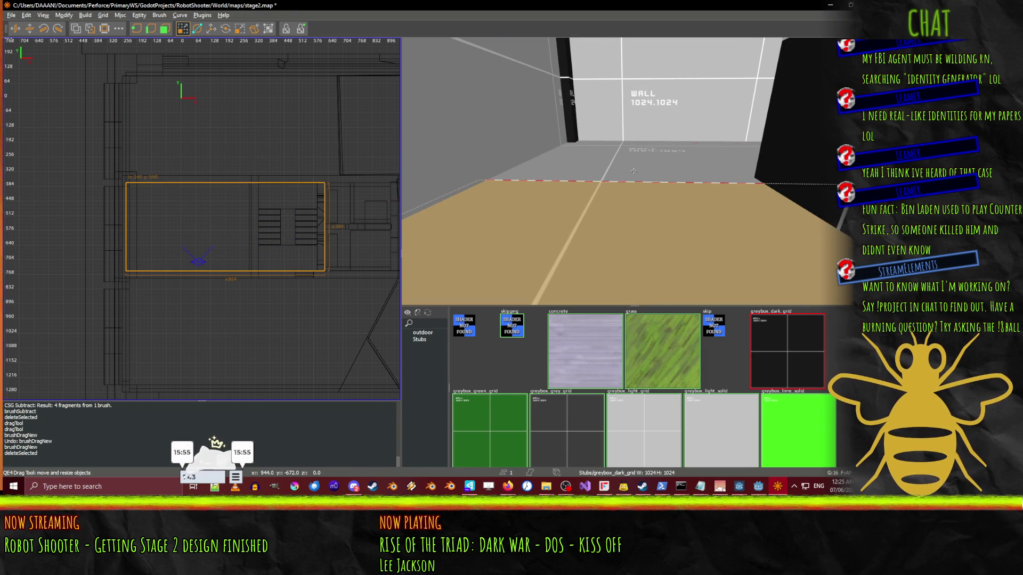
pyautogui.press('Up')
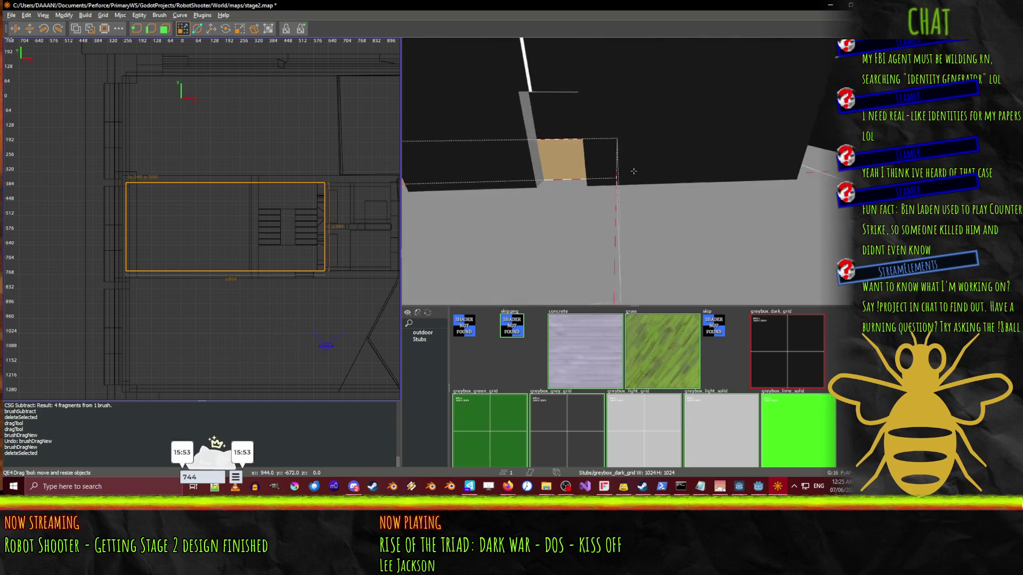
pyautogui.press('Up')
pyautogui.press('Up')
pyautogui.press('Up')
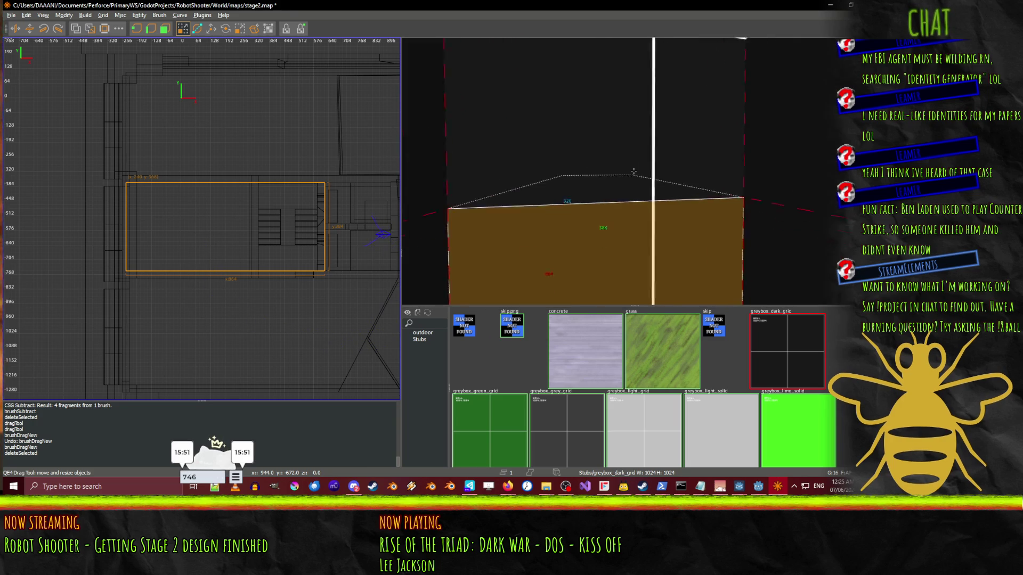
pyautogui.press('Down')
pyautogui.press('Down')
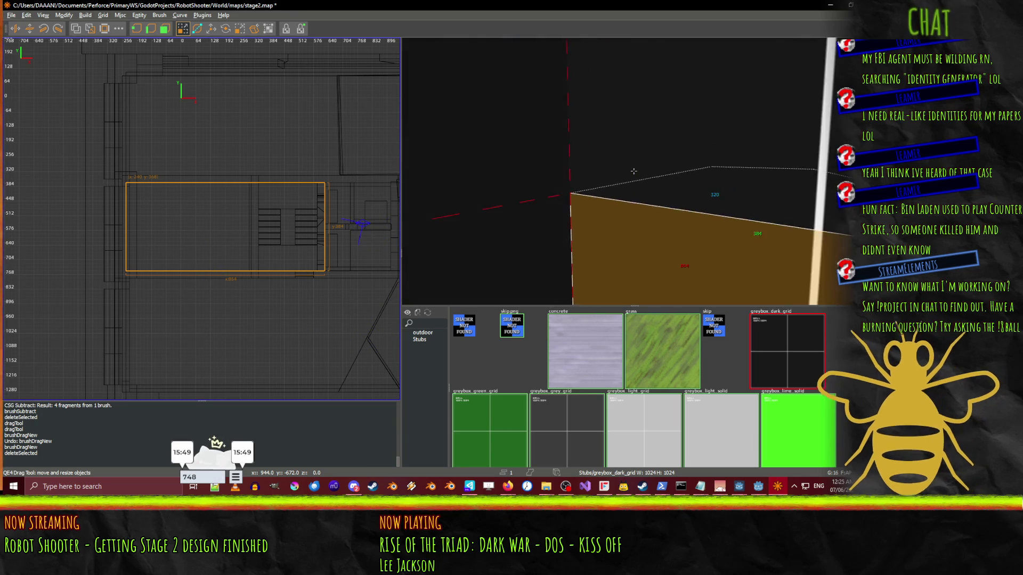
pyautogui.press('Down')
pyautogui.press('Down')
pyautogui.press('Left')
pyautogui.press('Left')
pyautogui.press('Left')
pyautogui.press('Up')
pyautogui.press('Up')
pyautogui.press('Up')
pyautogui.press('Down')
pyautogui.press('Down')
pyautogui.press('Escape')
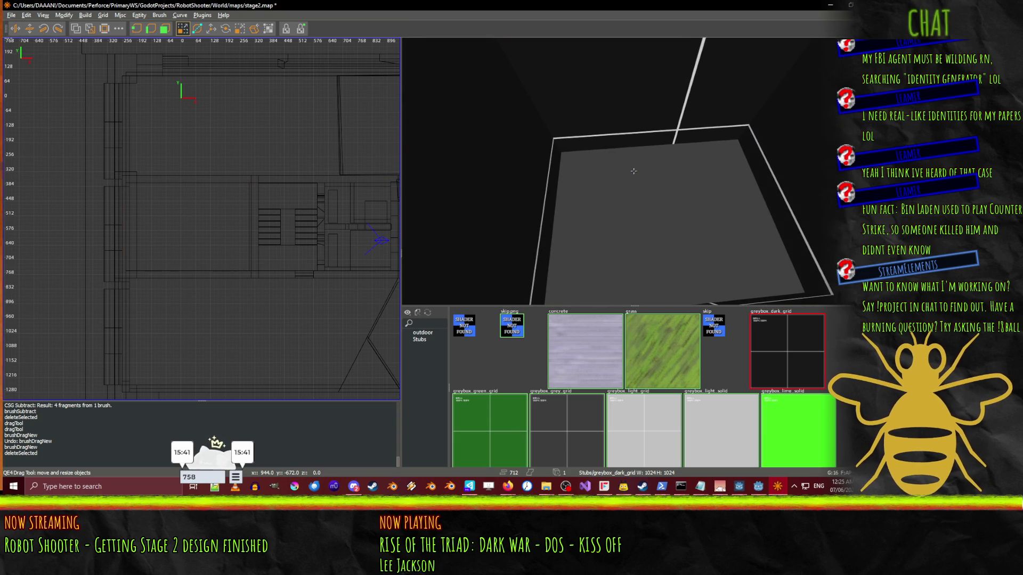
pyautogui.hotkey('ctrl', 'Tab')
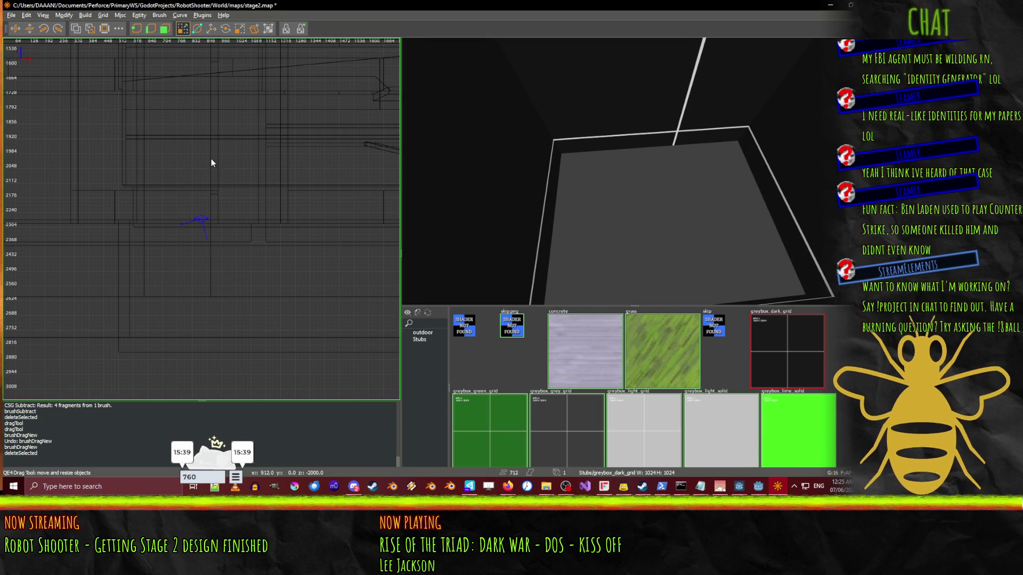
# - Draw a new thin floor brush in the side view
pyautogui.keyDown('shift'); pyautogui.click(469, 227); pyautogui.keyUp('shift')
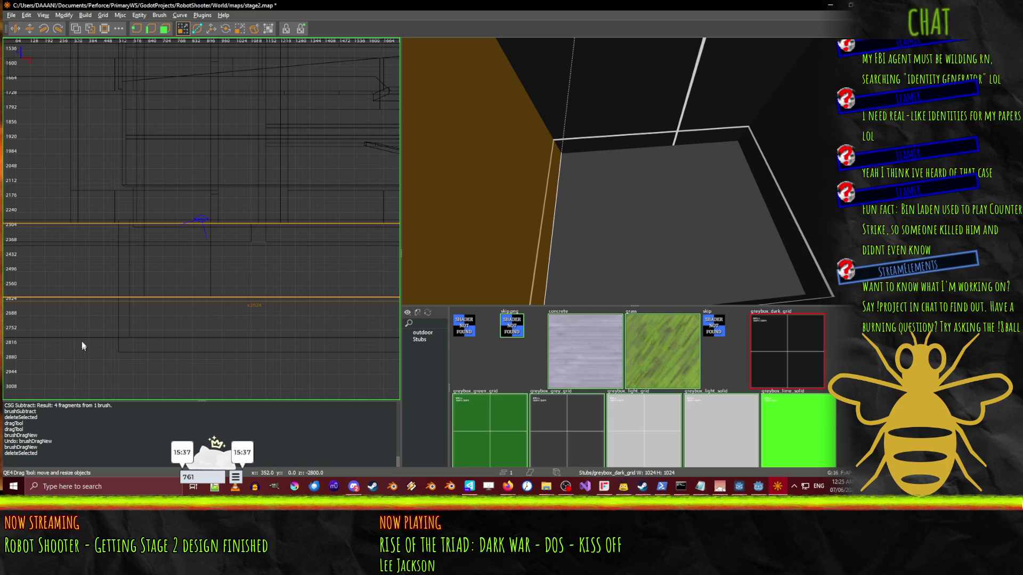
pyautogui.moveTo(143, 305)
pyautogui.mouseDown()
pyautogui.moveTo(145, 297)
pyautogui.moveTo(198, 317)
pyautogui.moveTo(211, 306)
pyautogui.mouseUp()
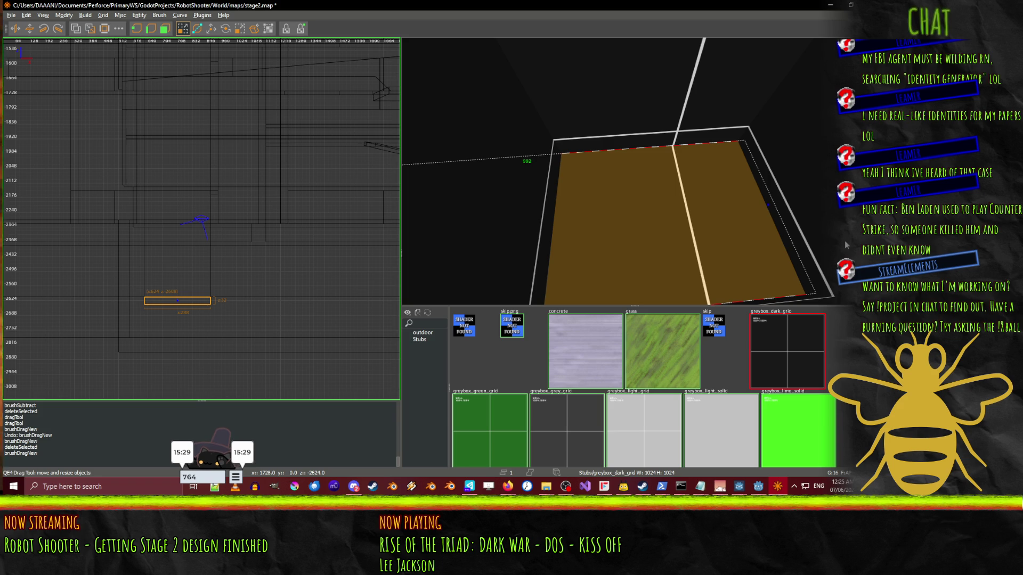
pyautogui.scroll(5, 634, 171)
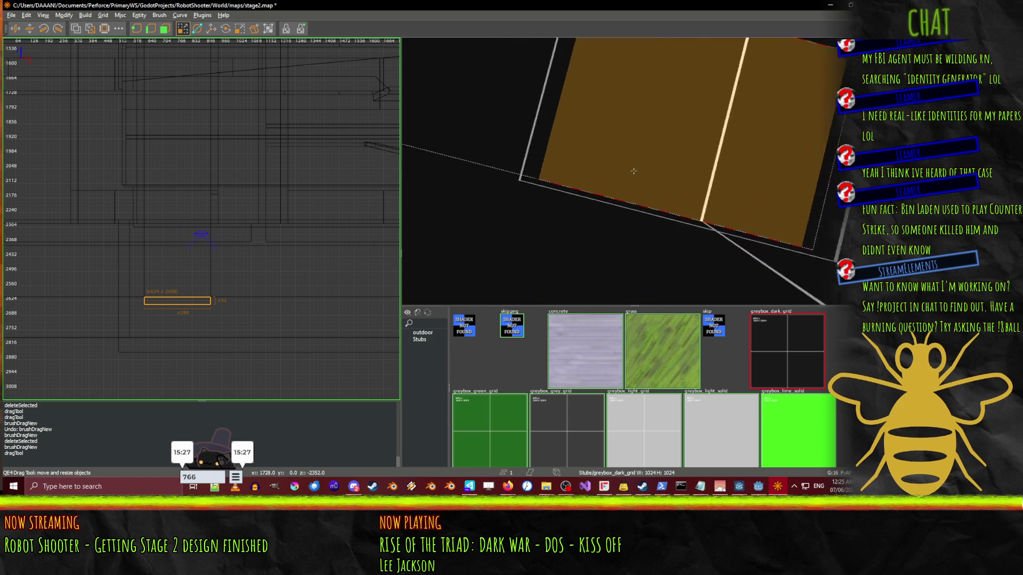
pyautogui.scroll(-5, 633, 171)
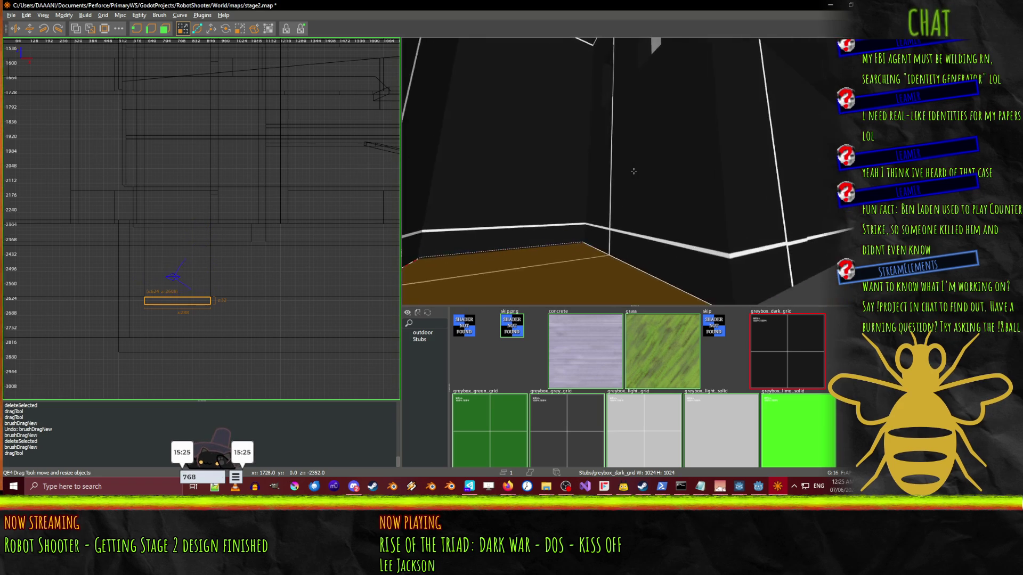
pyautogui.scroll(-4, 634, 171)
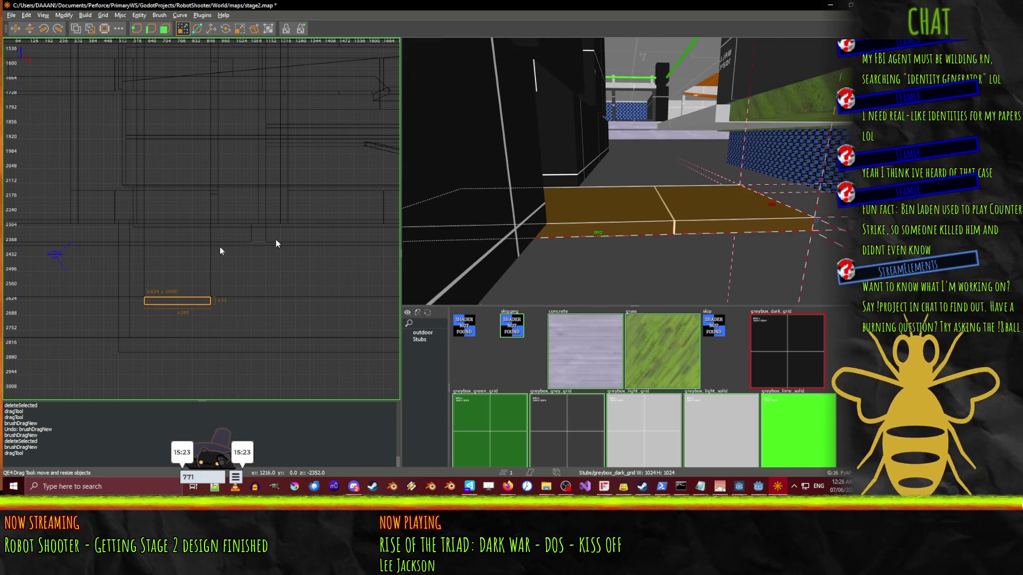
pyautogui.hotkey('ctrl', 'Tab')
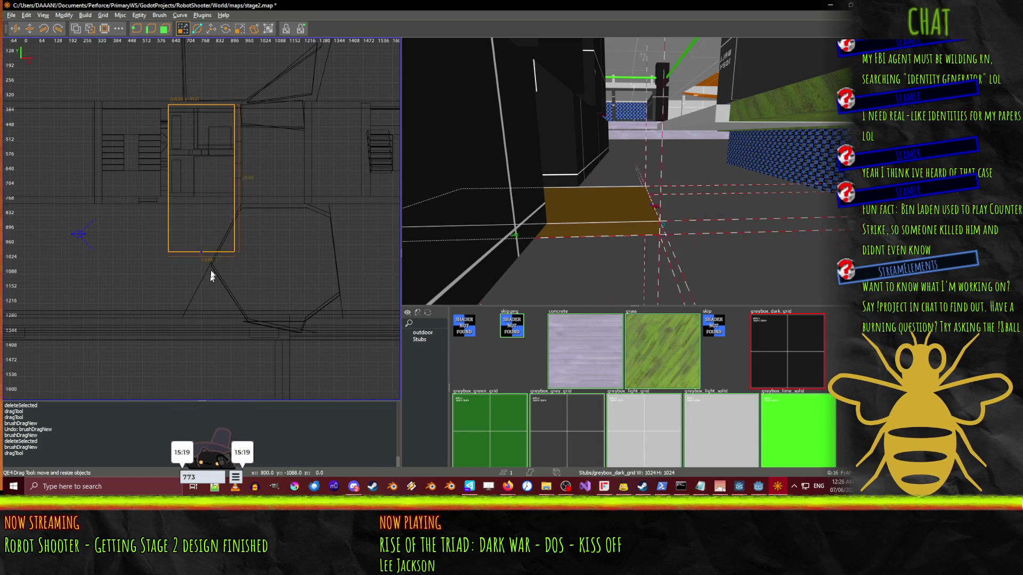
# - Resize the floor brush in the top view to 432 units long and 320 wide
pyautogui.moveTo(212, 226); pyautogui.dragTo(223, 179)
pyautogui.scroll(10, 633, 171)
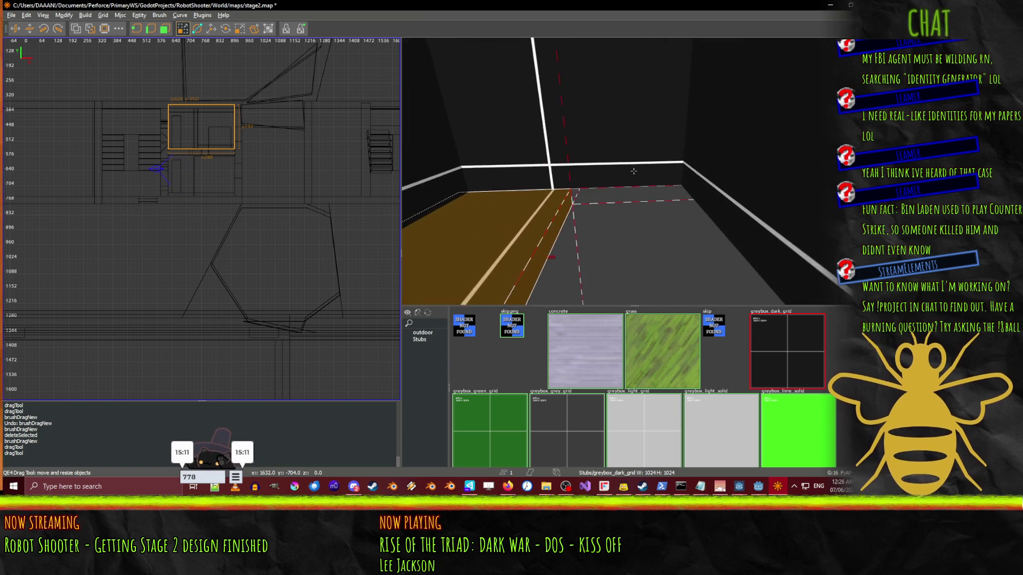
pyautogui.rightClick(633, 171)
pyautogui.moveTo(207, 199); pyautogui.dragTo(213, 224)
pyautogui.rightClick(530, 152)
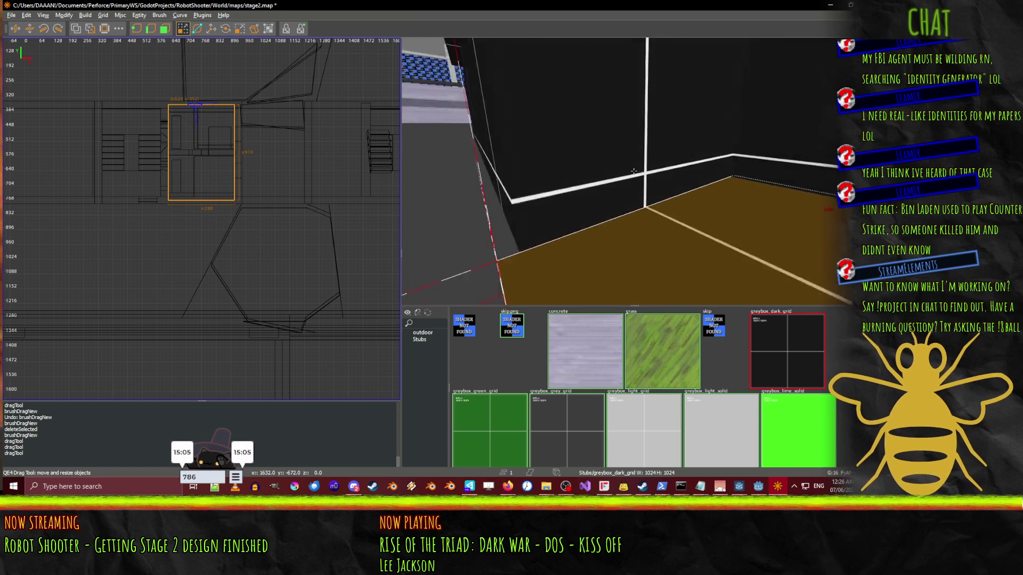
pyautogui.moveTo(144, 167); pyautogui.dragTo(141, 168)
pyautogui.moveTo(273, 145); pyautogui.dragTo(277, 147)
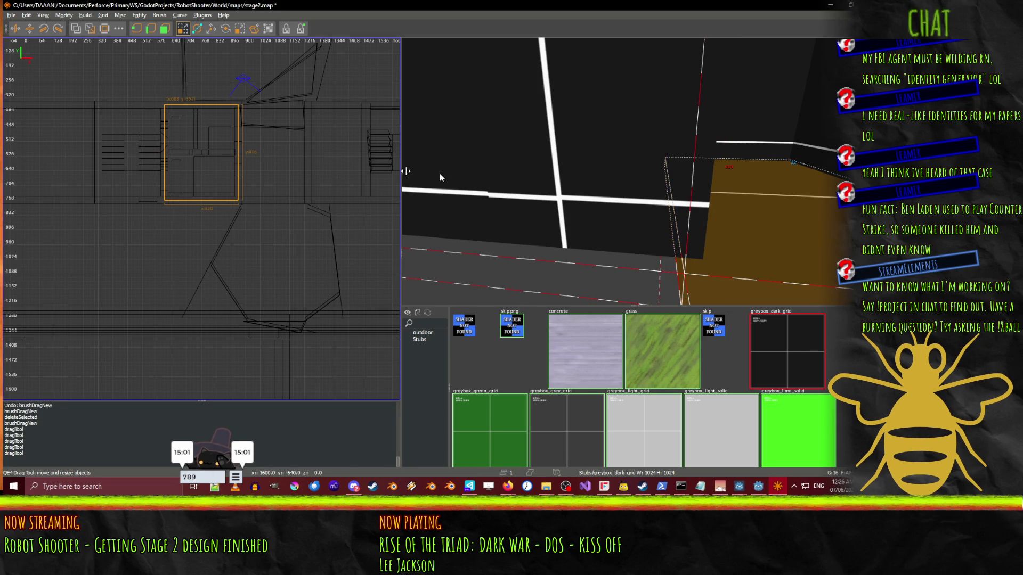
# - Fly through the doorway to check the room floor, then bring up Firefox's bee image search
pyautogui.rightClick(658, 187)
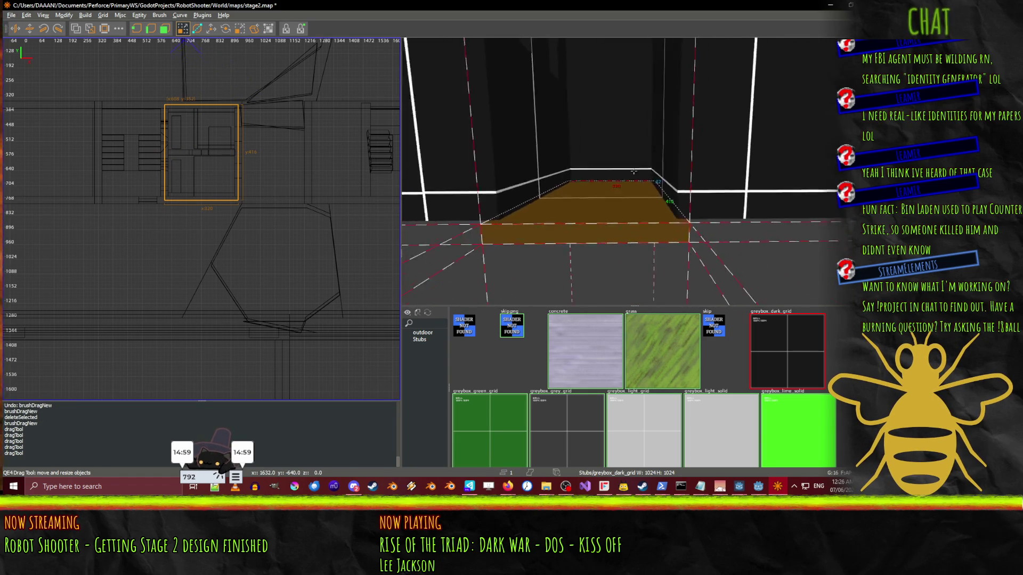
pyautogui.press('Up')
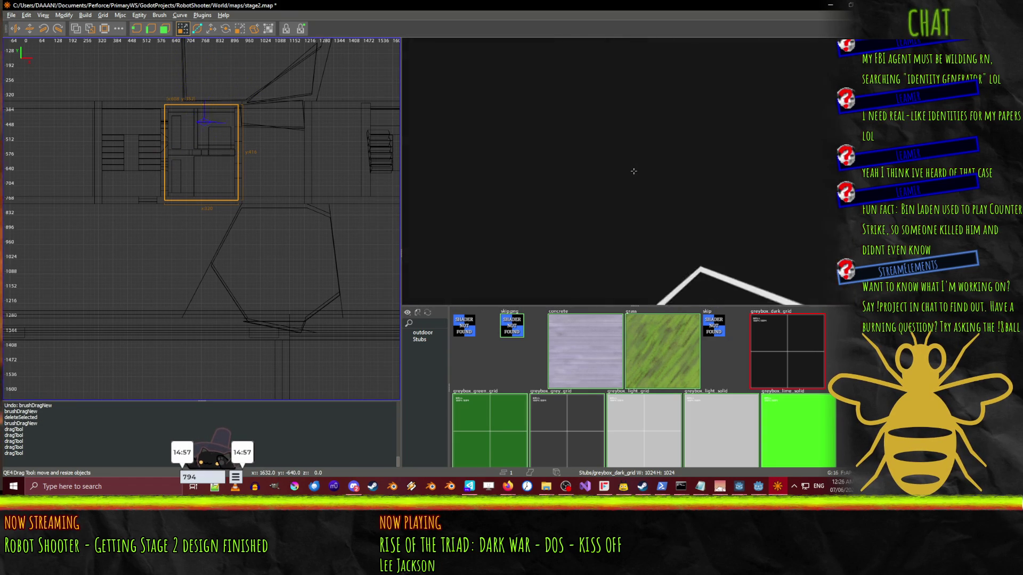
pyautogui.press('Right')
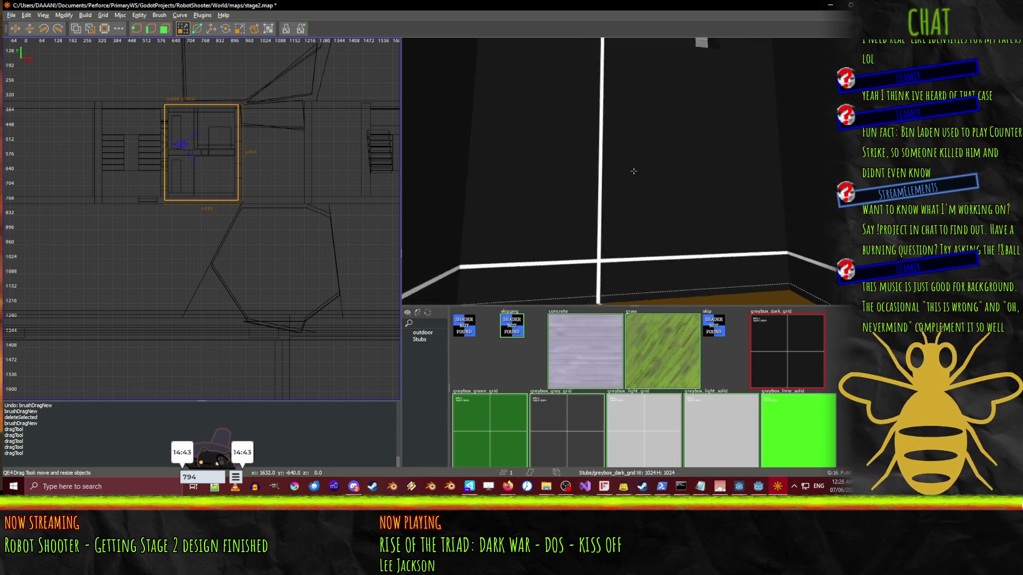
pyautogui.hotkey('shift', 'space')
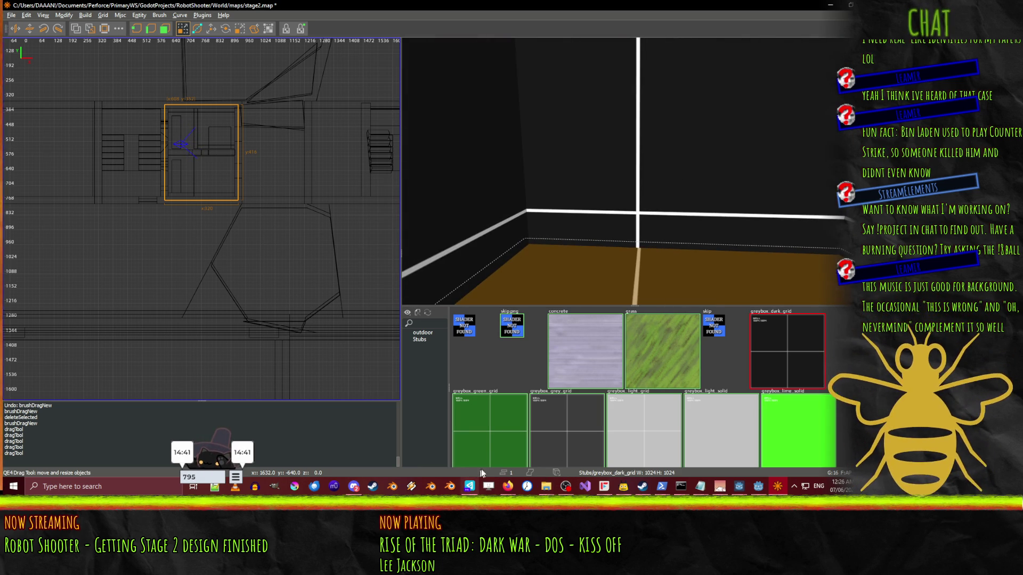
pyautogui.click(509, 485)
pyautogui.click(435, 447)
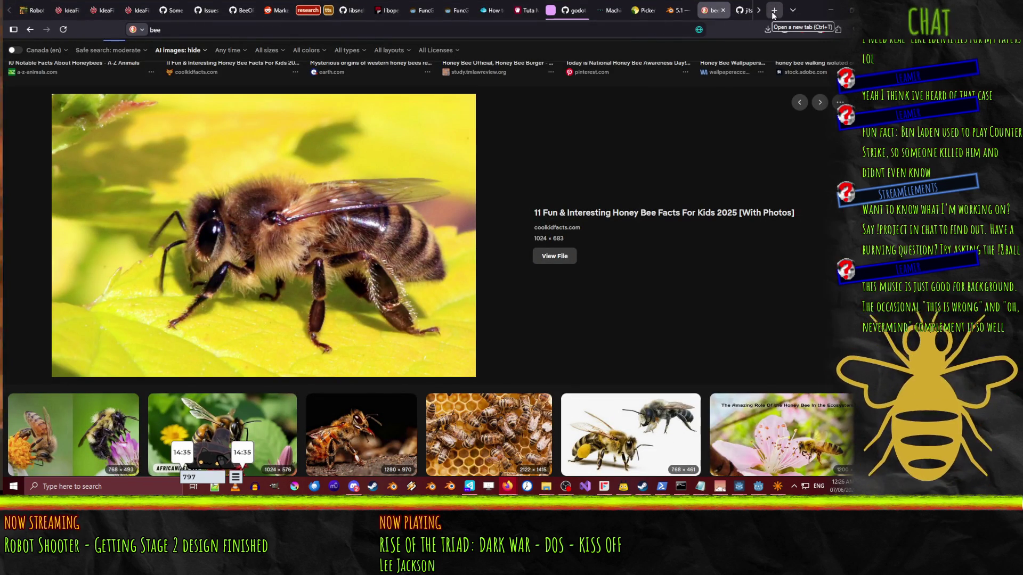
# - Search the web for 'rise of the triad' and show the image results
pyautogui.click(773, 11)
pyautogui.write('rise of th')
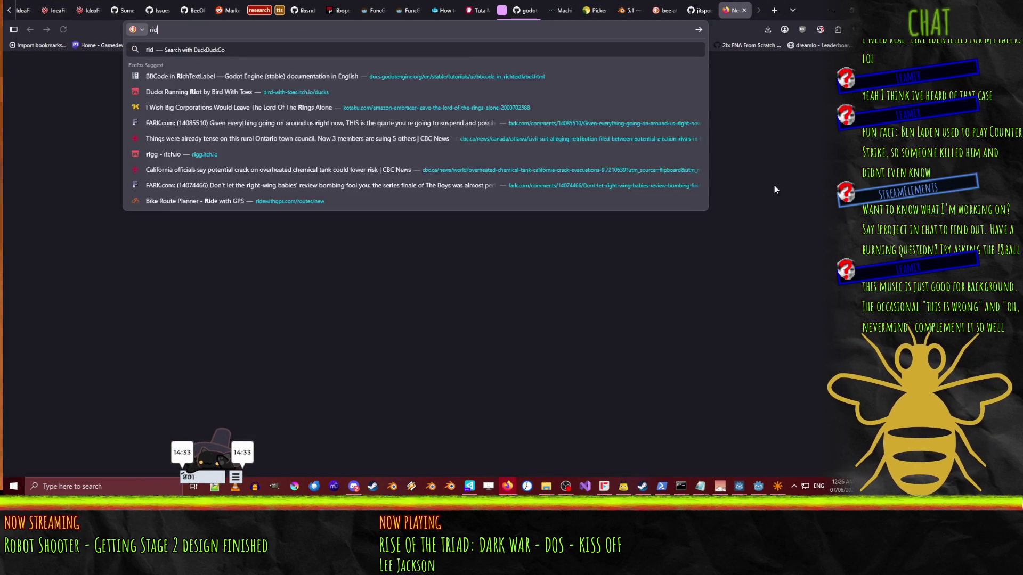
pyautogui.write('e triad')
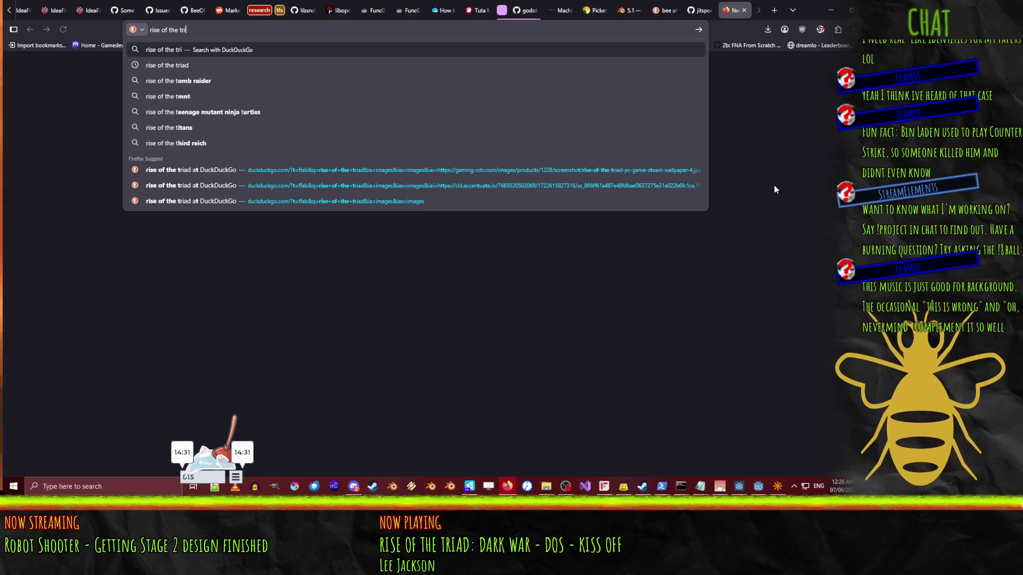
pyautogui.press('Return')
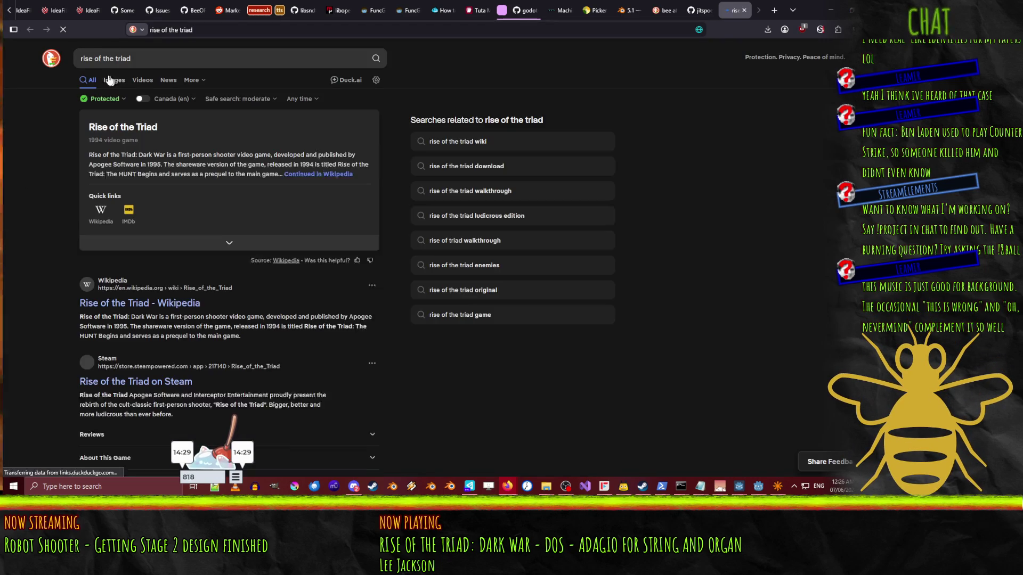
pyautogui.press('i')
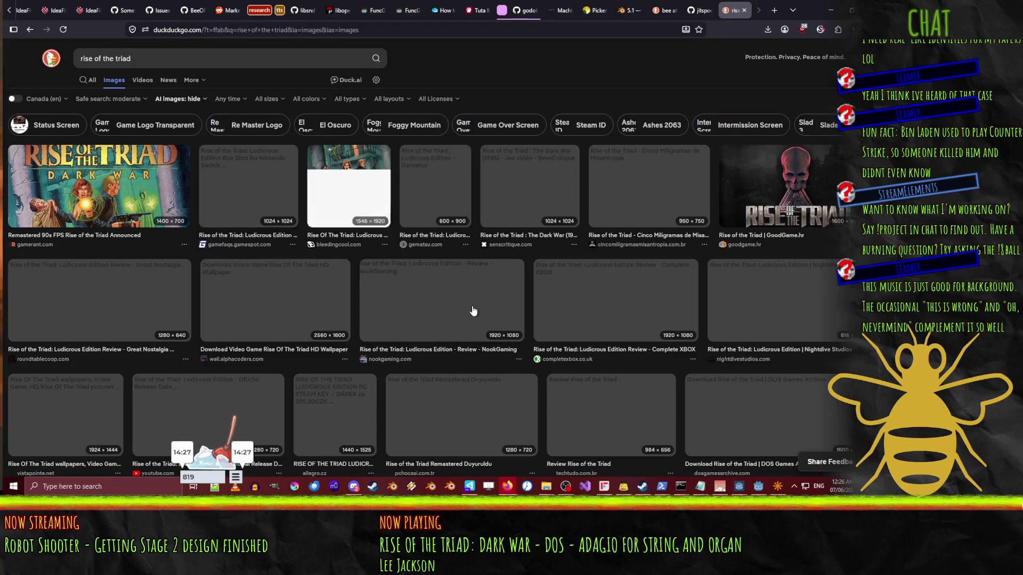
pyautogui.scroll(-10, 546, 268)
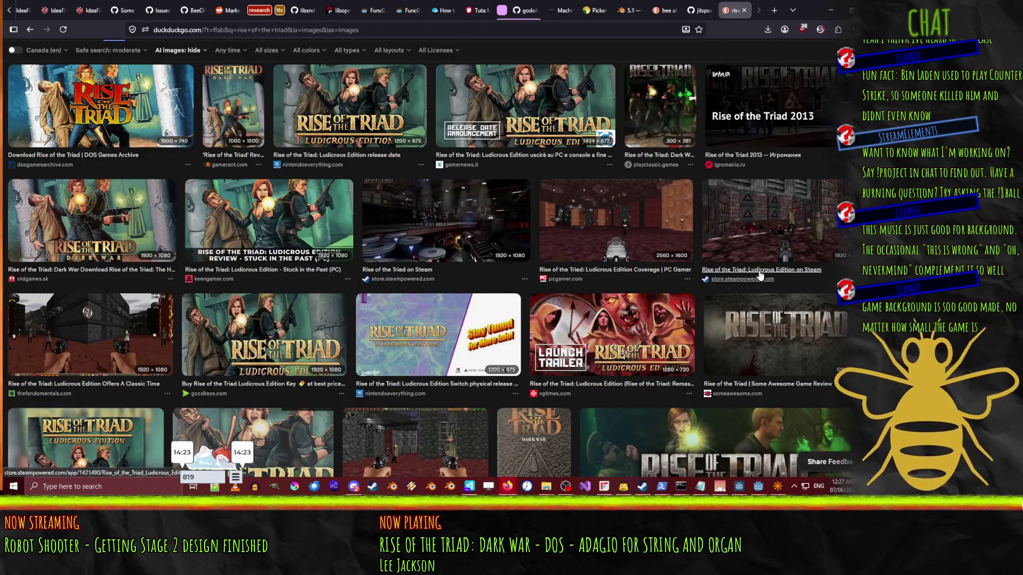
# - Preview the Ludicrous Edition Steam and PC Gamer screenshots, then return to NetRadiant
pyautogui.click(439, 212)
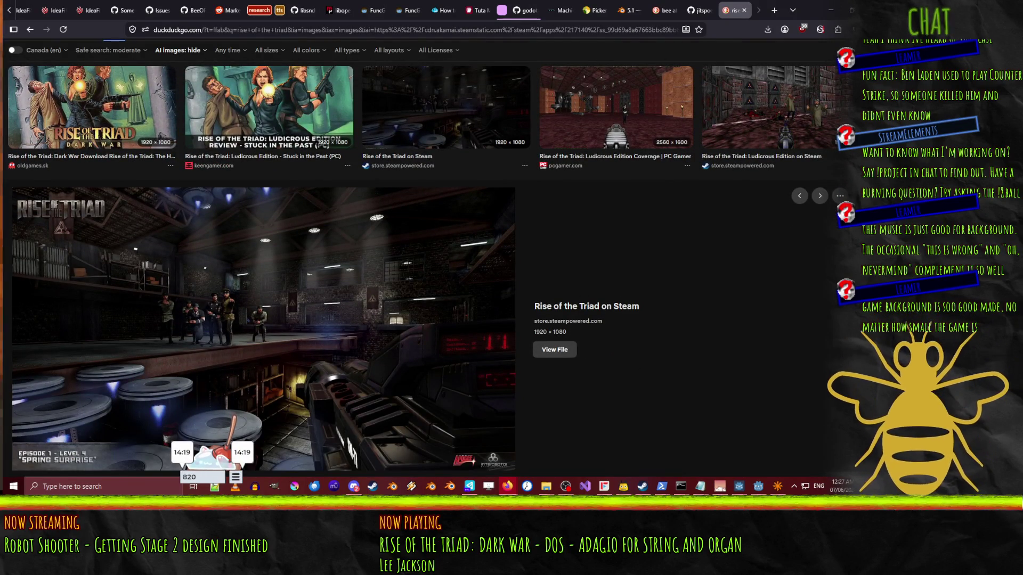
pyautogui.hotkey('alt', 'Left')
pyautogui.hotkey('alt', 'Right')
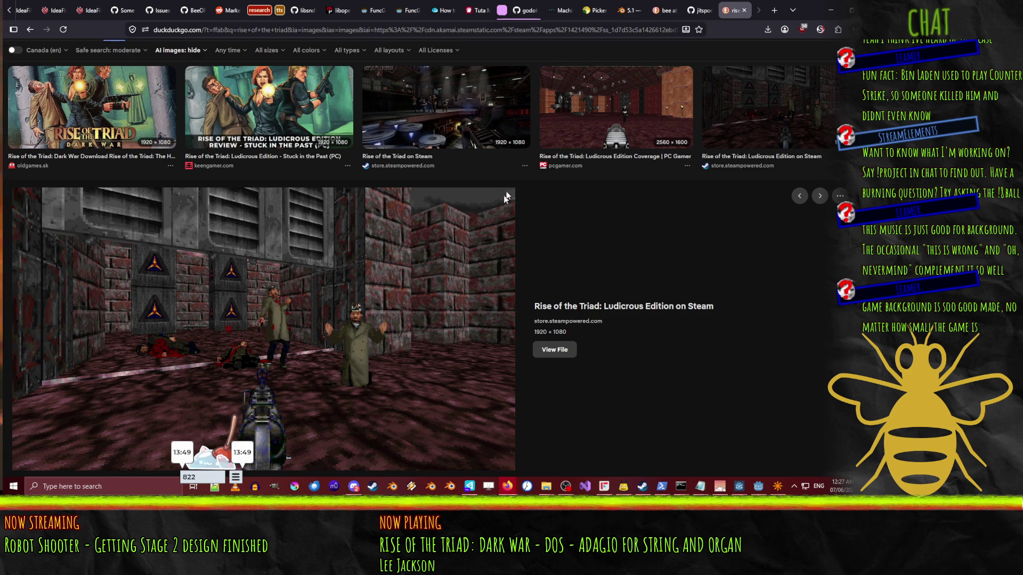
pyautogui.click(612, 106)
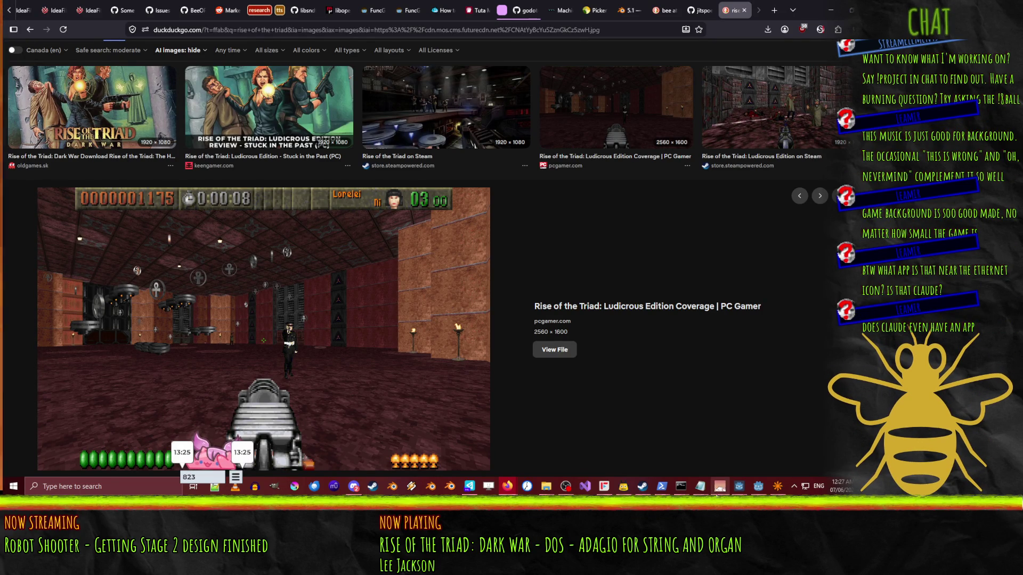
pyautogui.click(783, 486)
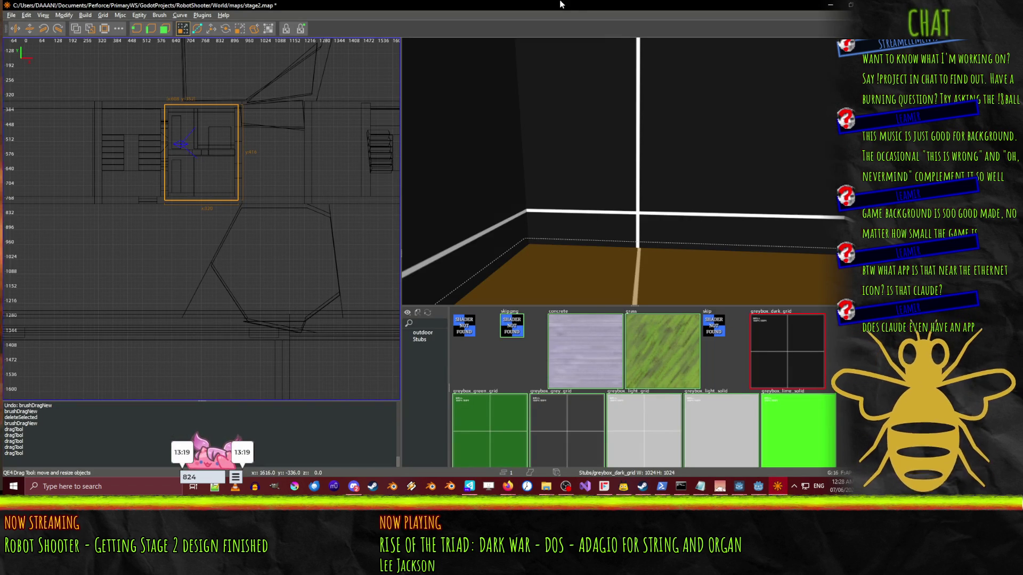
# - Save stage2.map, then fly the 3D view into the tiled room and down the corridor
pyautogui.hotkey('ctrl', 's')
pyautogui.moveTo(632, 191); pyautogui.dragTo(633, 171)
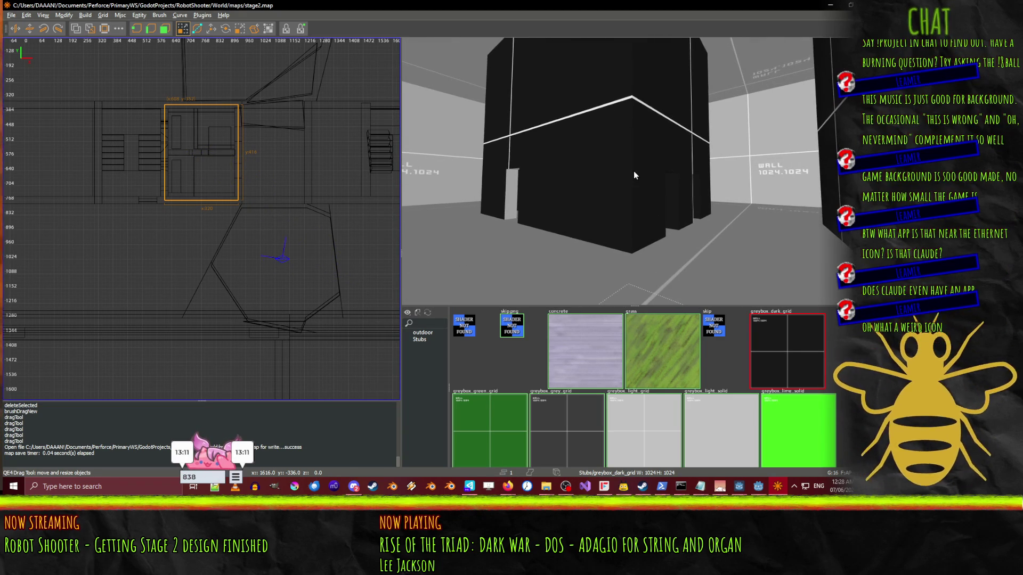
pyautogui.moveTo(777, 486)
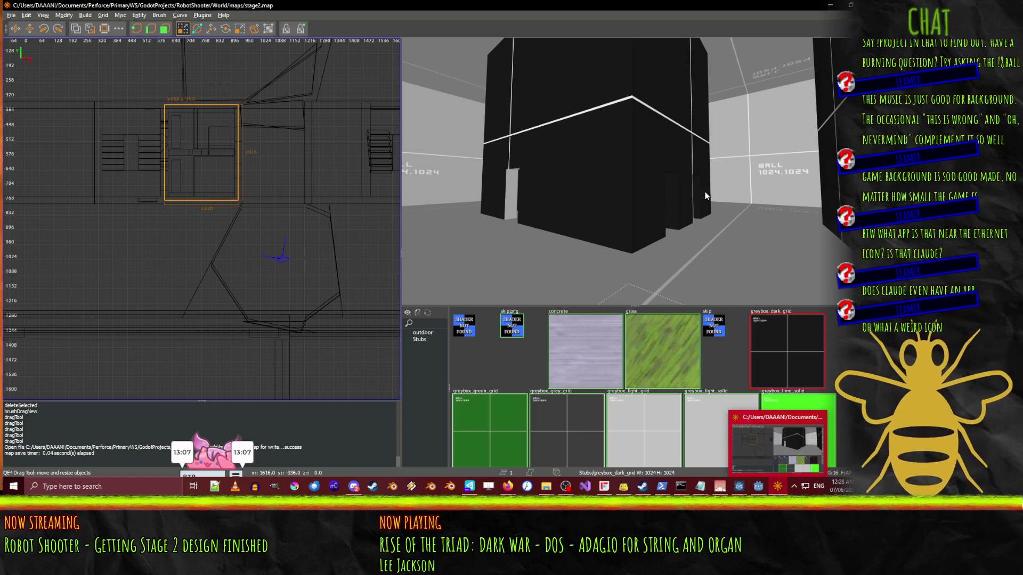
pyautogui.moveTo(634, 171); pyautogui.dragTo(634, 170)
pyautogui.press('Up')
pyautogui.press('Escape')
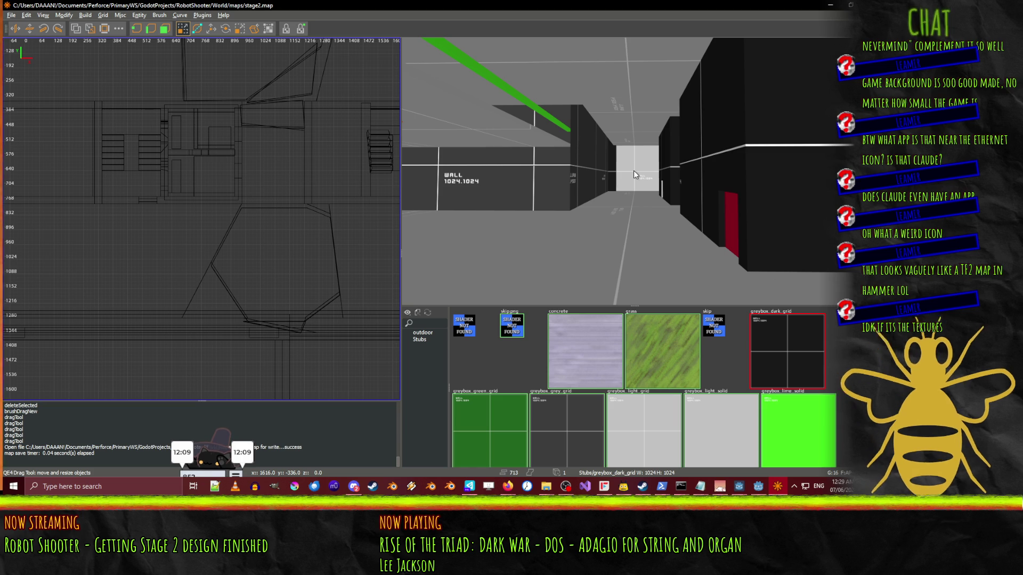
# - Move the 3D view along the grey corridor lined with dark blocks
pyautogui.moveTo(487, 153); pyautogui.dragTo(634, 171)
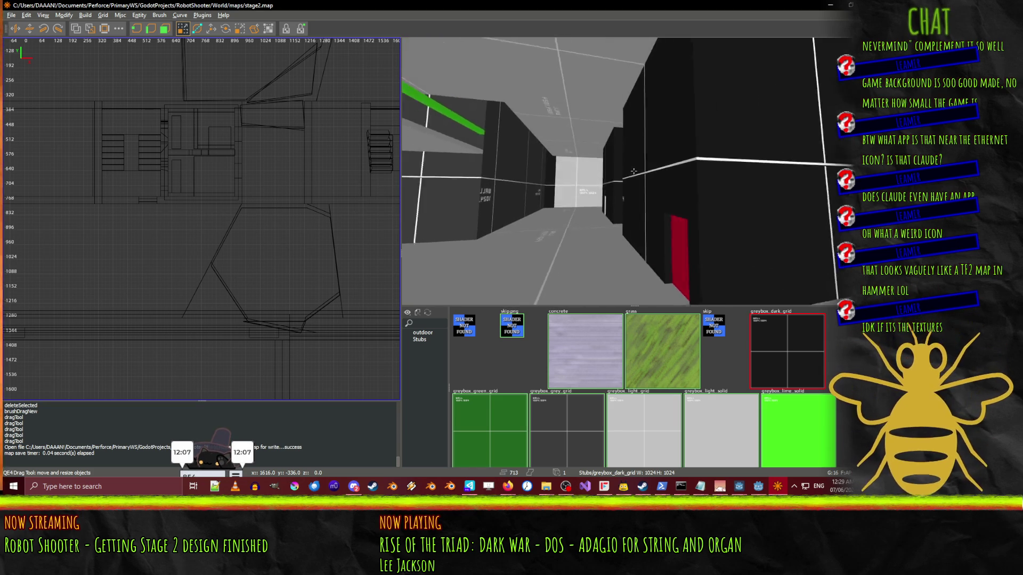
# - Fly around the map past the black blocks and orange ramps toward the lit corridor
pyautogui.press('w')
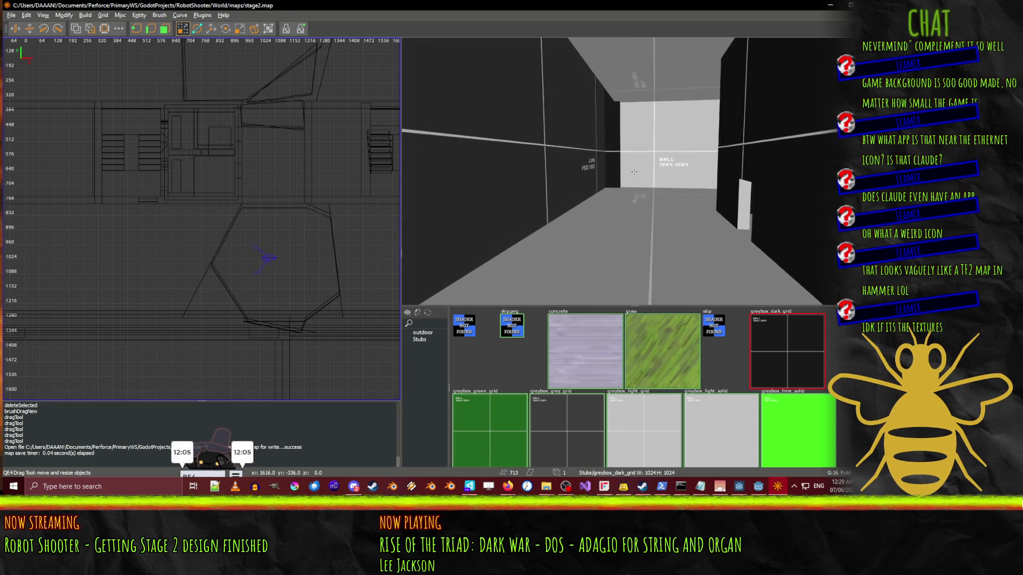
pyautogui.press('w')
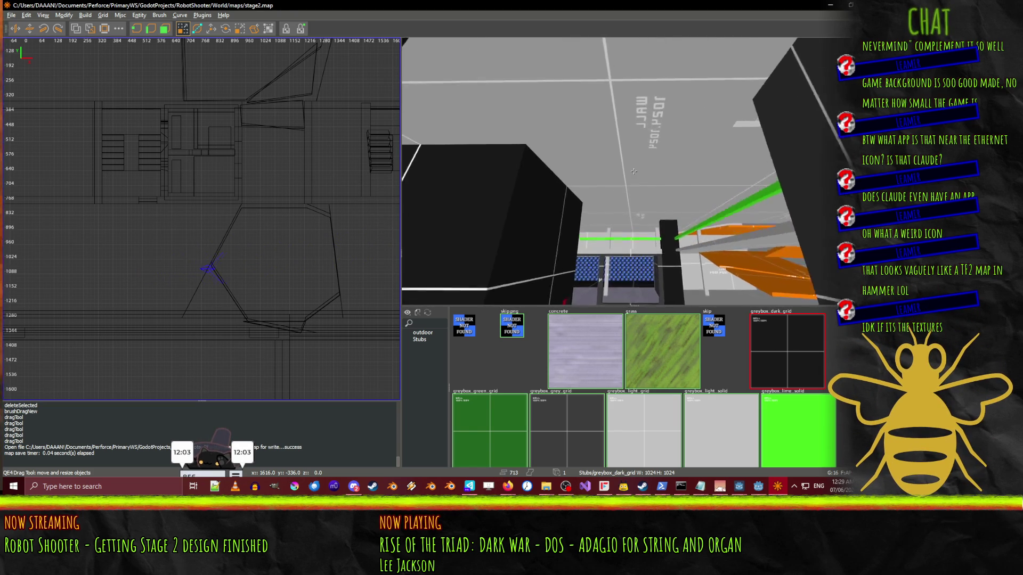
pyautogui.press('w')
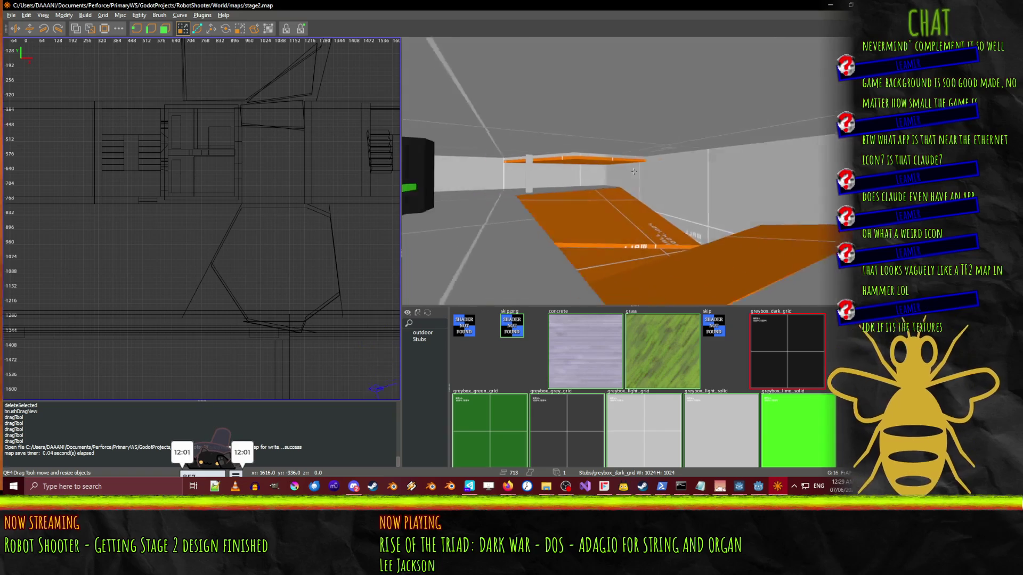
pyautogui.press('w')
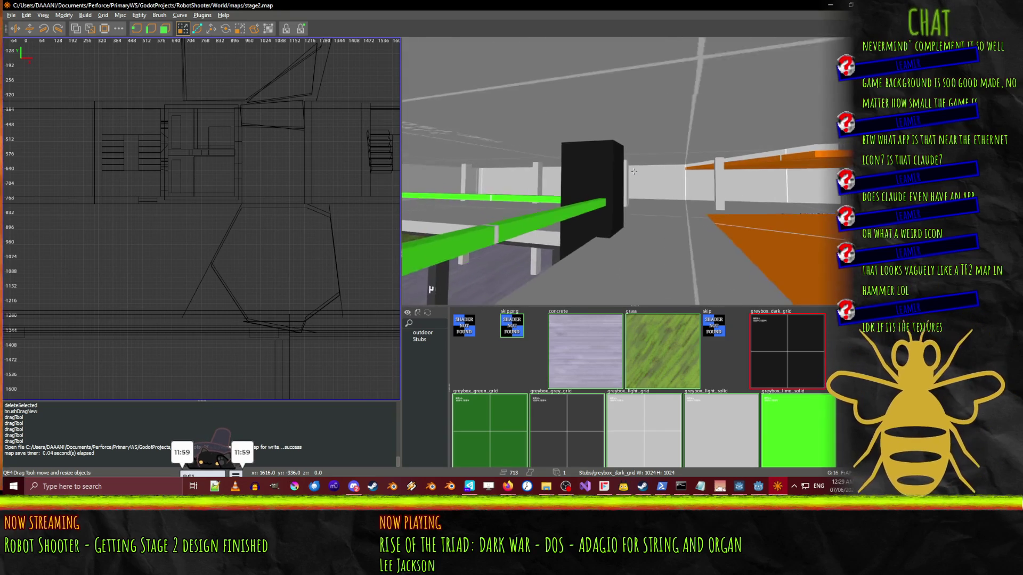
pyautogui.press('w')
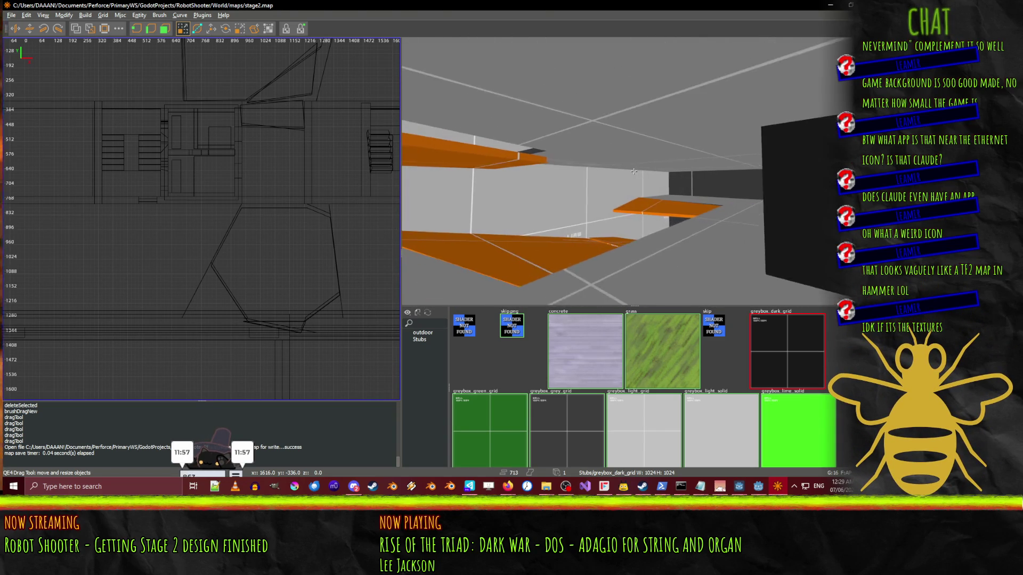
pyautogui.press('w')
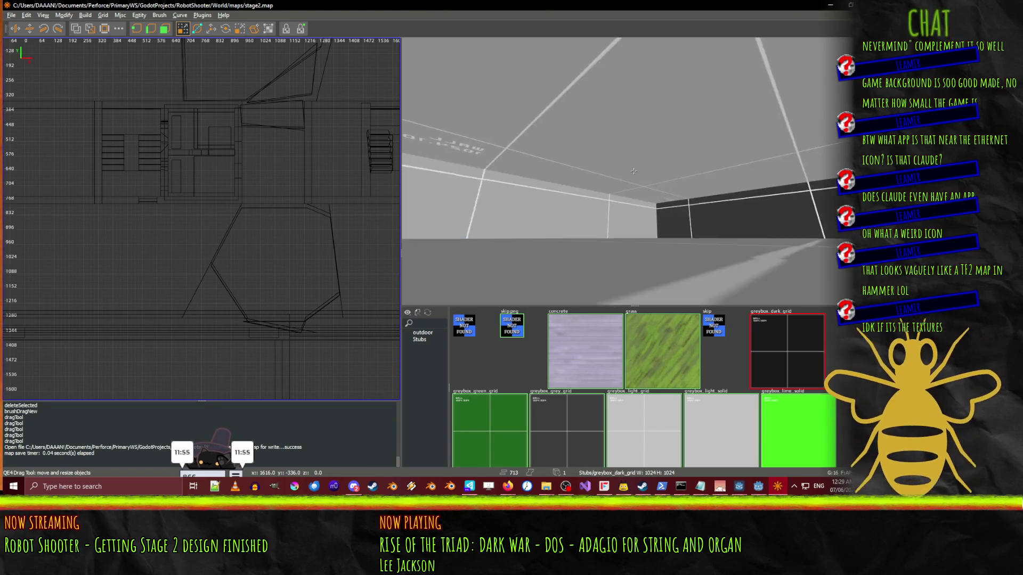
pyautogui.press('w')
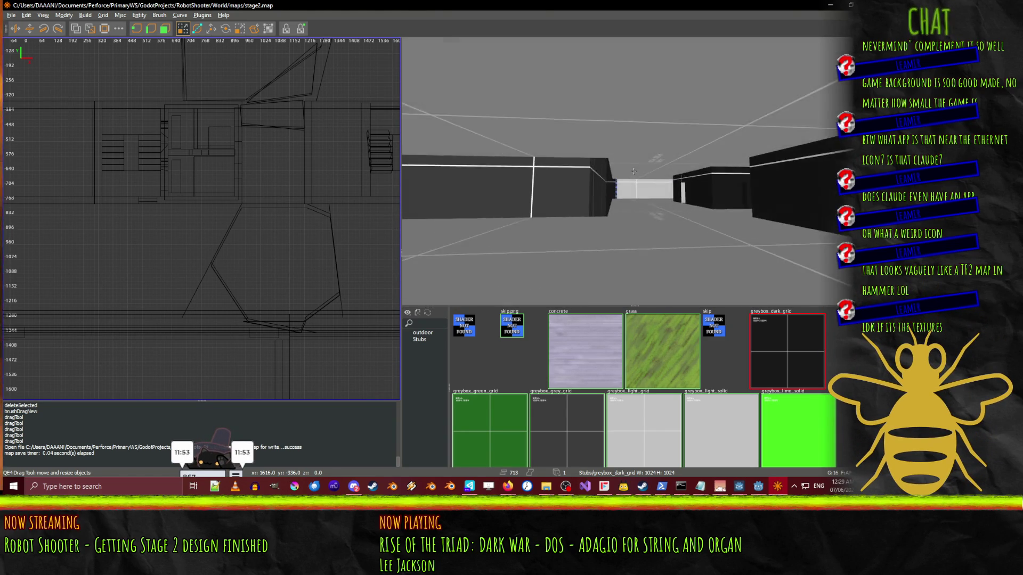
pyautogui.press('w')
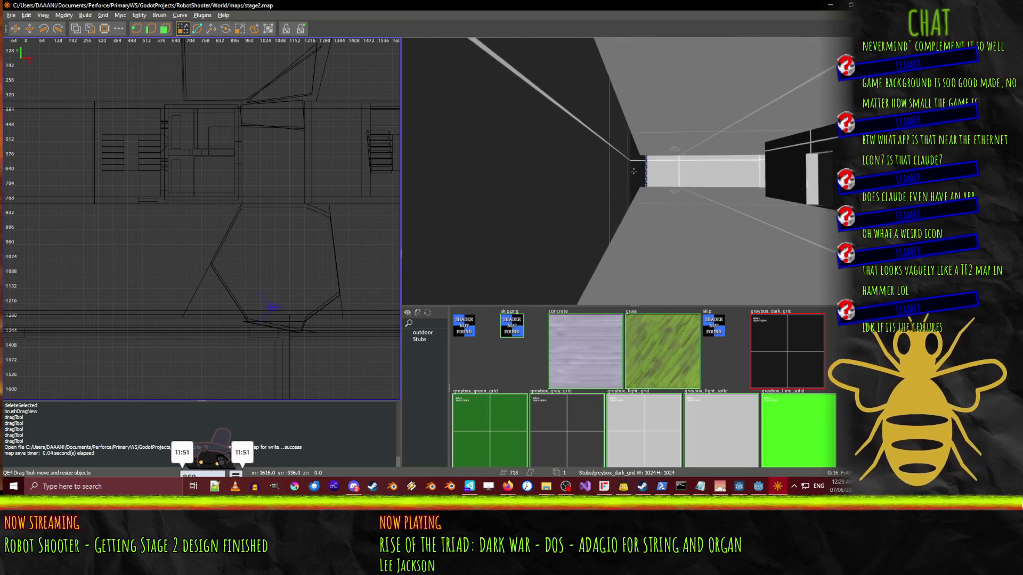
pyautogui.press('w')
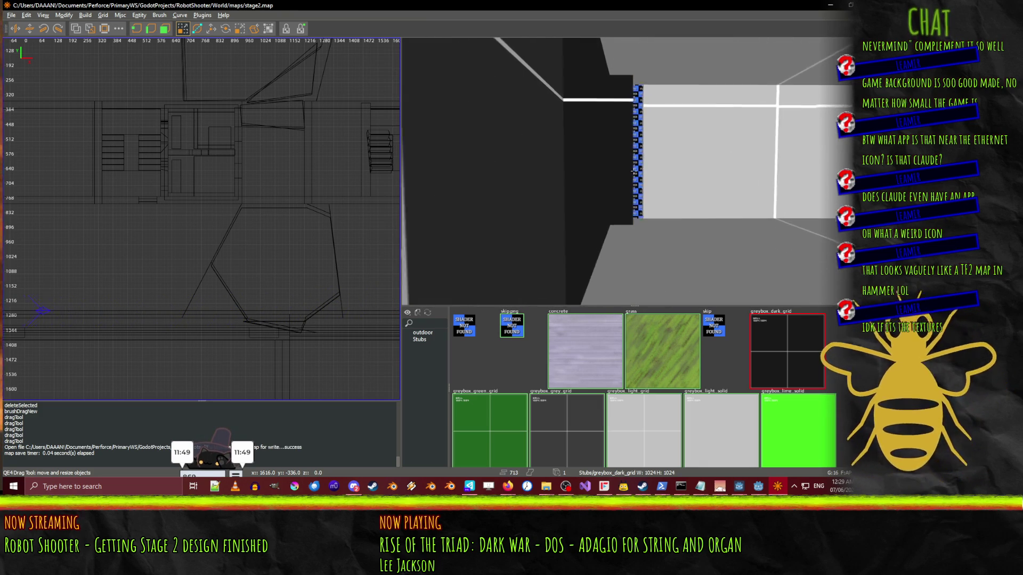
pyautogui.press('w')
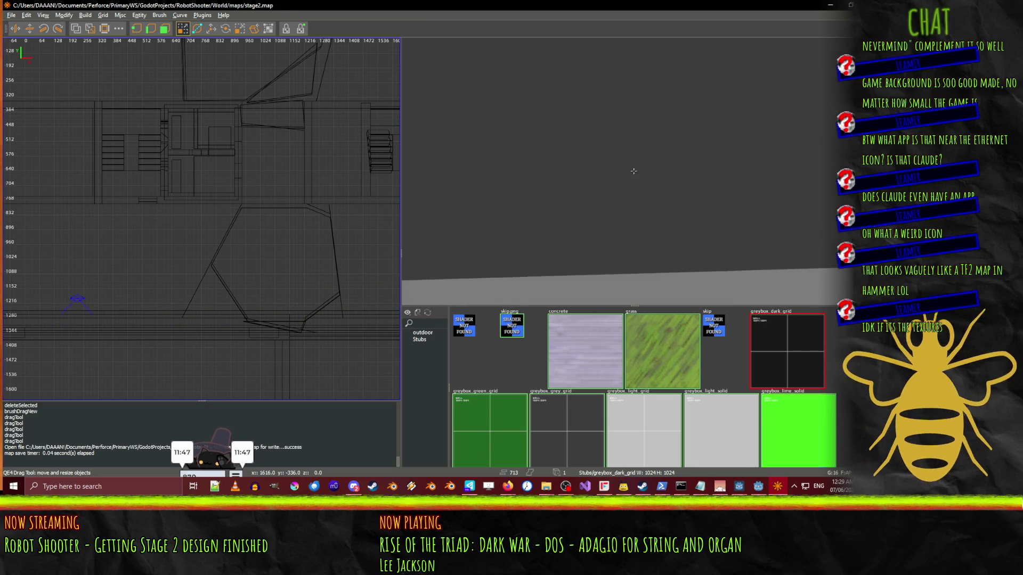
pyautogui.press('w')
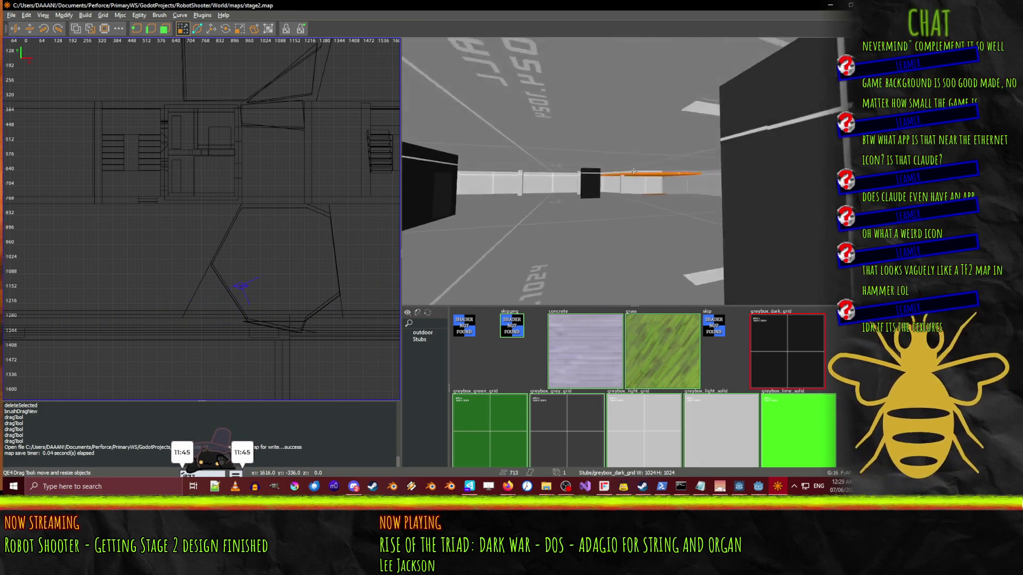
pyautogui.press('w')
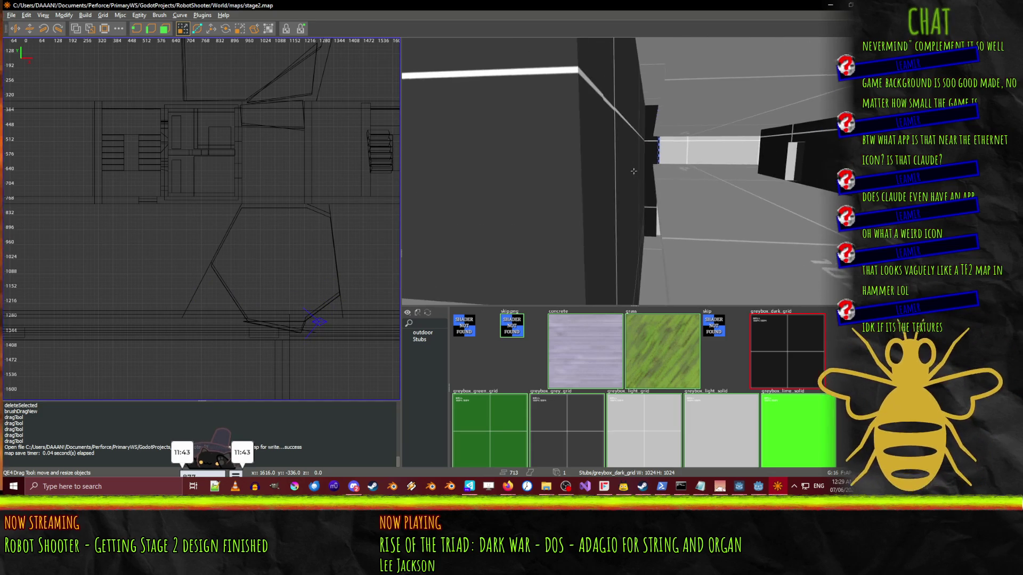
# - Undo an accidental small brush and clear the ceiling and floor selections
pyautogui.moveTo(633, 170); pyautogui.dragTo(674, 166)
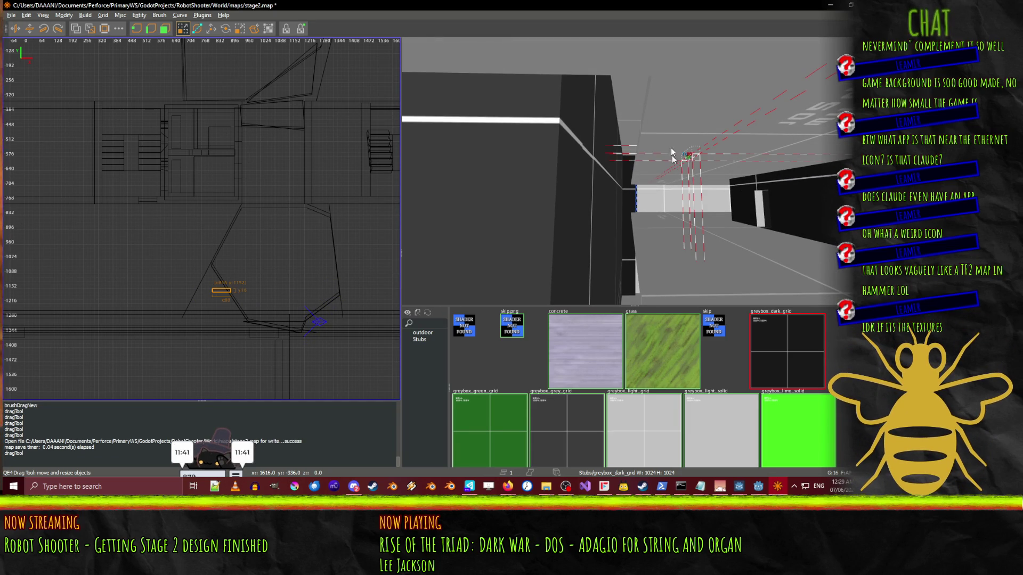
pyautogui.hotkey('ctrl', 'z')
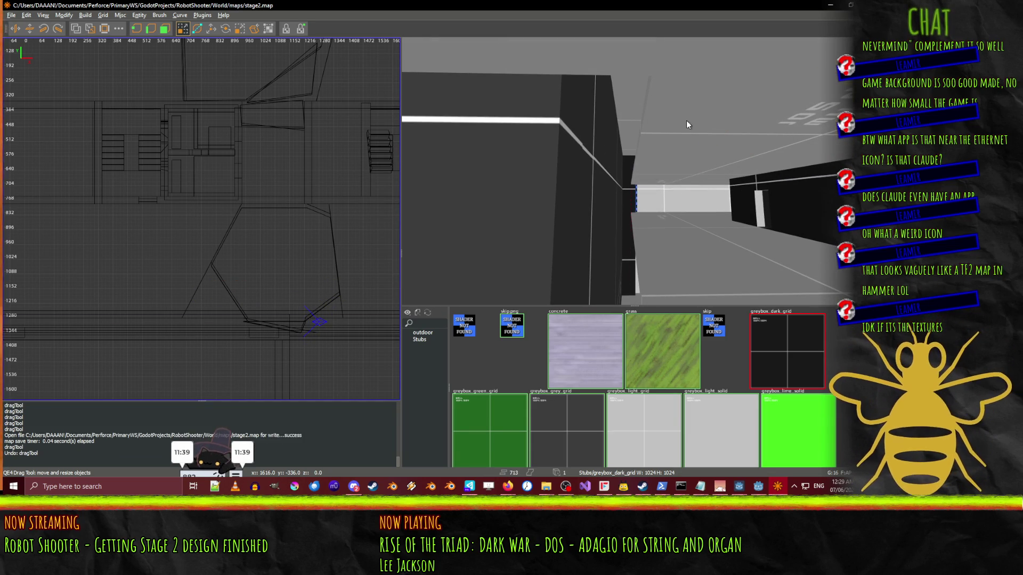
pyautogui.click(686, 120)
pyautogui.press('Escape')
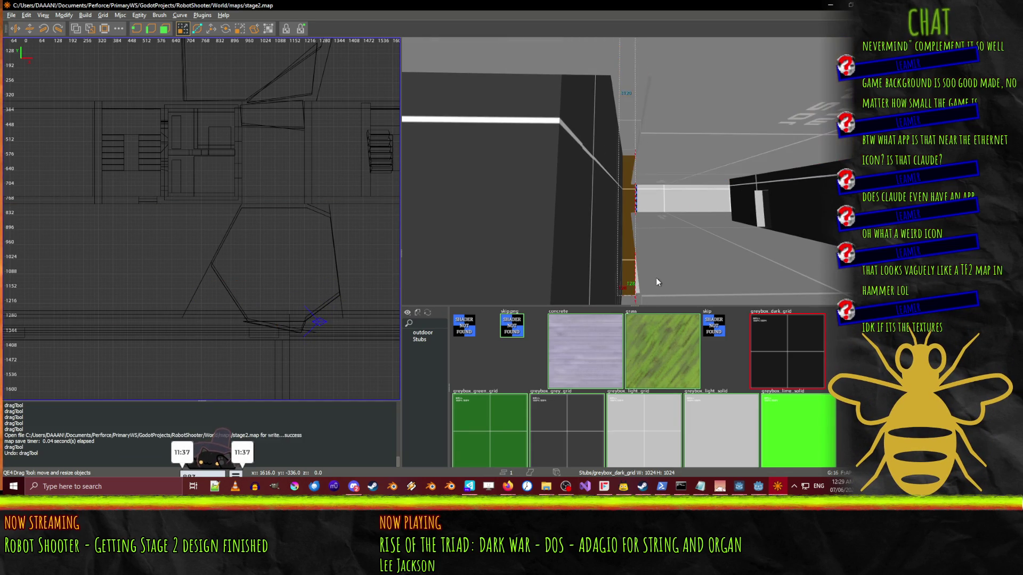
pyautogui.click(663, 274)
pyautogui.press('Escape')
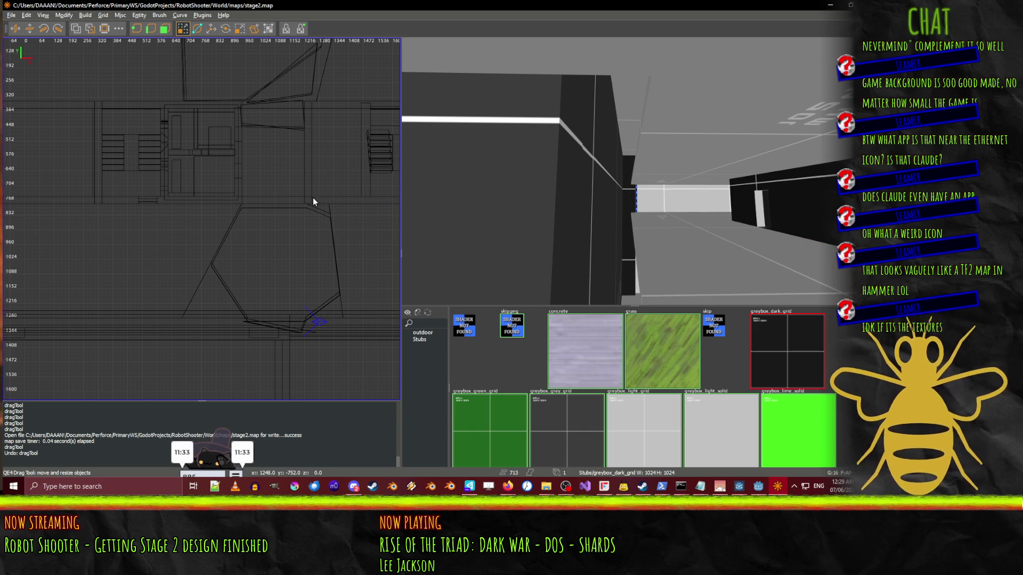
# - Narrow the thin brush from 336 to 304 units and stretch it along the wall's base
pyautogui.moveTo(388, 199)
pyautogui.mouseDown()
pyautogui.moveTo(343, 200)
pyautogui.moveTo(263, 302)
pyautogui.moveTo(208, 312)
pyautogui.moveTo(224, 327)
pyautogui.moveTo(304, 315)
pyautogui.moveTo(276, 320)
pyautogui.mouseUp()
pyautogui.moveTo(638, 239); pyautogui.dragTo(612, 229)
pyautogui.moveTo(176, 323); pyautogui.dragTo(11, 320)
pyautogui.moveTo(612, 203)
pyautogui.mouseDown()
pyautogui.moveTo(634, 171)
pyautogui.moveTo(628, 177)
pyautogui.mouseUp()
# - Apply the greybox_light_grid texture to the strip and view it down the corridor
pyautogui.moveTo(84, 292)
pyautogui.mouseDown()
pyautogui.moveTo(184, 316)
pyautogui.moveTo(153, 309)
pyautogui.mouseUp()
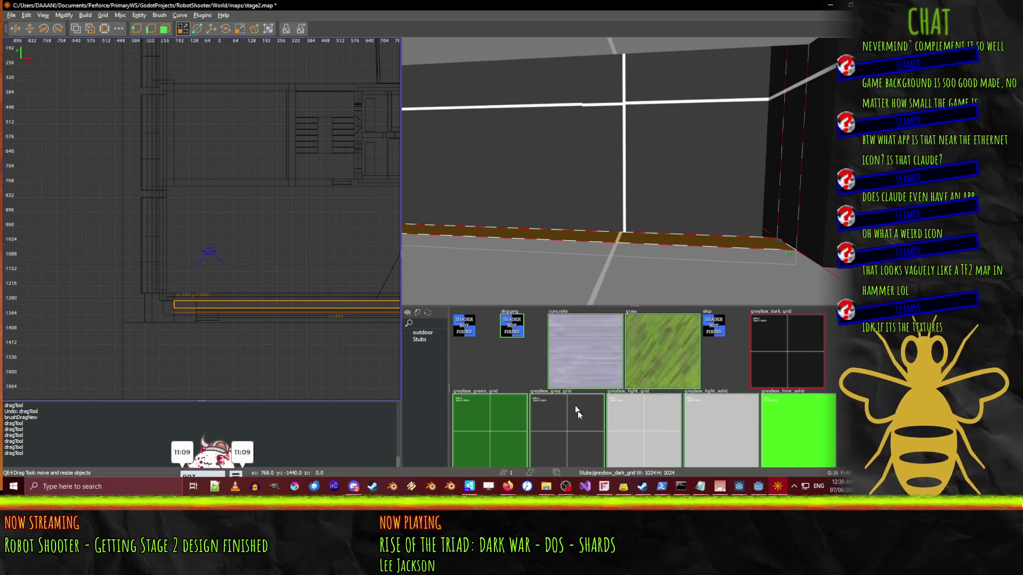
pyautogui.click(658, 421)
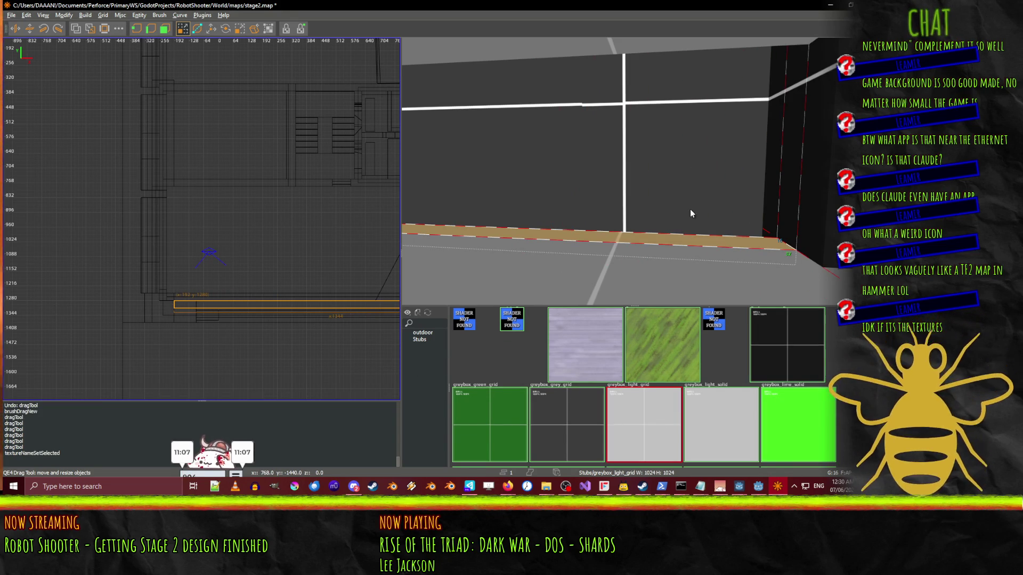
pyautogui.moveTo(716, 188); pyautogui.dragTo(634, 171)
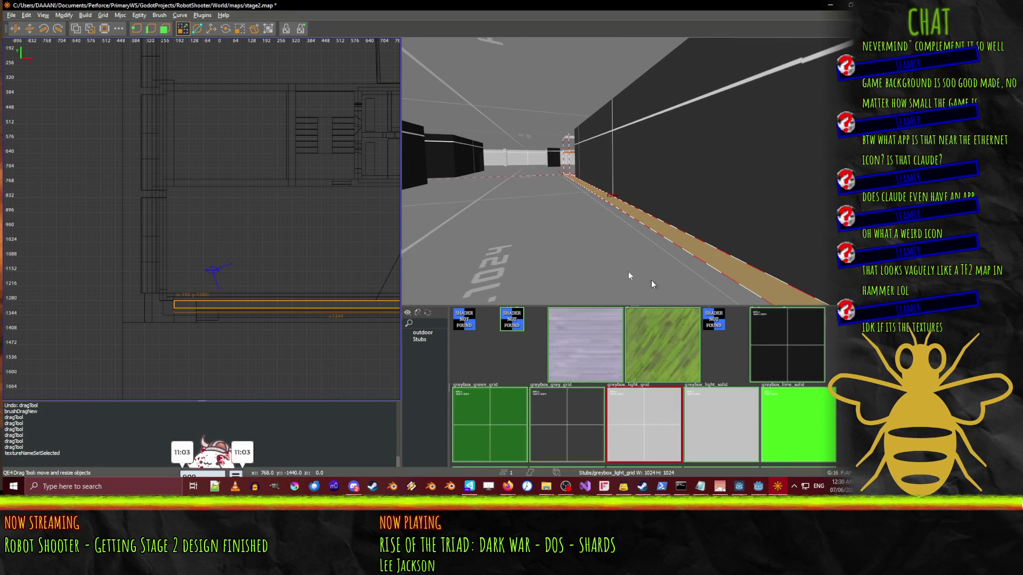
pyautogui.moveTo(670, 175); pyautogui.dragTo(634, 175)
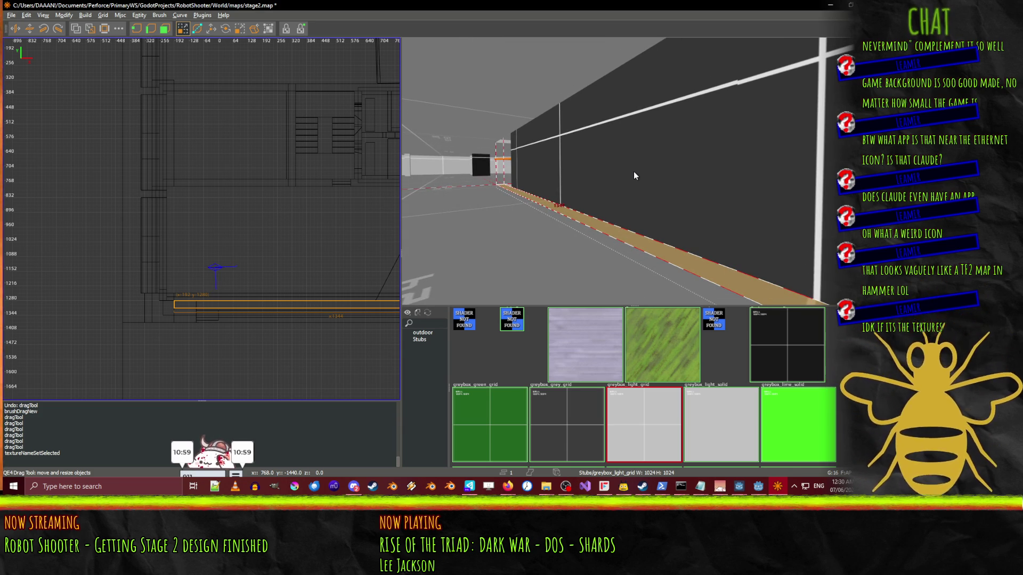
# - Move the strip up toward the ceiling and paste a copy of it
pyautogui.press('w')
pyautogui.moveTo(545, 184); pyautogui.dragTo(548, 93)
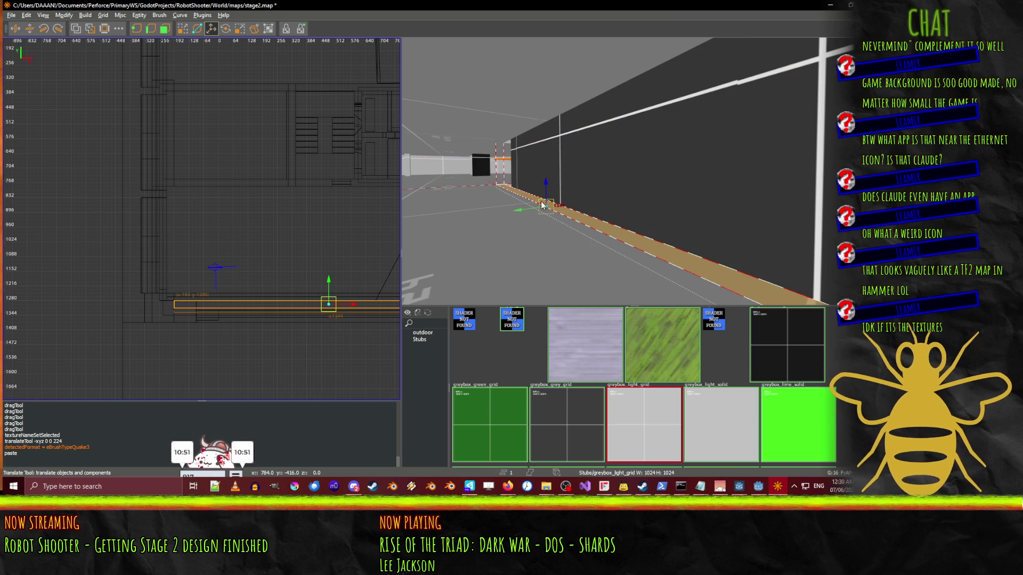
pyautogui.hotkey('ctrl', 'v')
# - Paste another strip copy, move it vertically into place, and shift it 32 units sideways
pyautogui.press('w')
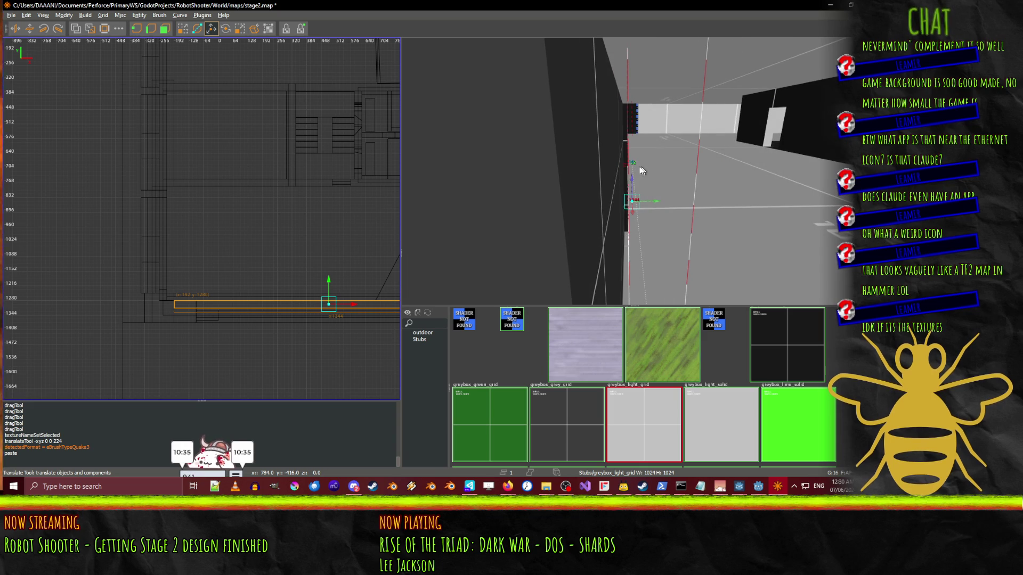
pyautogui.hotkey('ctrl', 'v')
pyautogui.moveTo(630, 104); pyautogui.dragTo(626, 125)
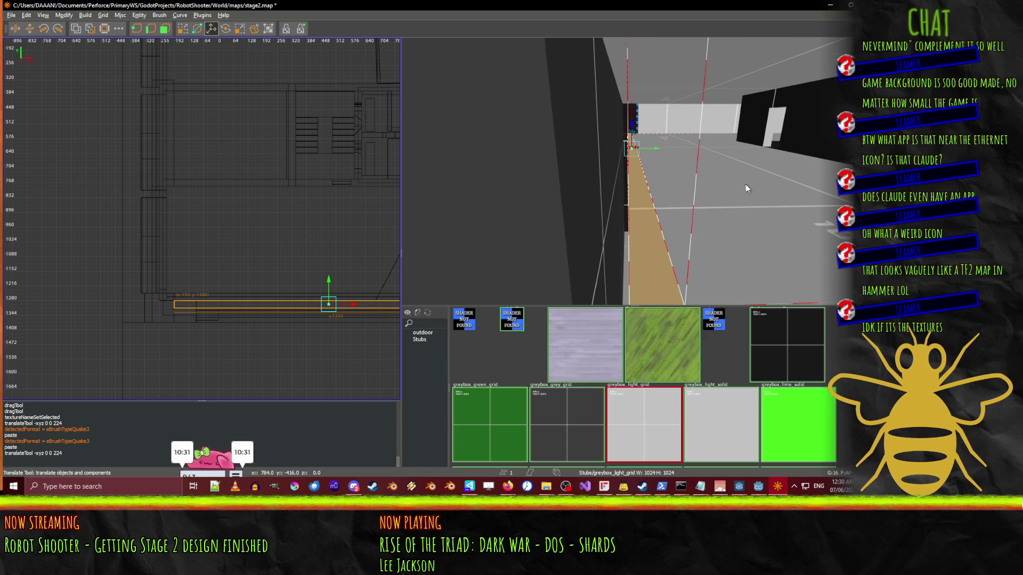
pyautogui.scroll(-5, 675, 177)
pyautogui.moveTo(660, 157); pyautogui.dragTo(653, 154)
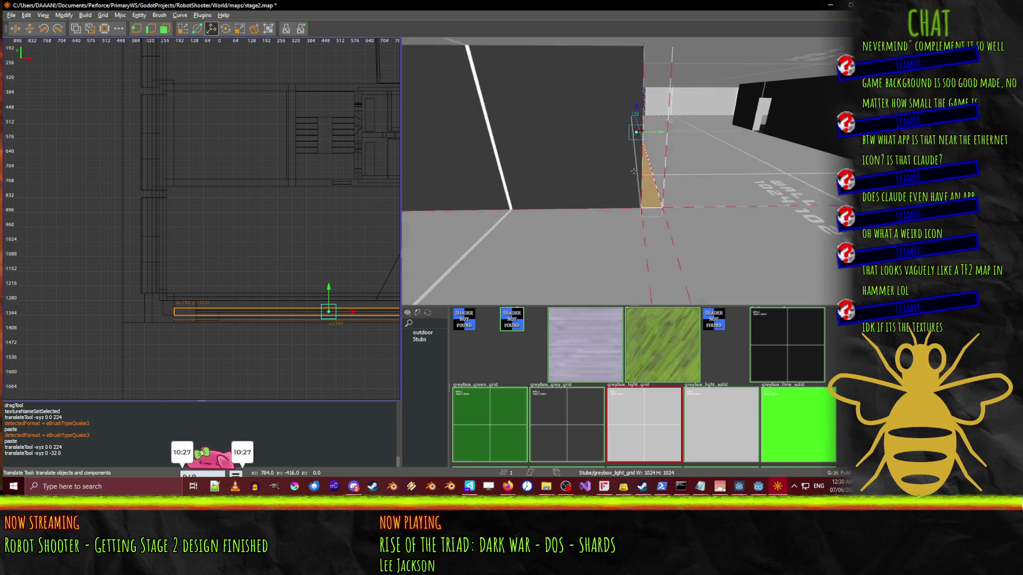
# - Restore the brush to a thin trim strip, nudge it one grid step down, and check it from above
pyautogui.hotkey('alt', 'Up')
pyautogui.hotkey('ctrl', 'z')
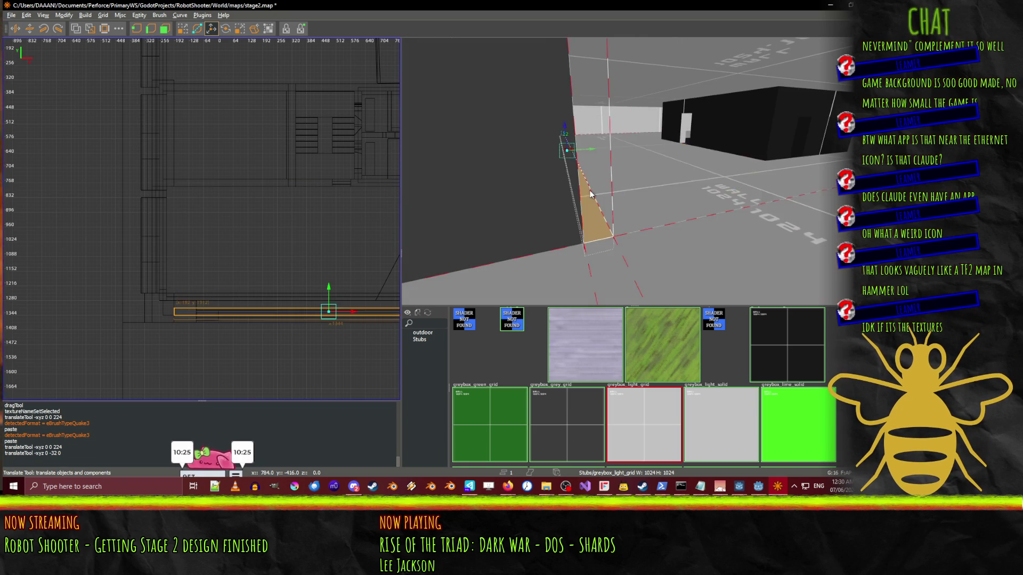
pyautogui.rightClick(615, 187)
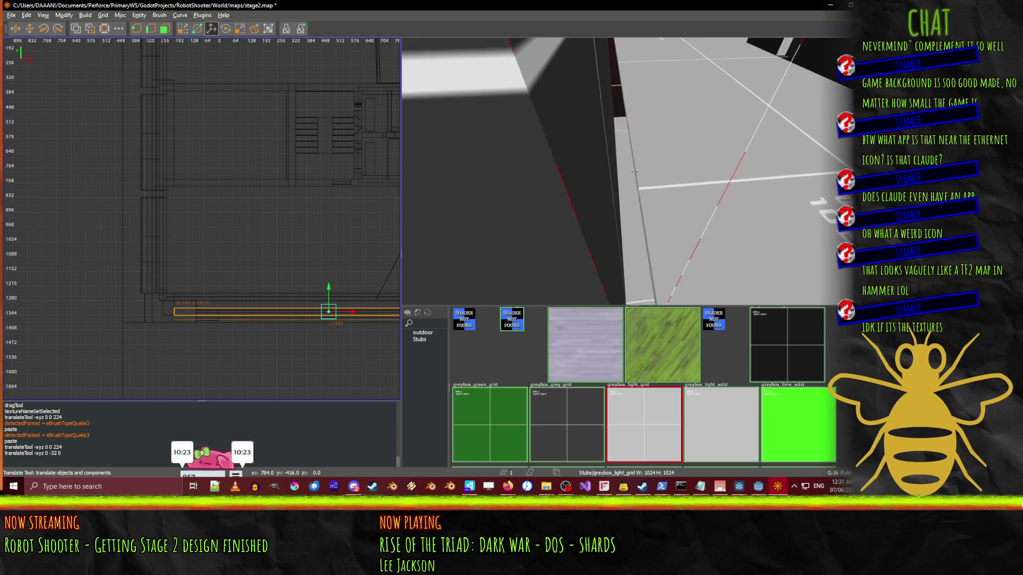
pyautogui.hotkey('alt', 'Up')
pyautogui.hotkey('ctrl', 'z')
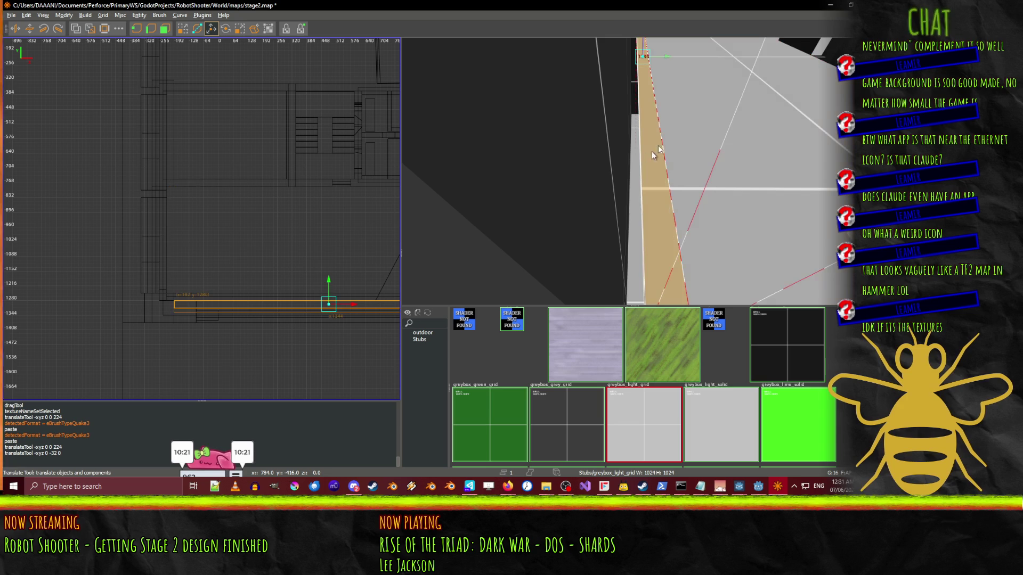
pyautogui.press('Down')
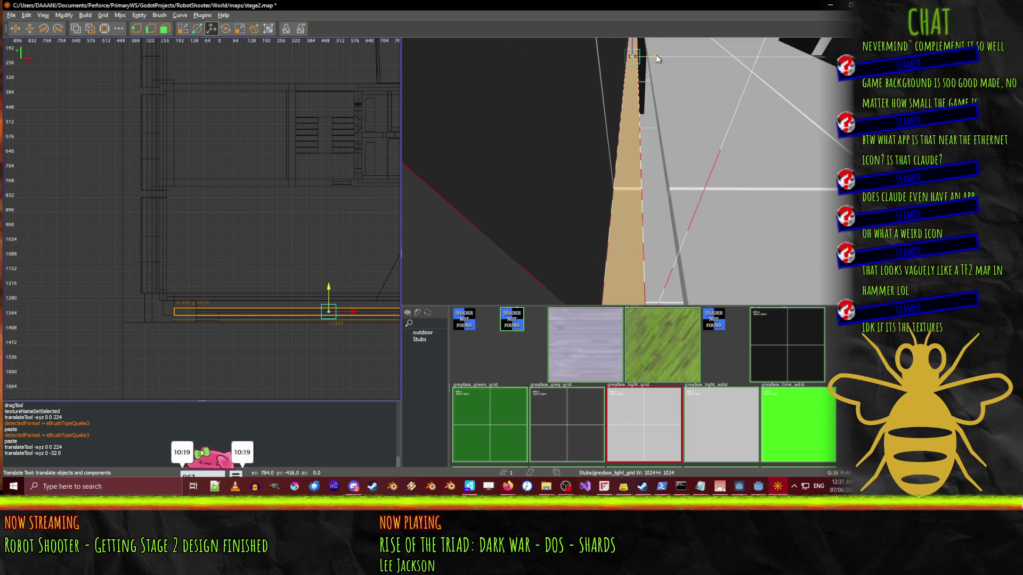
pyautogui.moveTo(667, 59)
pyautogui.mouseDown()
pyautogui.moveTo(697, 74)
pyautogui.moveTo(717, 114)
pyautogui.moveTo(686, 89)
pyautogui.moveTo(633, 170)
pyautogui.moveTo(676, 163)
pyautogui.moveTo(633, 171)
pyautogui.mouseUp()
pyautogui.moveTo(613, 107)
pyautogui.mouseDown()
pyautogui.moveTo(619, 102)
pyautogui.moveTo(610, 173)
pyautogui.moveTo(648, 153)
pyautogui.mouseUp()
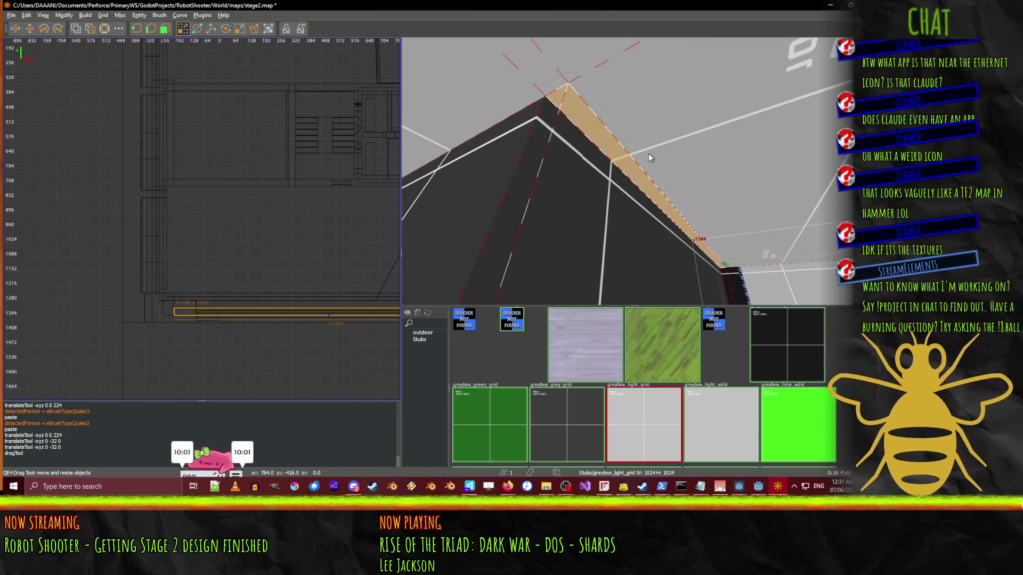
# - Delete the duplicate floor trim strip so one thin strip remains along the corridor
pyautogui.press('Delete')
pyautogui.click(648, 156)
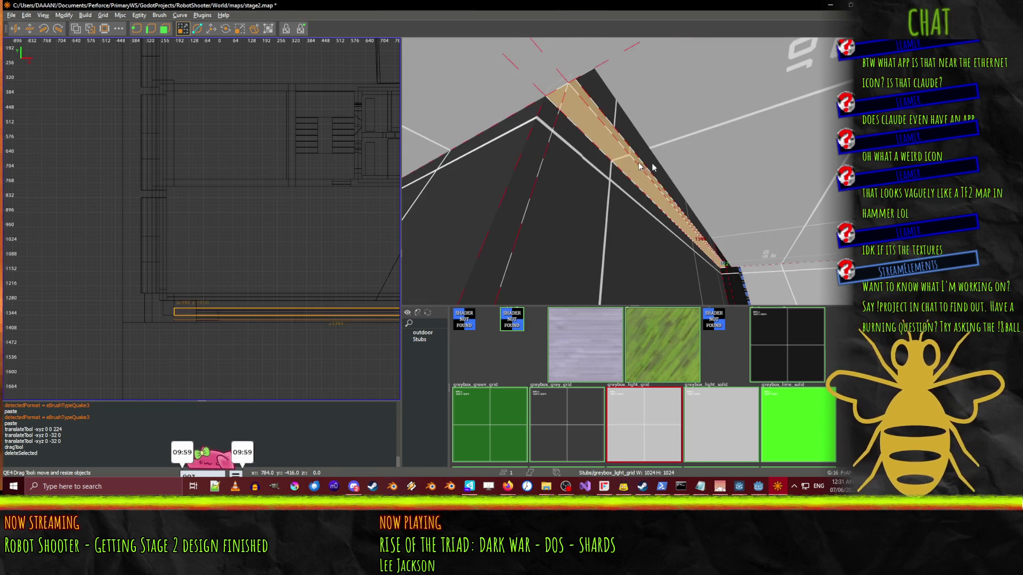
pyautogui.press('q')
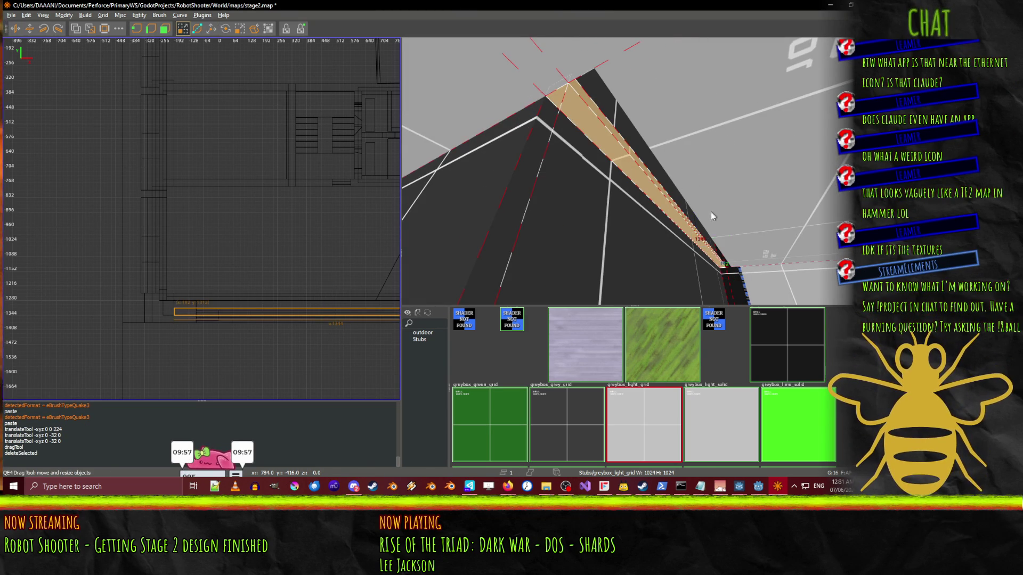
pyautogui.rightClick(717, 210)
# - Fly to the corridor's end wall and extend its bottom face by 16 units
pyautogui.press('s')
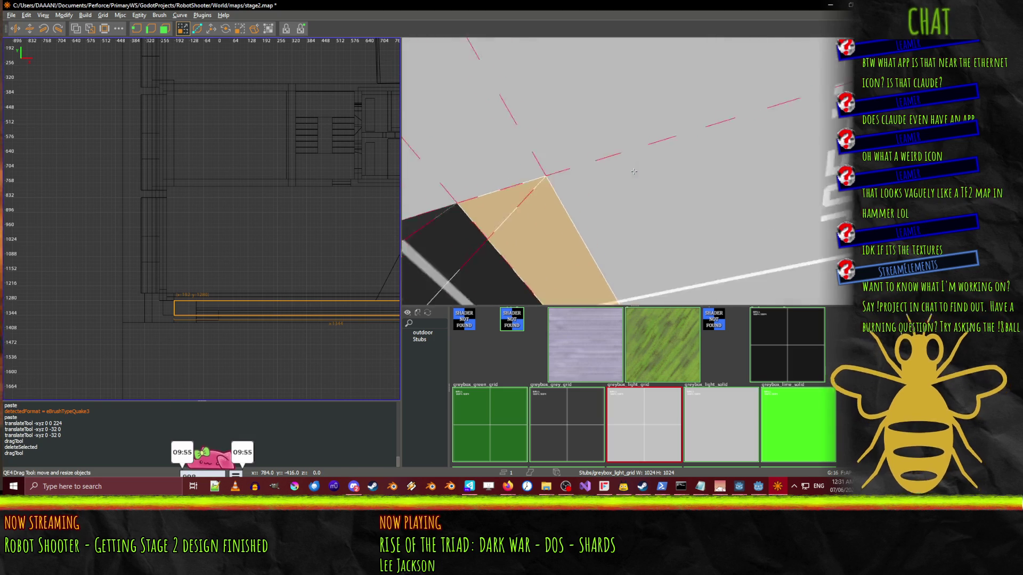
pyautogui.press('s')
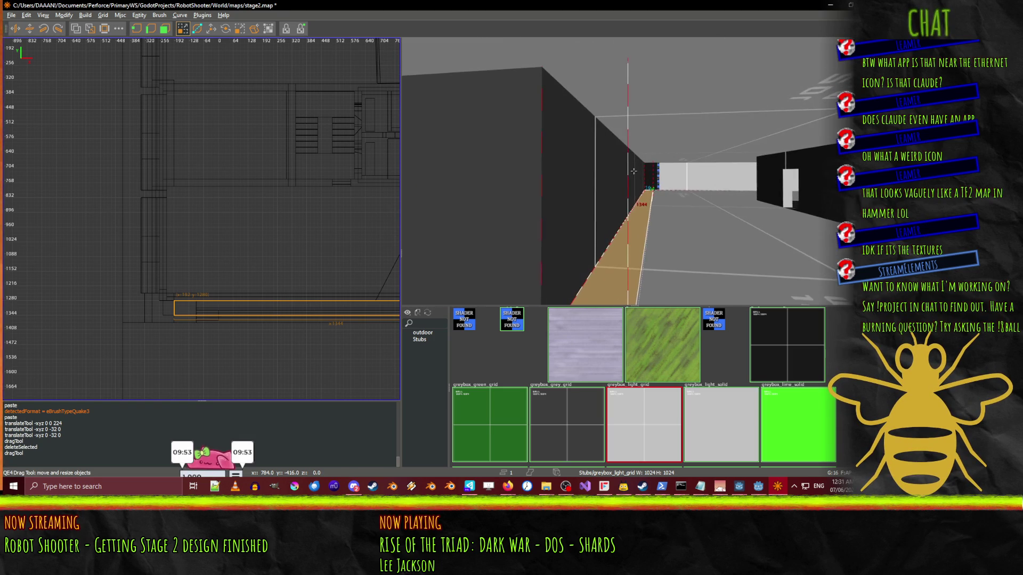
pyautogui.press('d')
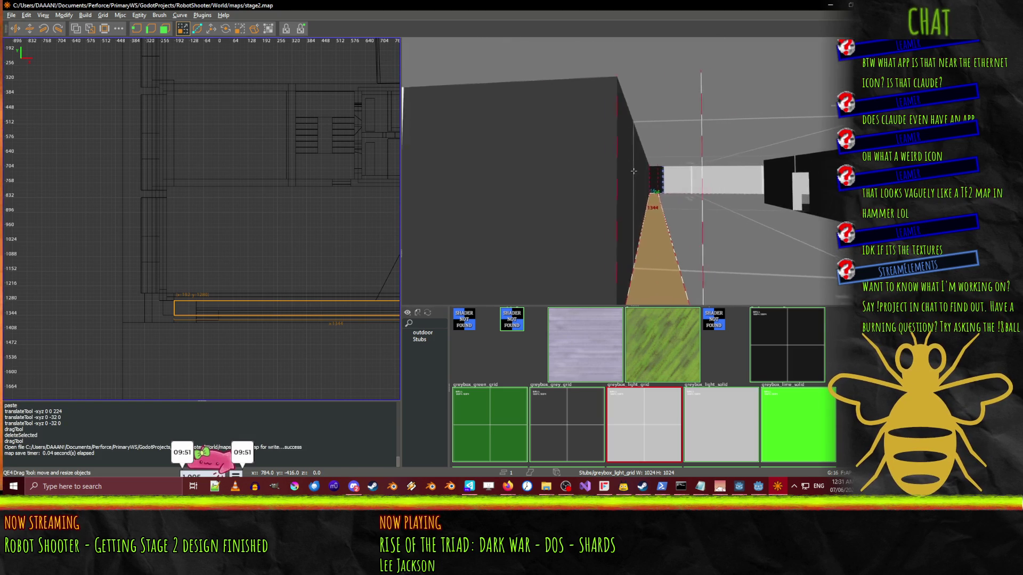
pyautogui.press('w')
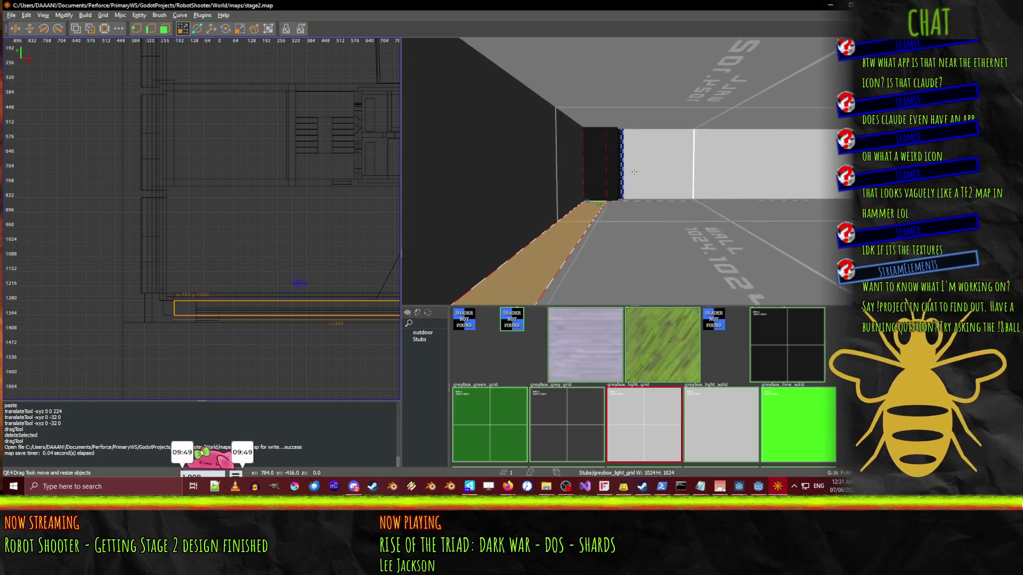
pyautogui.click(634, 171)
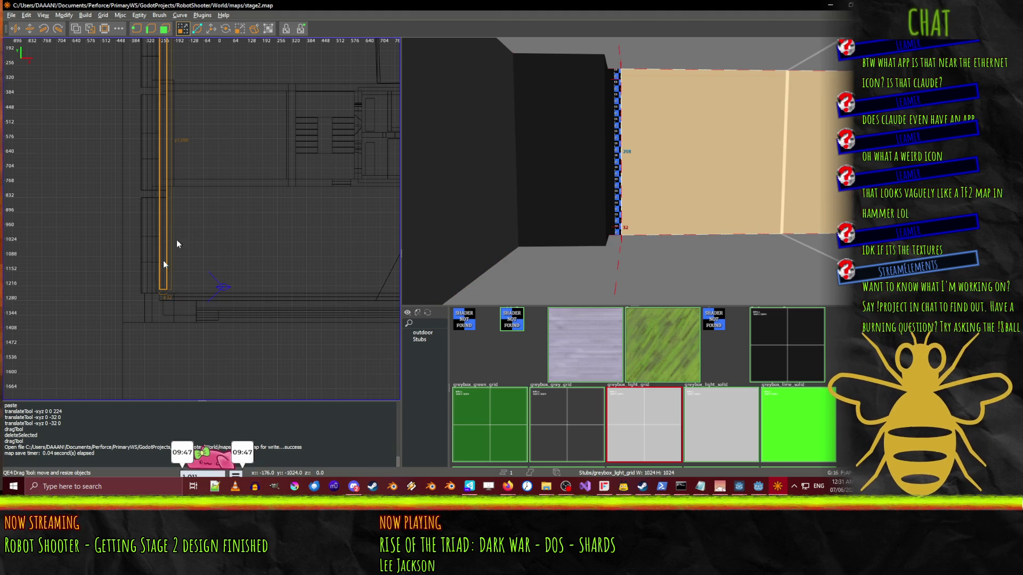
pyautogui.moveTo(158, 325); pyautogui.dragTo(158, 329)
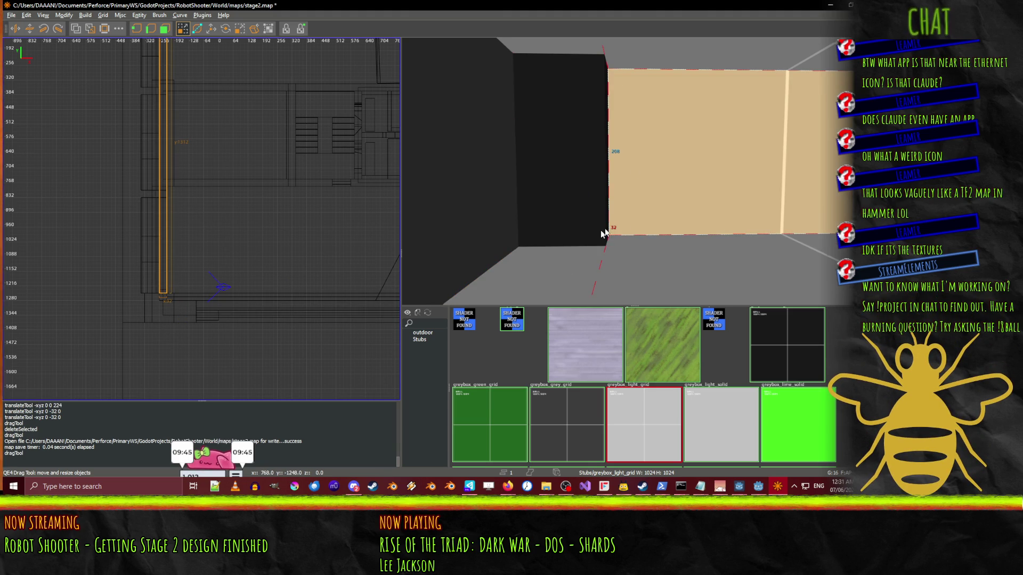
# - Fly through the corridors, past the blue corridor and dark blocks, to review the layout
pyautogui.rightClick(590, 234)
pyautogui.press('w')
pyautogui.press('w')
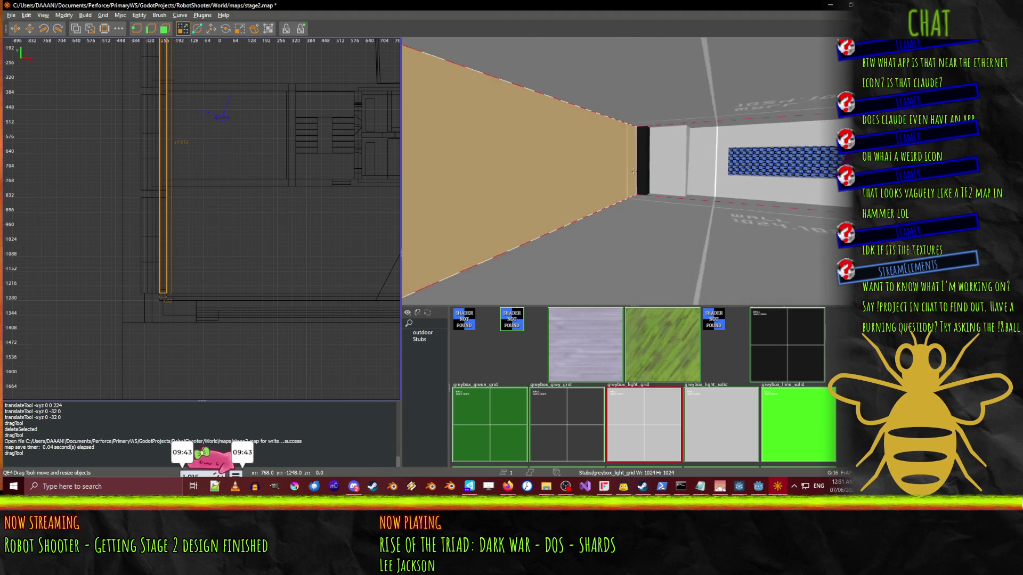
pyautogui.press('w')
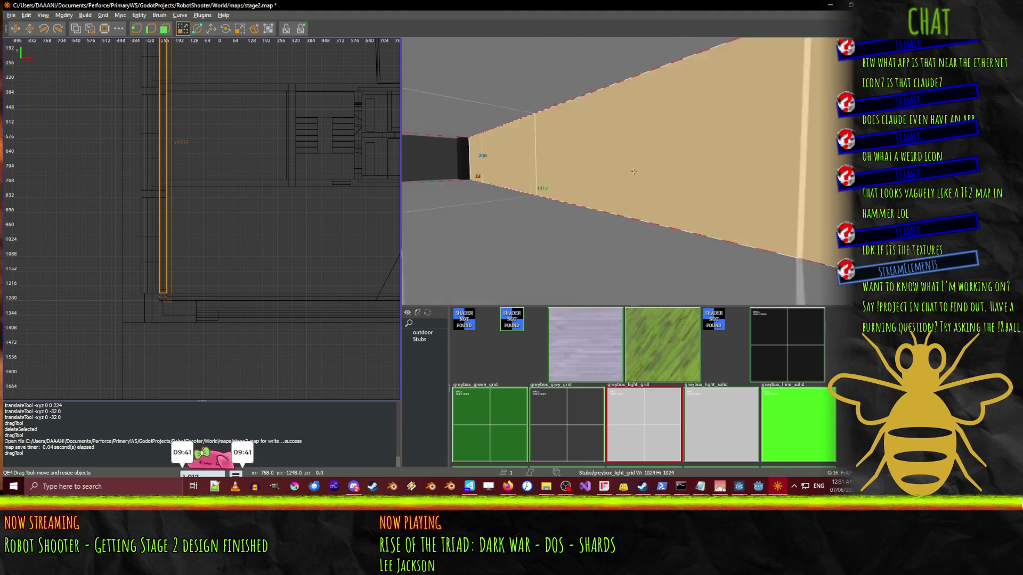
pyautogui.press('w')
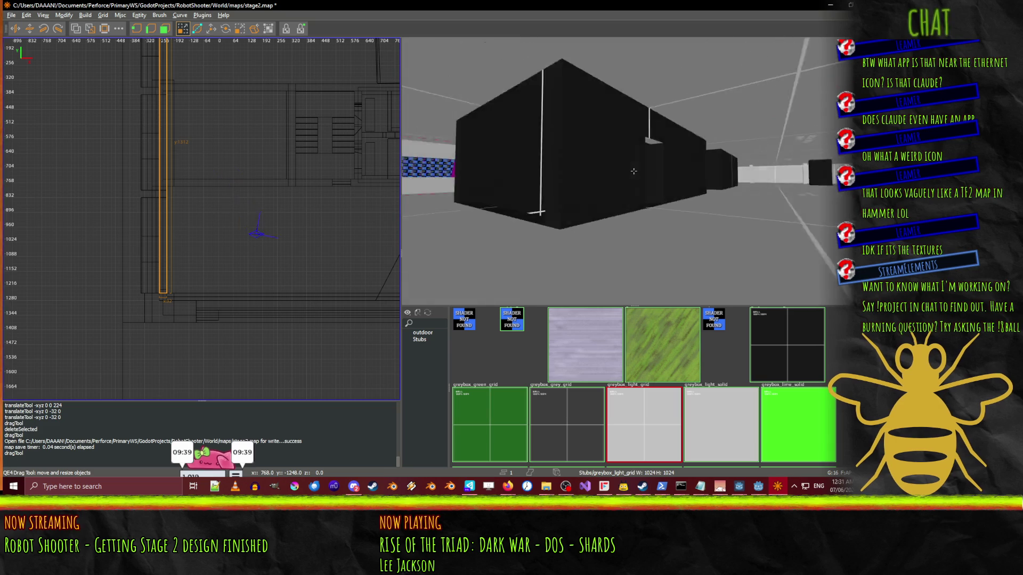
pyautogui.press('w')
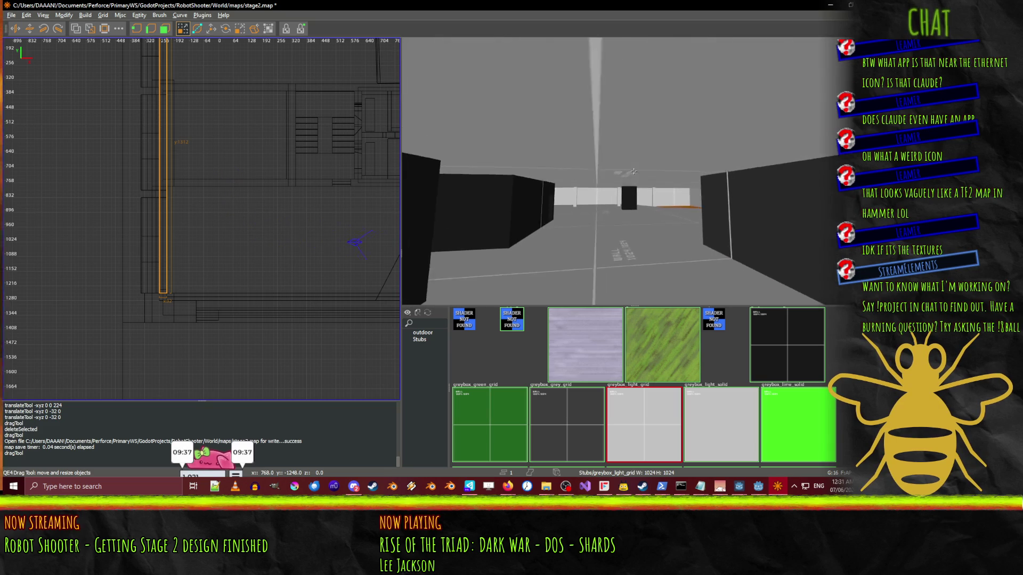
pyautogui.press('w')
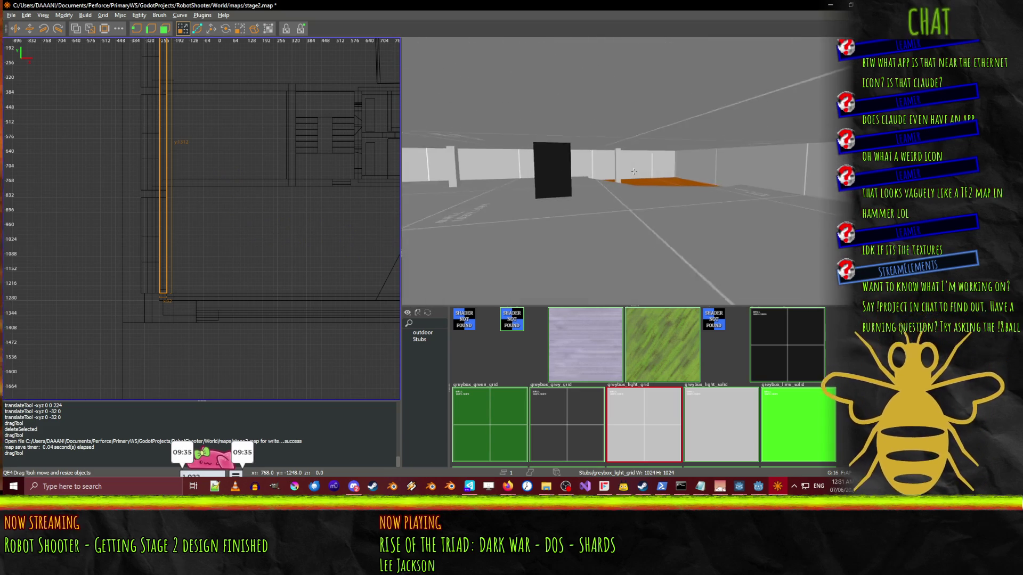
pyautogui.press('w')
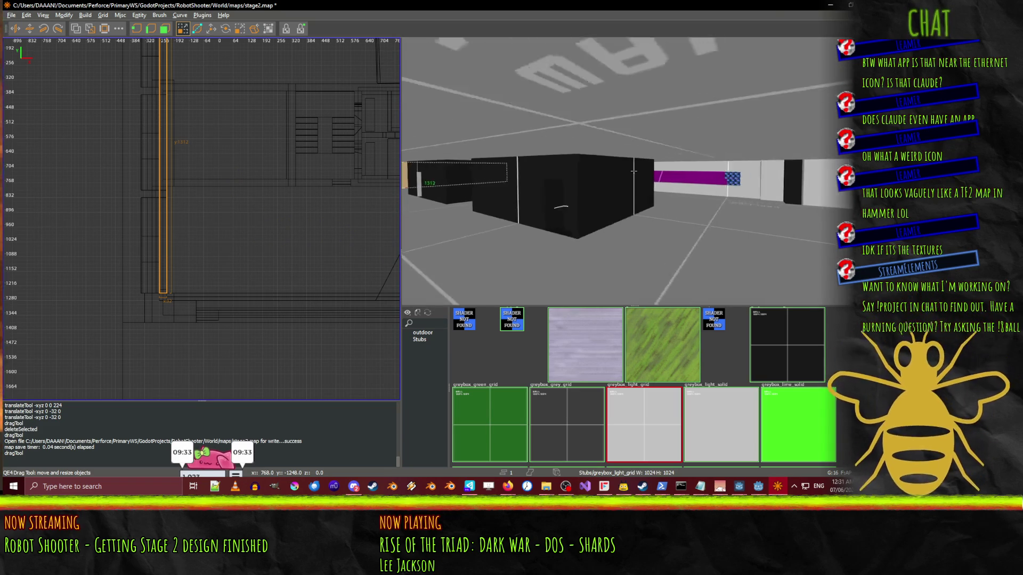
pyautogui.press('w')
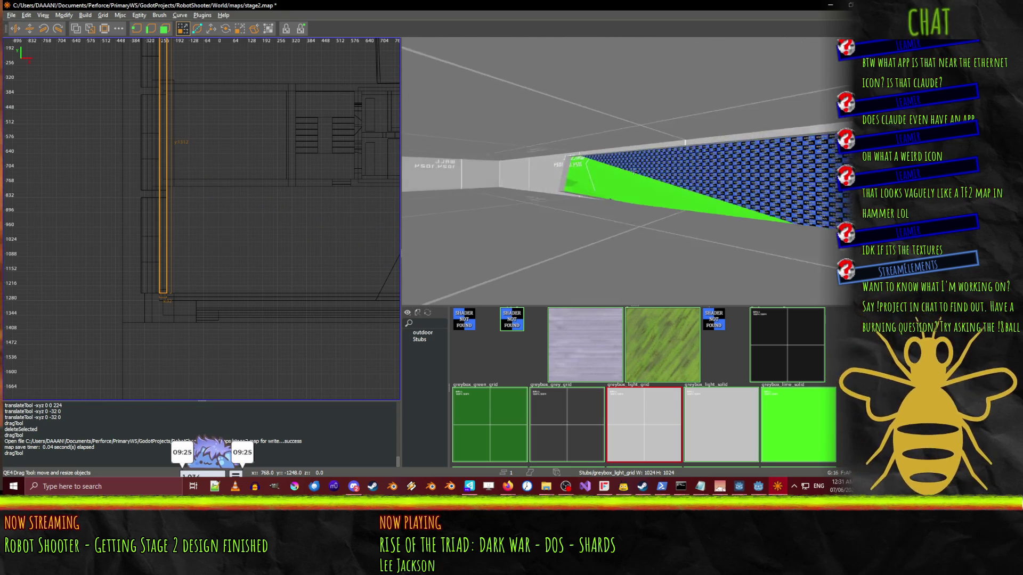
pyautogui.press('w')
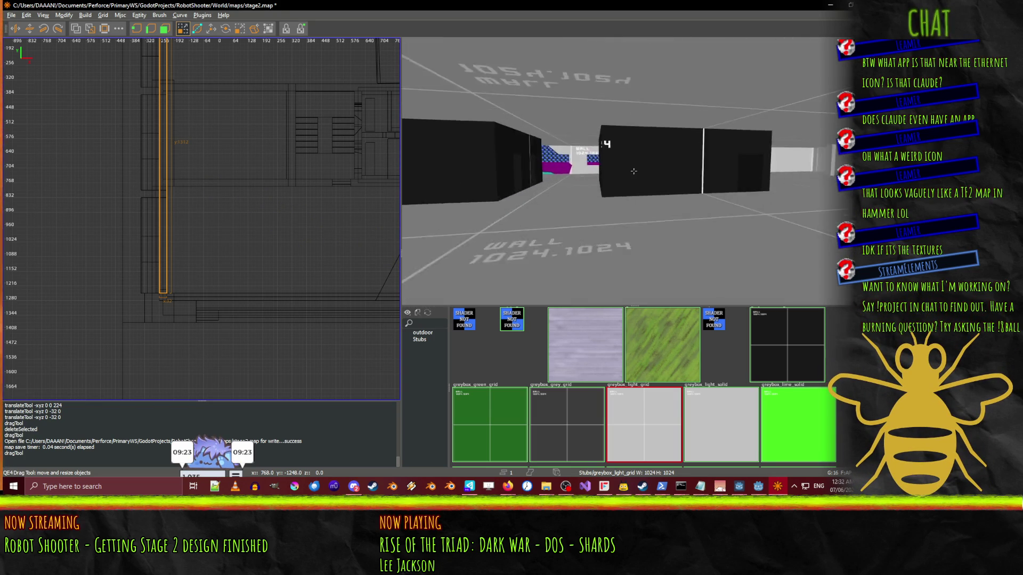
pyautogui.press('w')
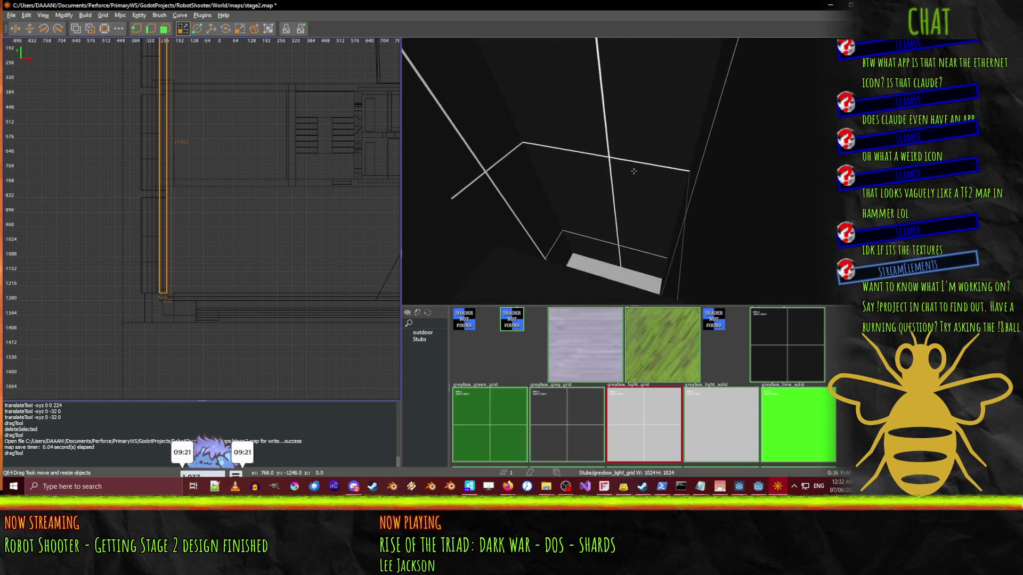
pyautogui.press('w')
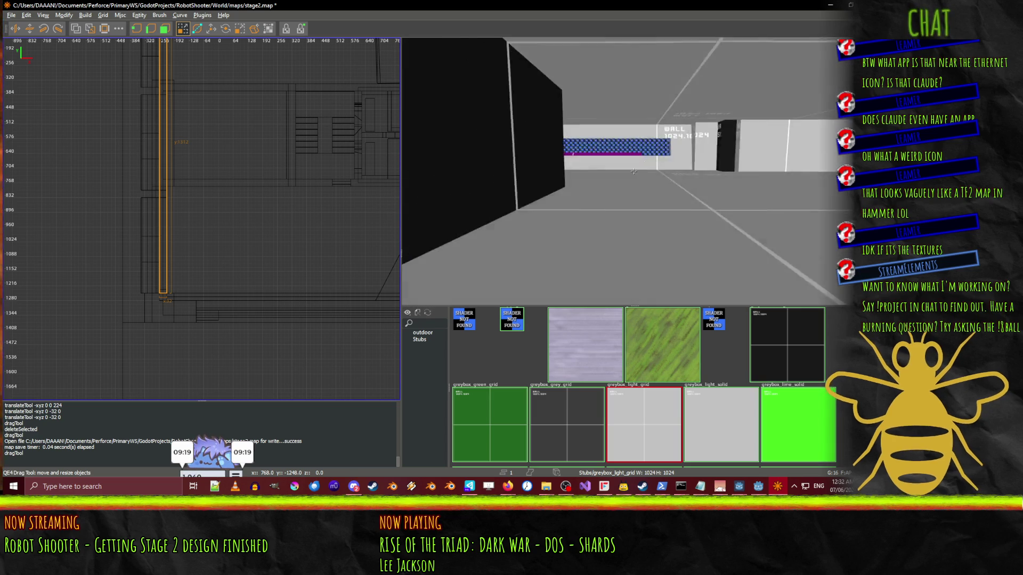
pyautogui.press('w')
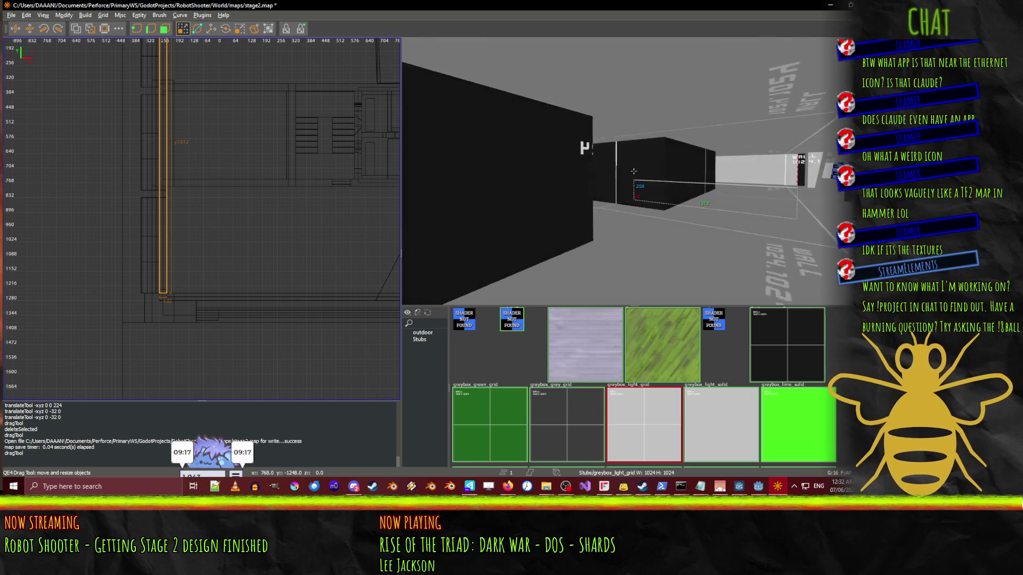
pyautogui.press('w')
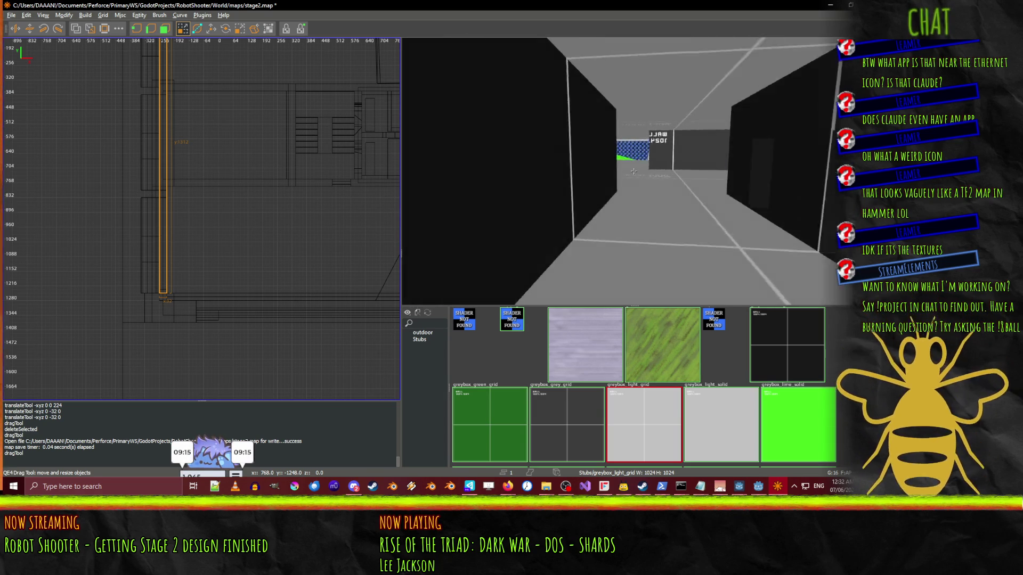
pyautogui.press('w')
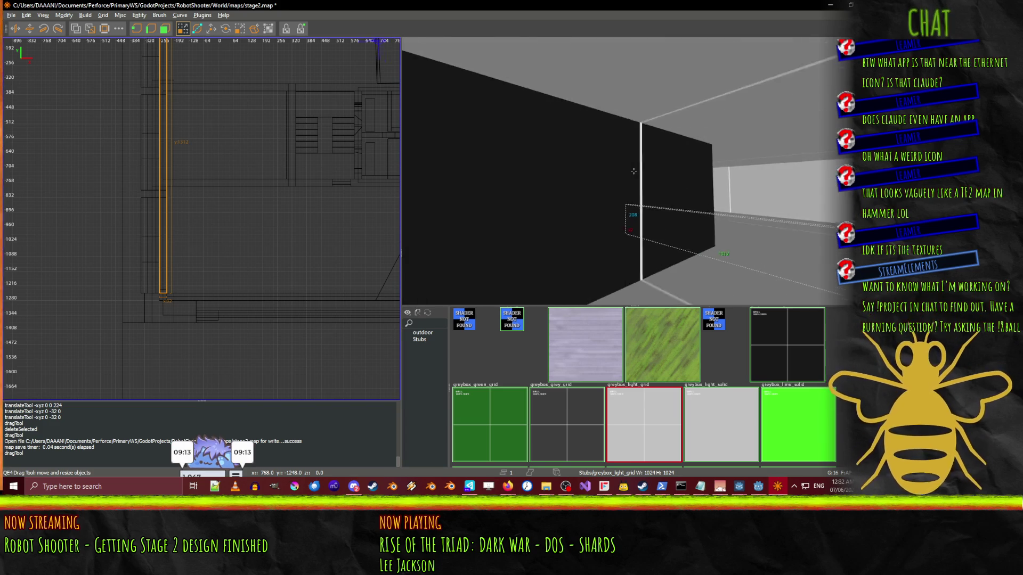
pyautogui.press('w')
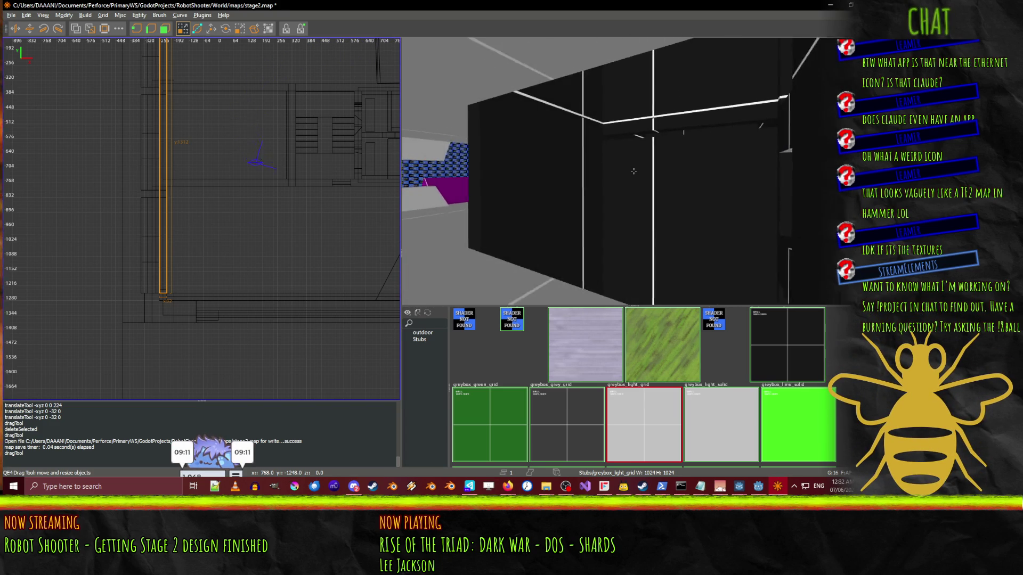
pyautogui.rightClick(633, 171)
pyautogui.rightClick(634, 171)
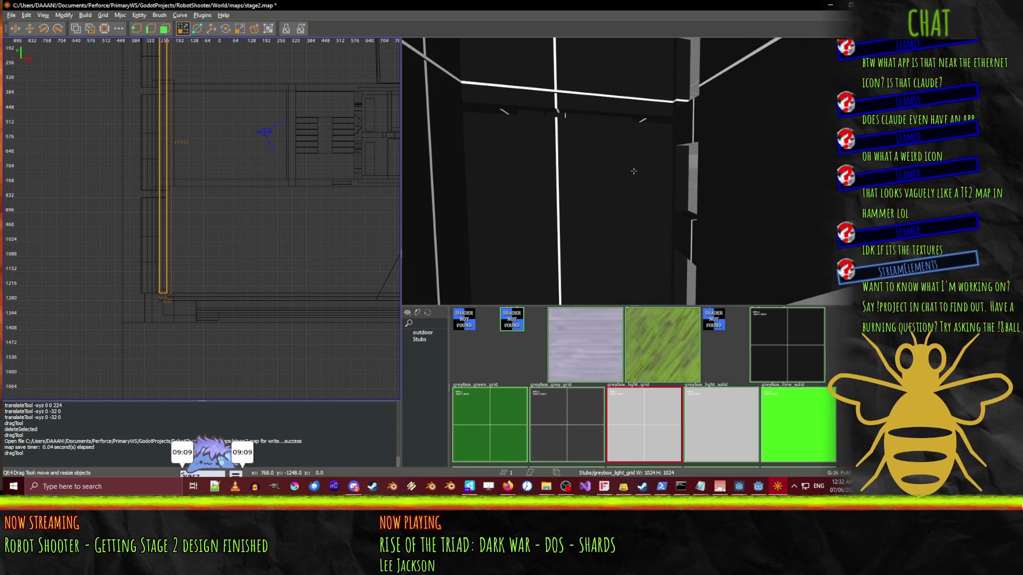
pyautogui.rightClick(640, 87)
pyautogui.click(625, 85)
pyautogui.click(627, 175)
pyautogui.rightClick(627, 178)
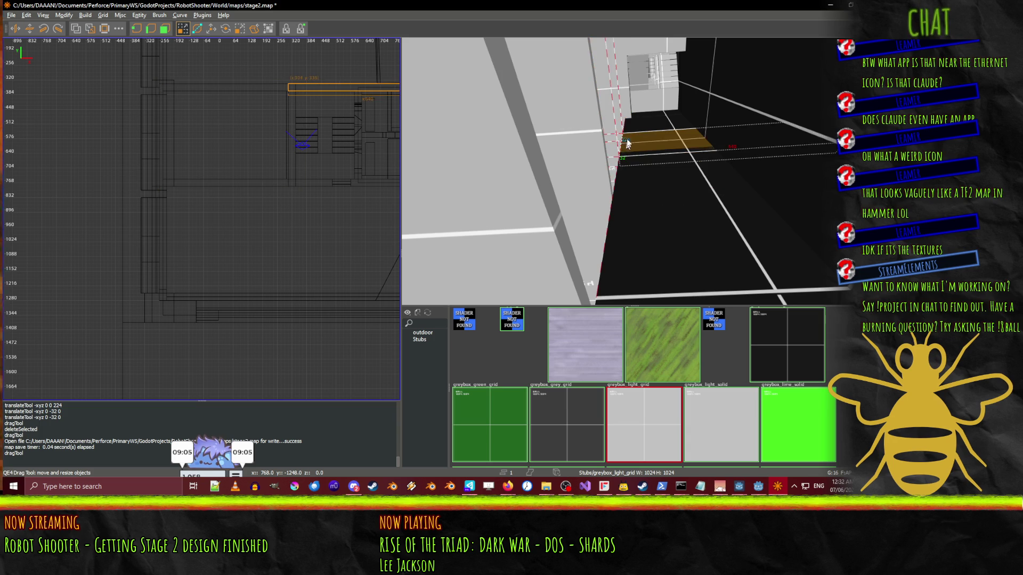
pyautogui.rightClick(625, 161)
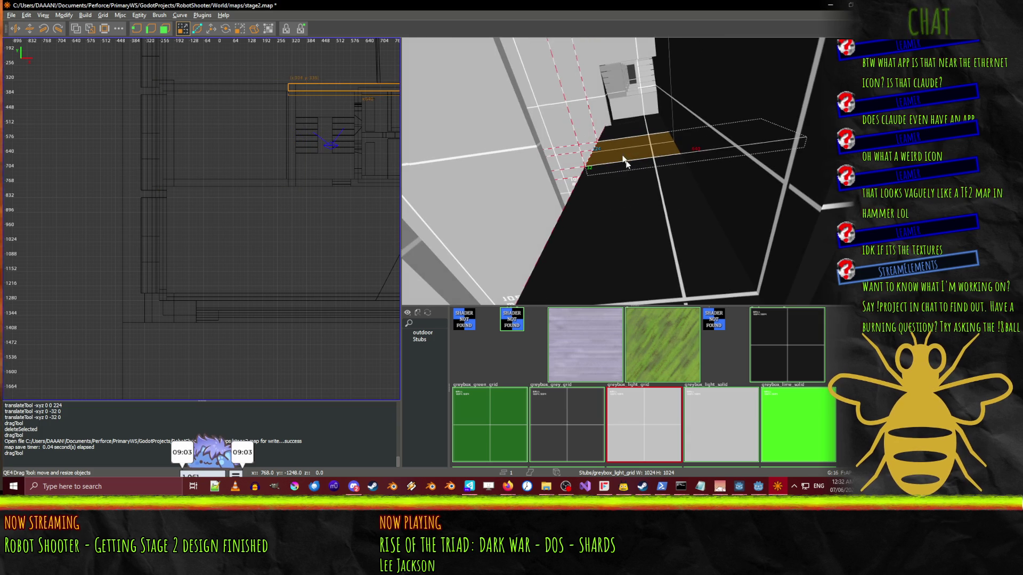
pyautogui.click(610, 111)
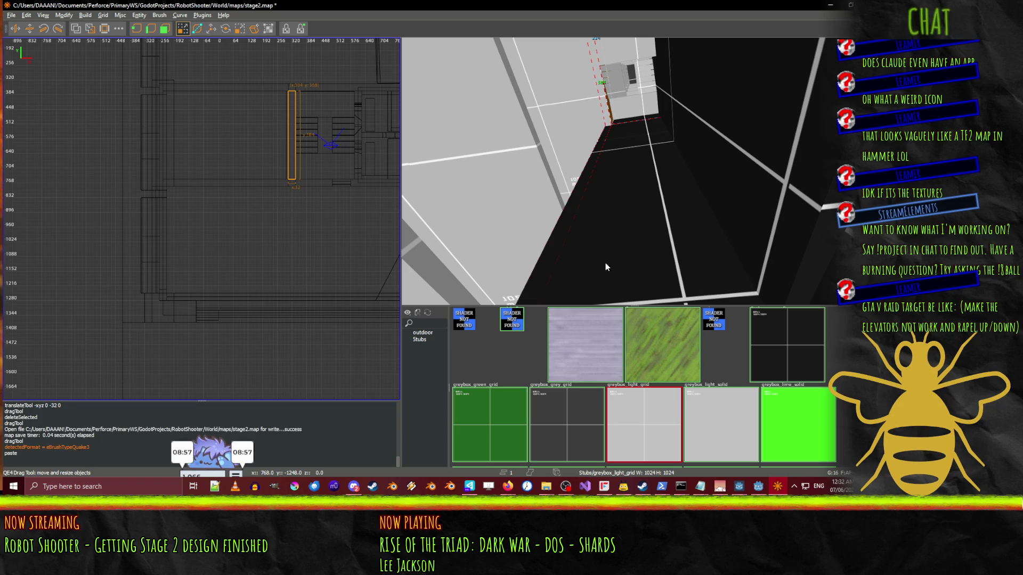
pyautogui.hotkey('ctrl', 'v')
pyautogui.press('w')
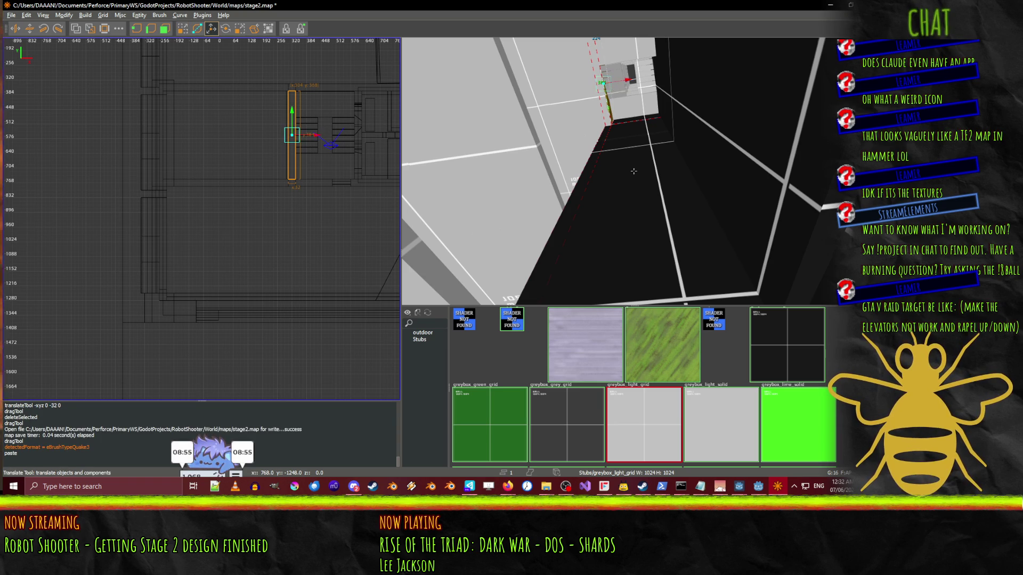
pyautogui.scroll(5, 634, 171)
pyautogui.rightClick(633, 171)
pyautogui.hotkey('ctrl', 'shift', 'Tab')
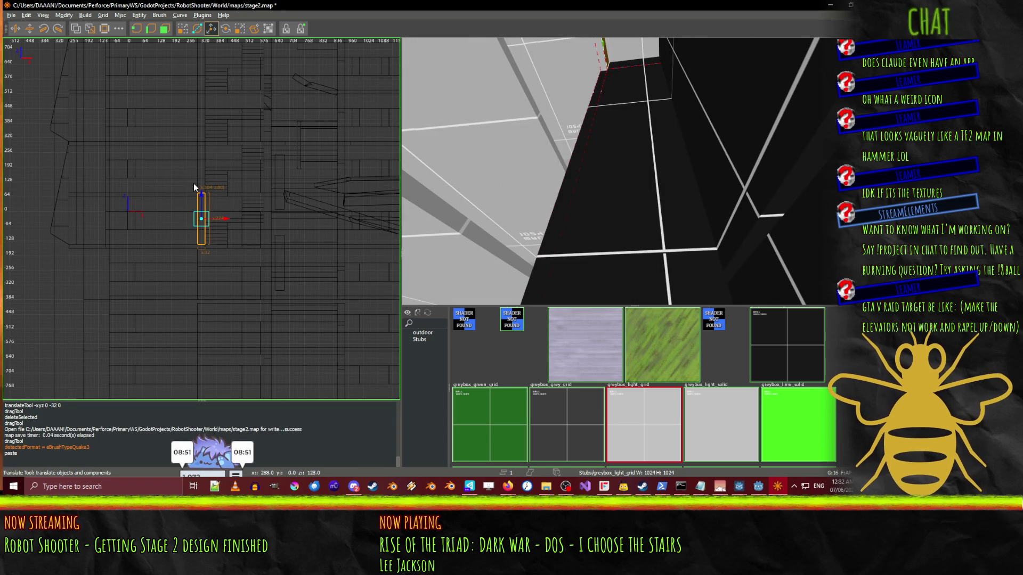
pyautogui.moveTo(198, 237)
pyautogui.mouseDown()
pyautogui.moveTo(200, 330)
pyautogui.moveTo(162, 410)
pyautogui.moveTo(183, 313)
pyautogui.moveTo(216, 229)
pyautogui.moveTo(203, 203)
pyautogui.moveTo(265, 206)
pyautogui.mouseUp()
pyautogui.rightClick(523, 274)
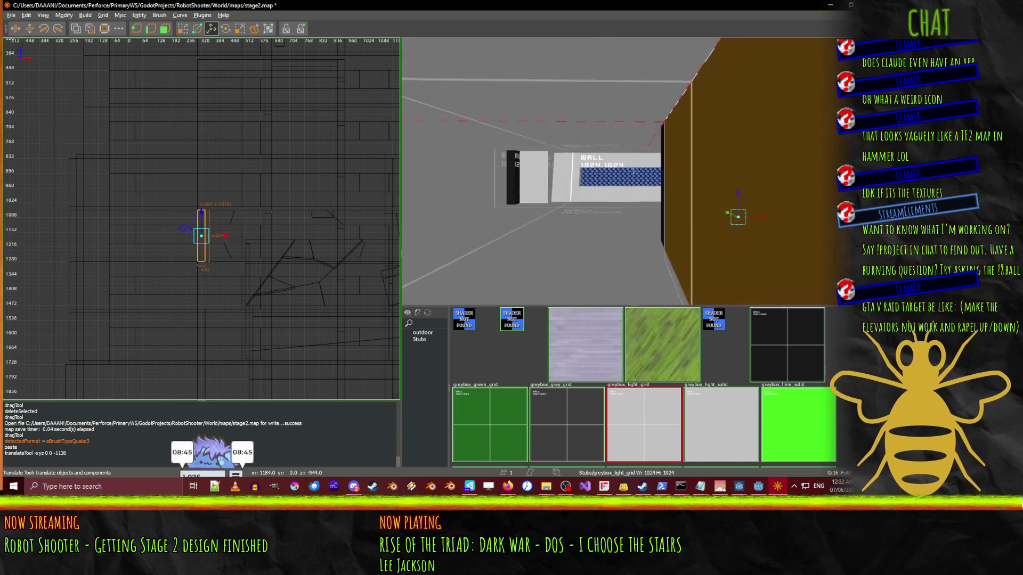
pyautogui.press('d')
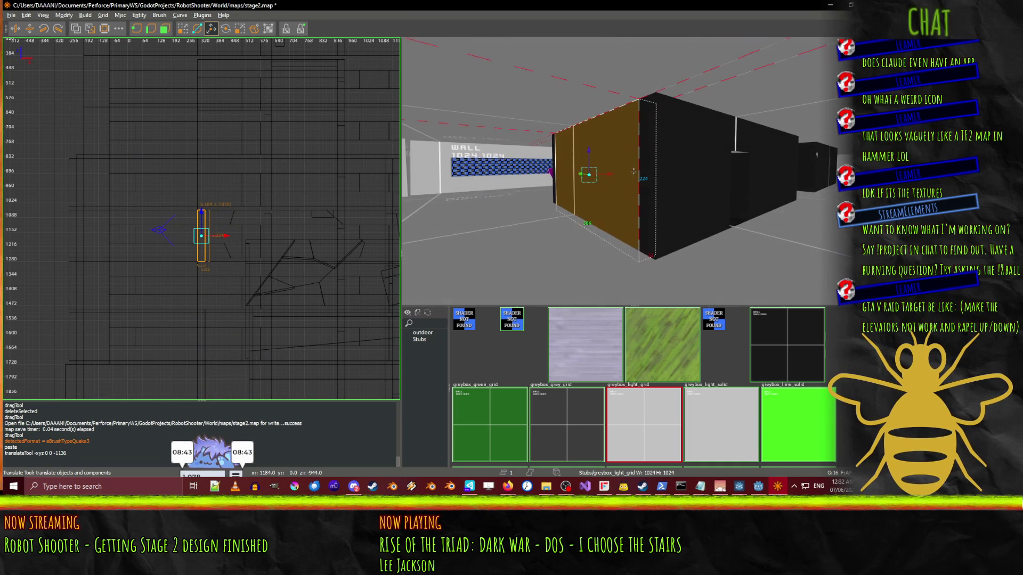
pyautogui.press('s')
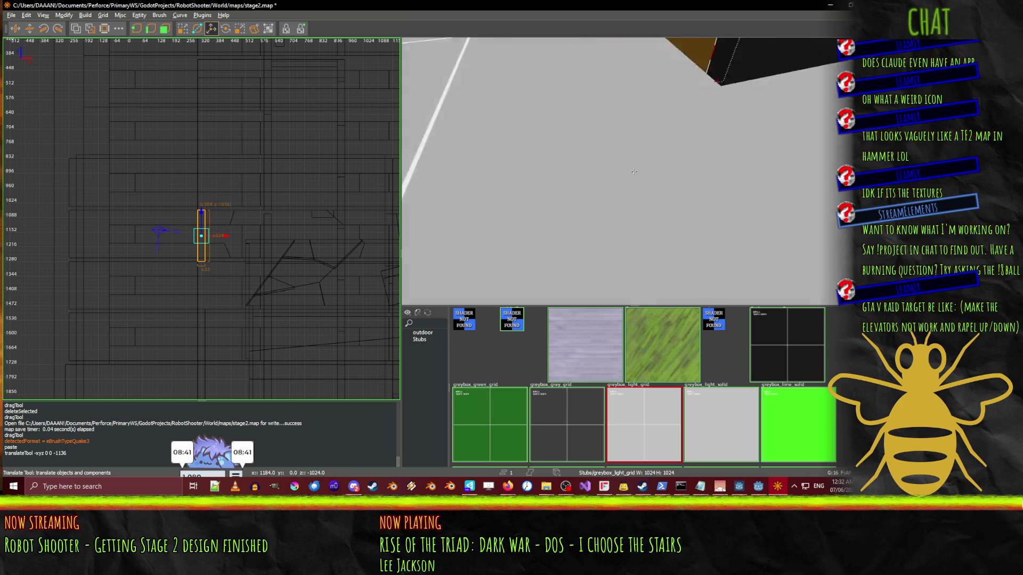
pyautogui.press('w')
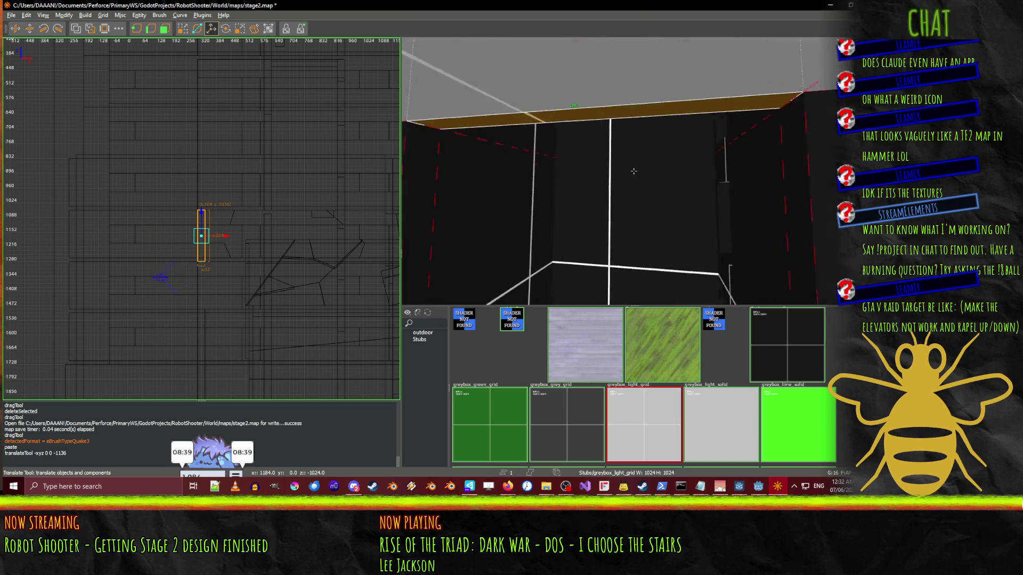
pyautogui.press('s')
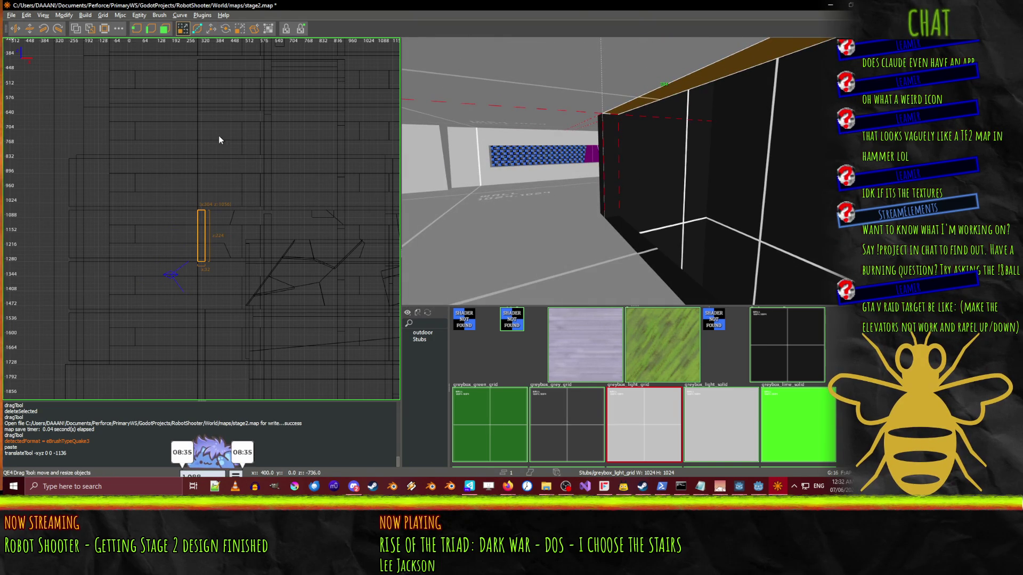
pyautogui.moveTo(207, 335); pyautogui.dragTo(193, 355)
# - Stretch the brown-faced wall brush further up the map along the corridor wall
pyautogui.rightClick(441, 213)
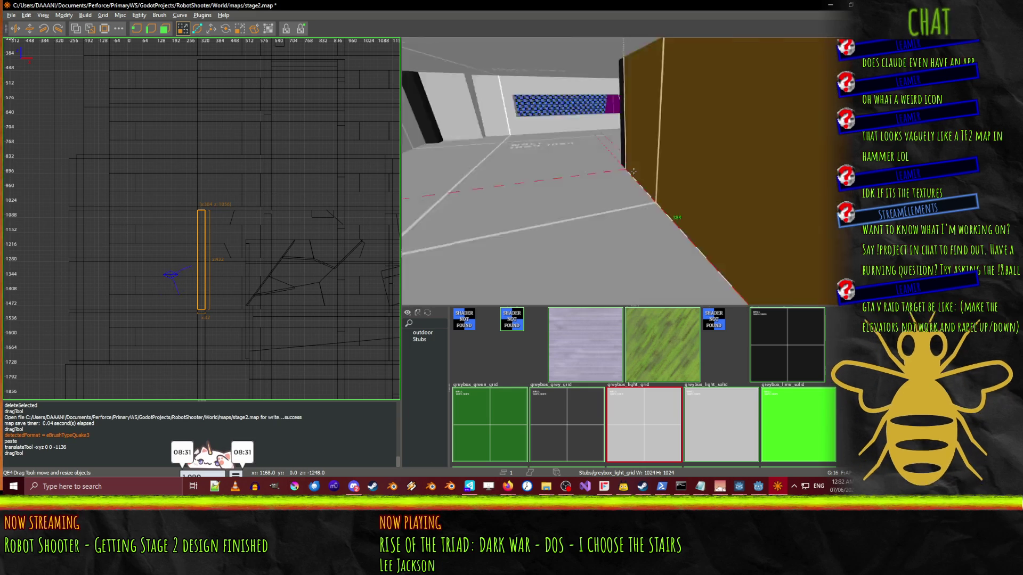
pyautogui.press('w')
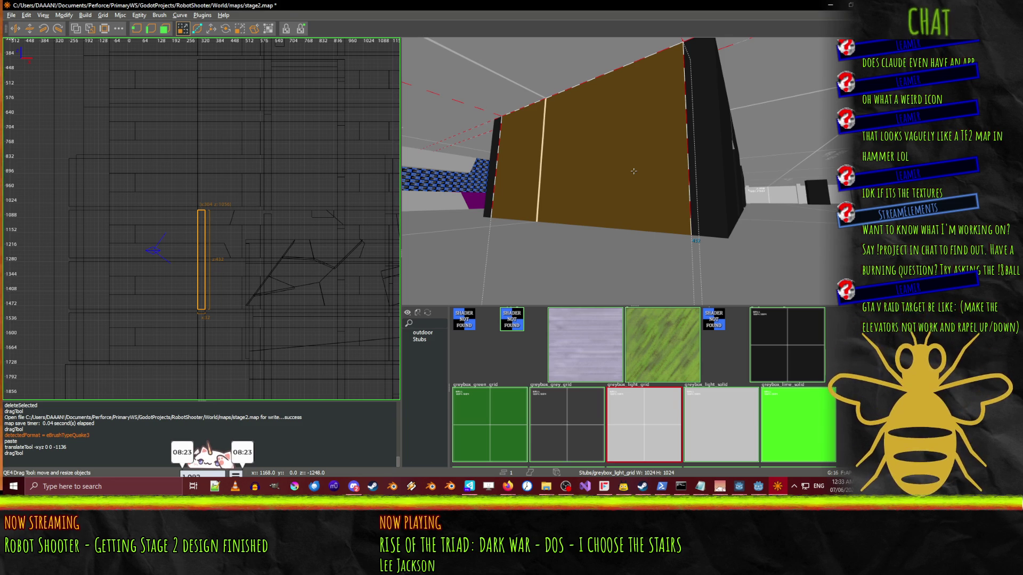
pyautogui.press('w')
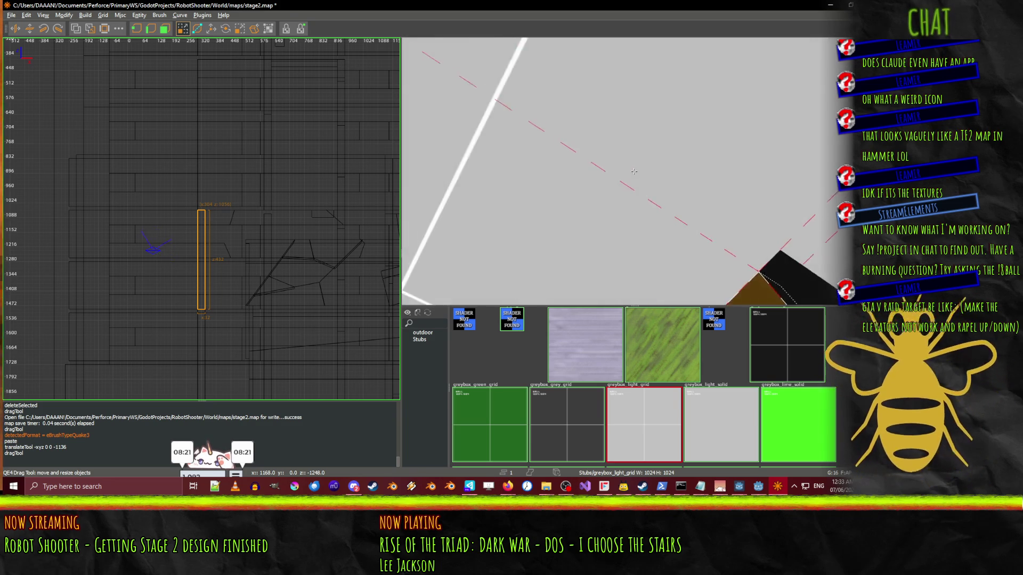
pyautogui.press('w')
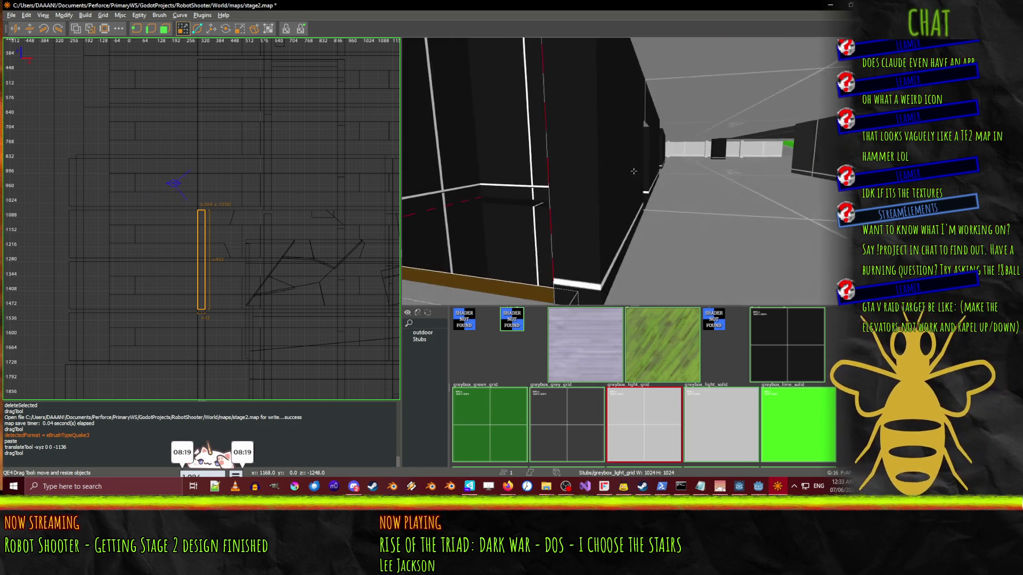
pyautogui.press('w')
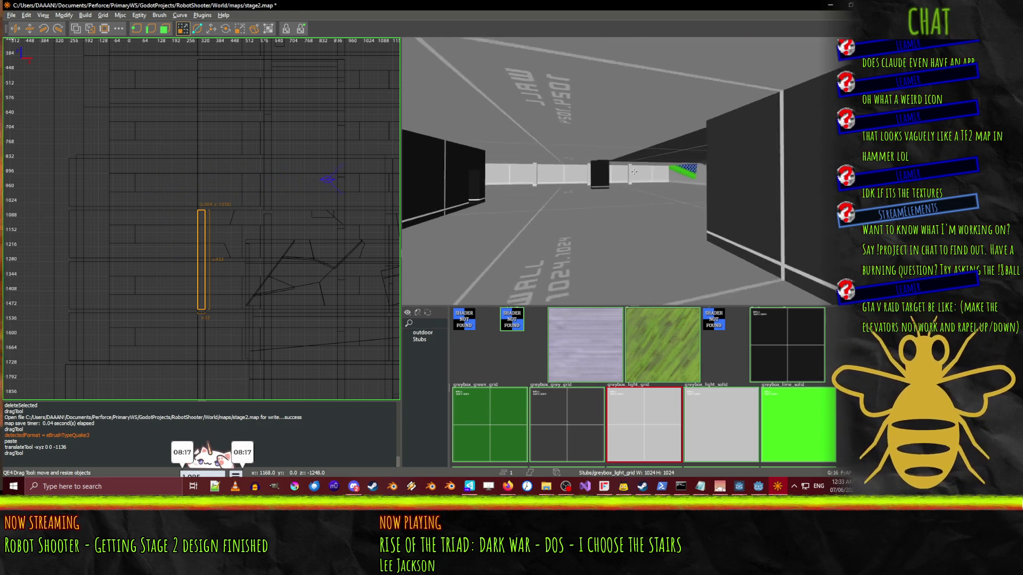
pyautogui.press('w')
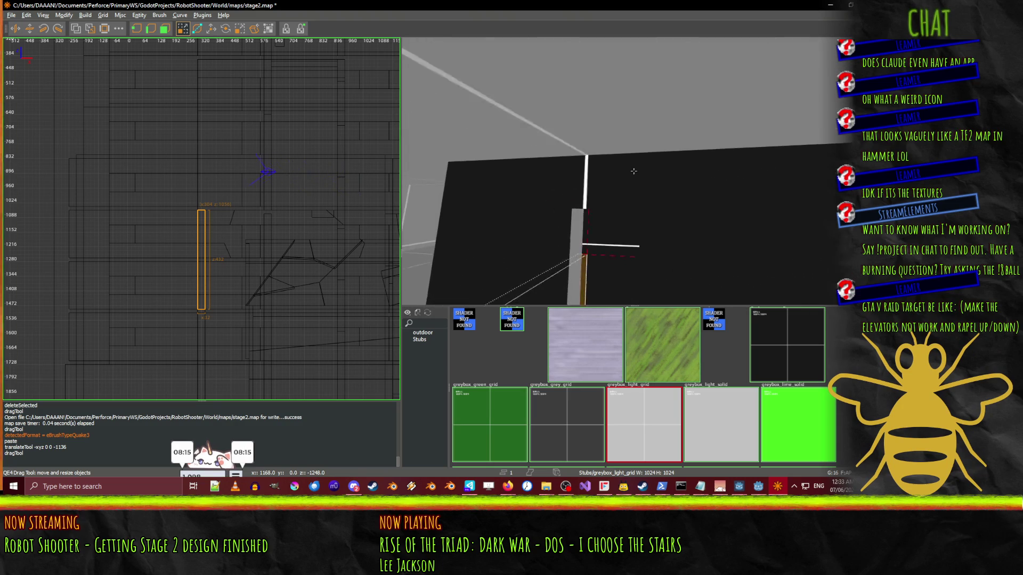
pyautogui.press('w')
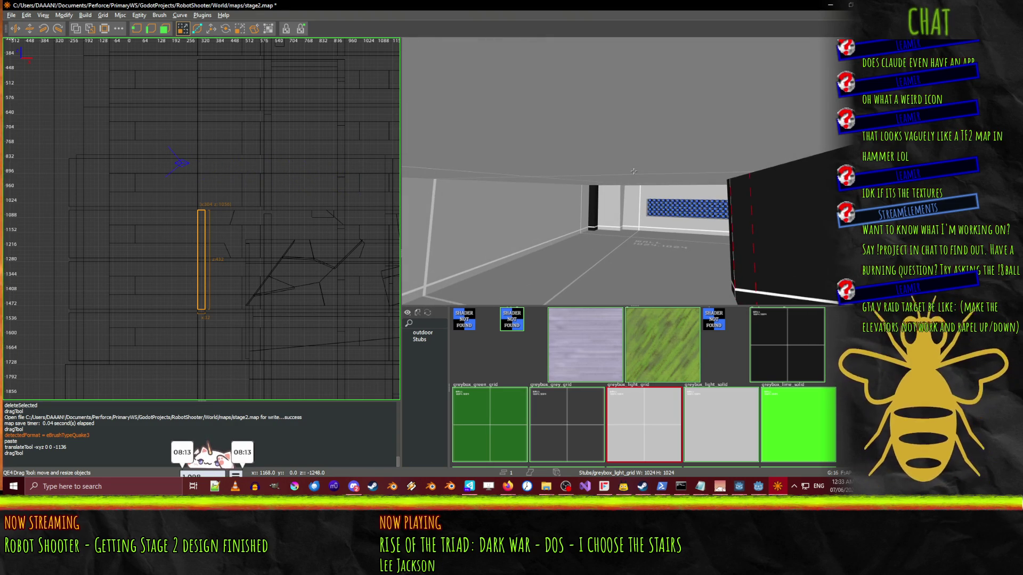
pyautogui.press('w')
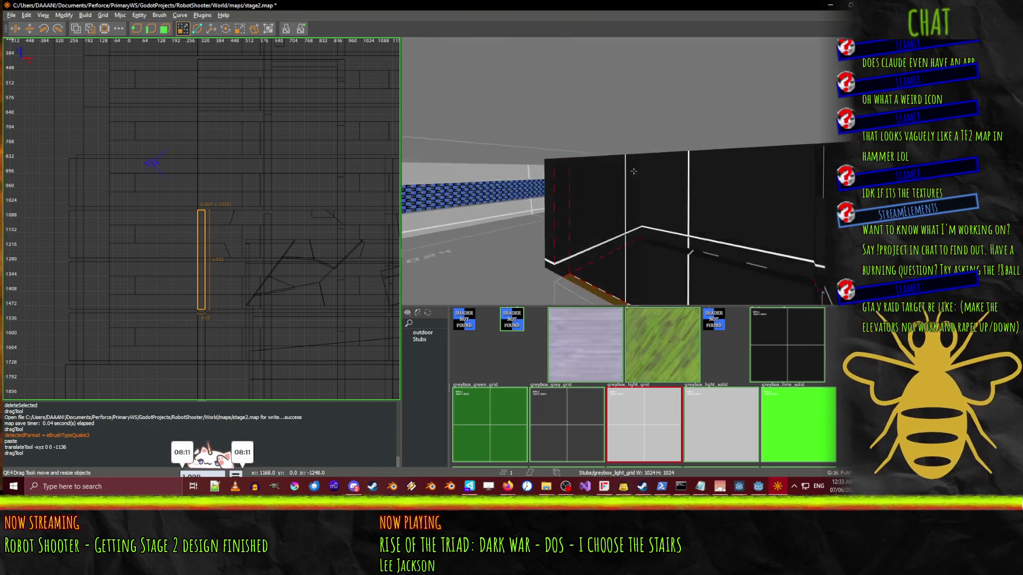
pyautogui.press('w')
pyautogui.press('s')
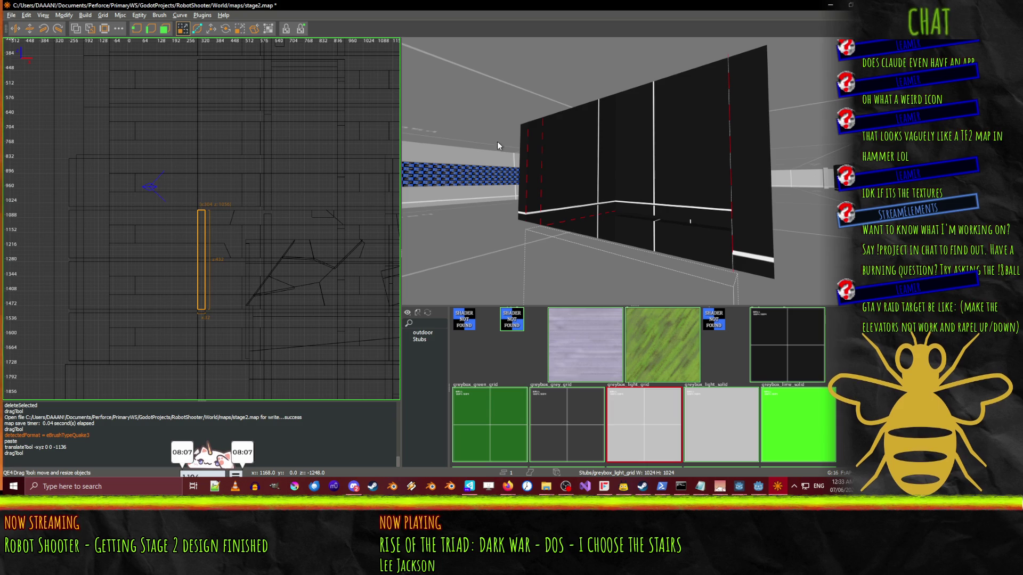
pyautogui.moveTo(233, 118)
pyautogui.mouseDown()
pyautogui.moveTo(212, 117)
pyautogui.moveTo(218, 66)
pyautogui.moveTo(220, 75)
pyautogui.mouseUp()
# - Fly the 3D camera around the lengthened brown wall brush to check it
pyautogui.rightClick(634, 171)
pyautogui.press('w')
pyautogui.press('w')
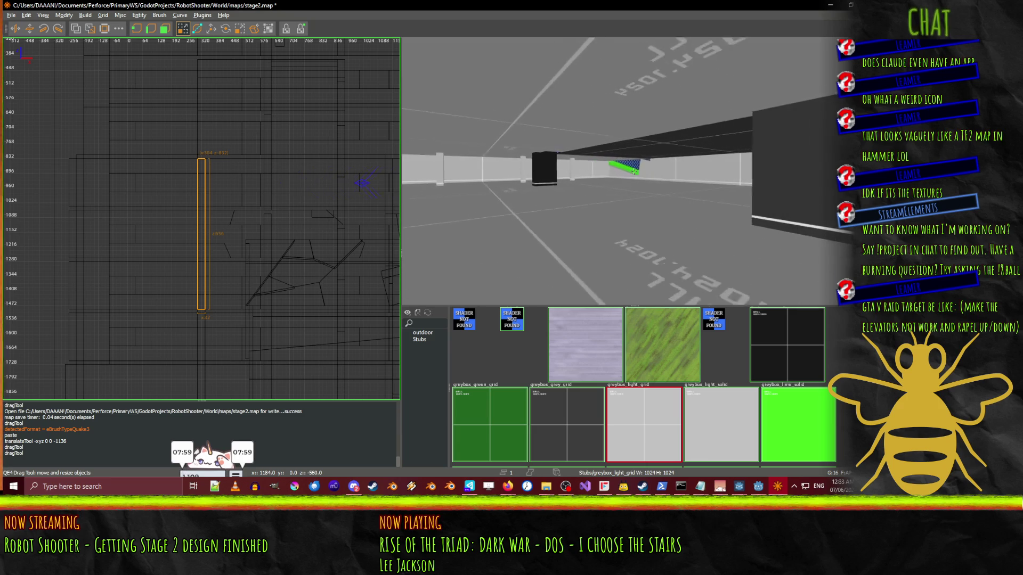
pyautogui.press('w')
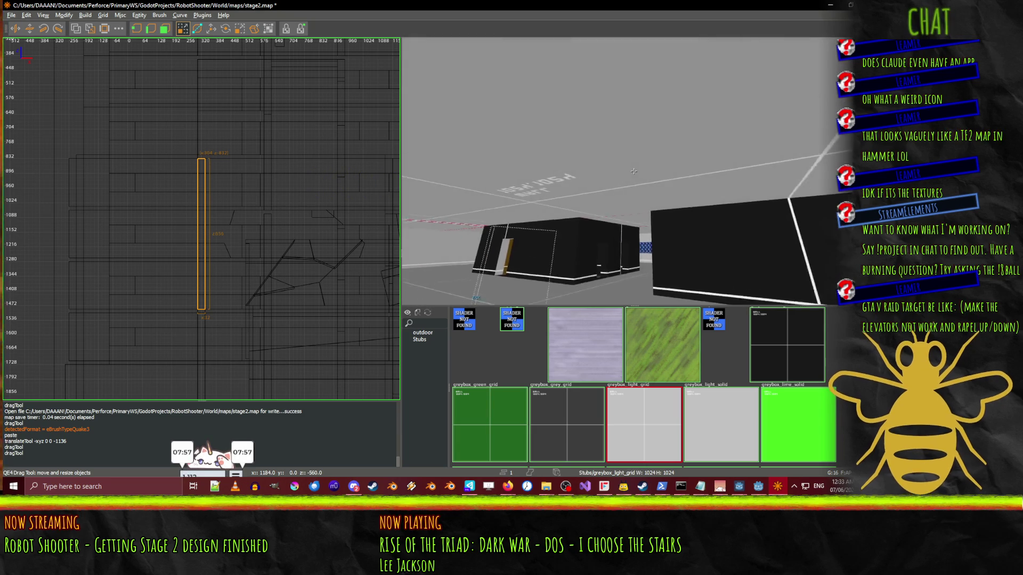
pyautogui.press('w')
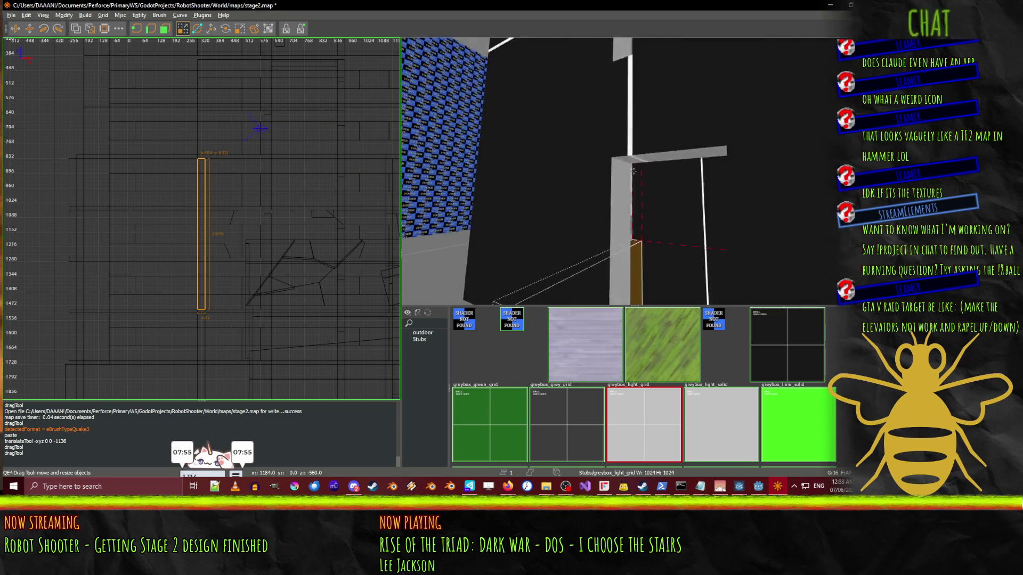
pyautogui.press('s')
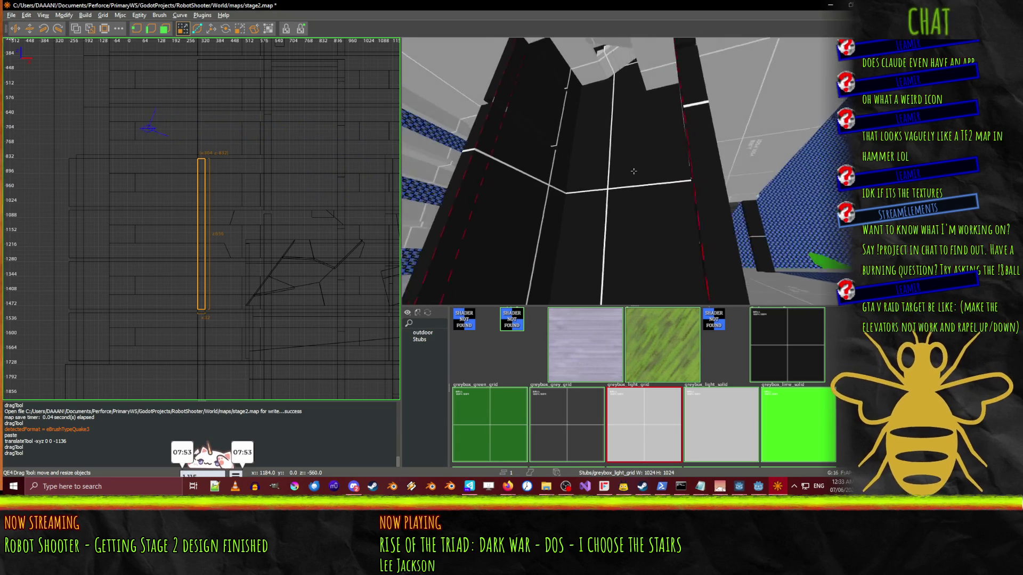
pyautogui.press('w')
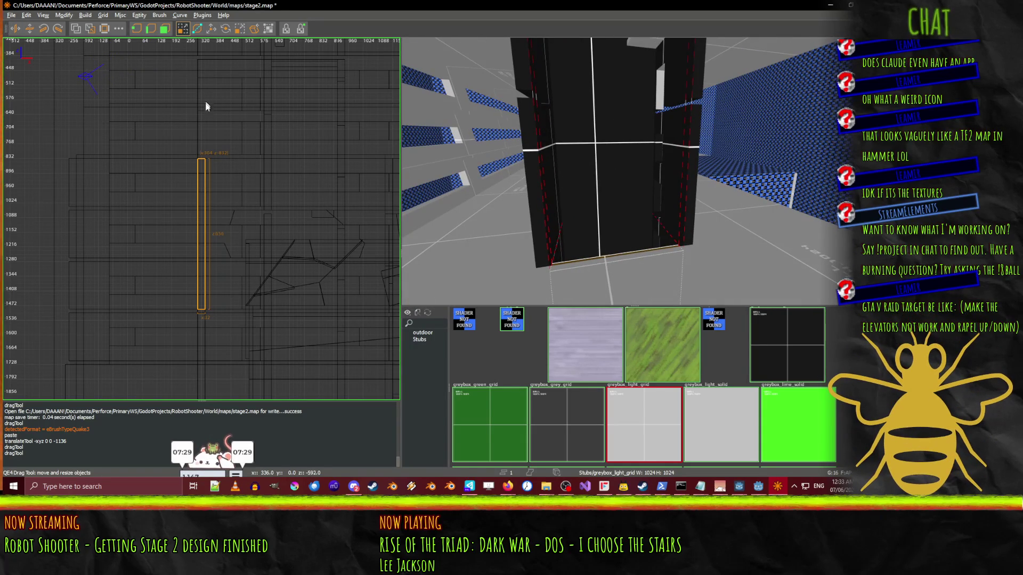
pyautogui.press('d')
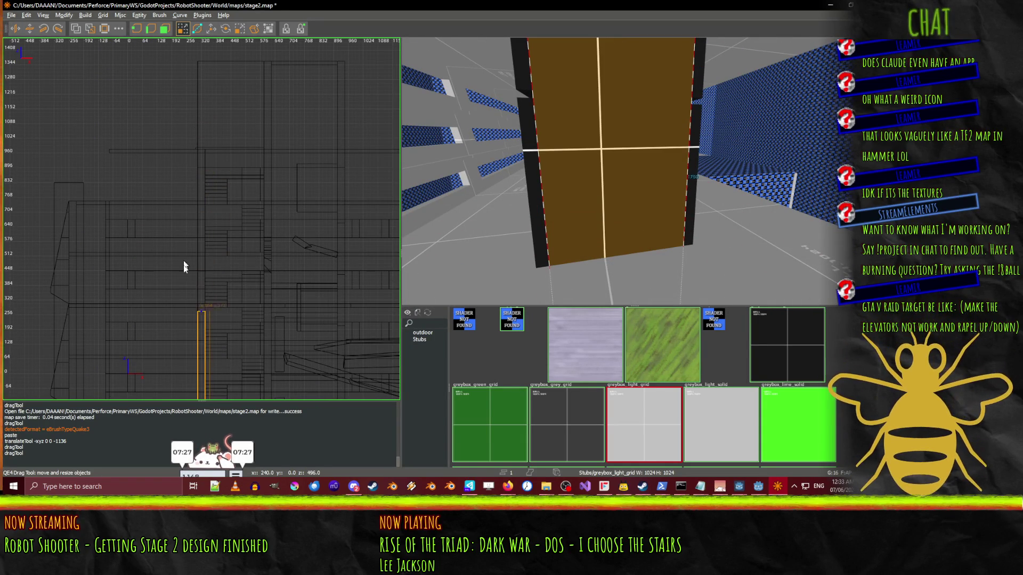
pyautogui.press('c')
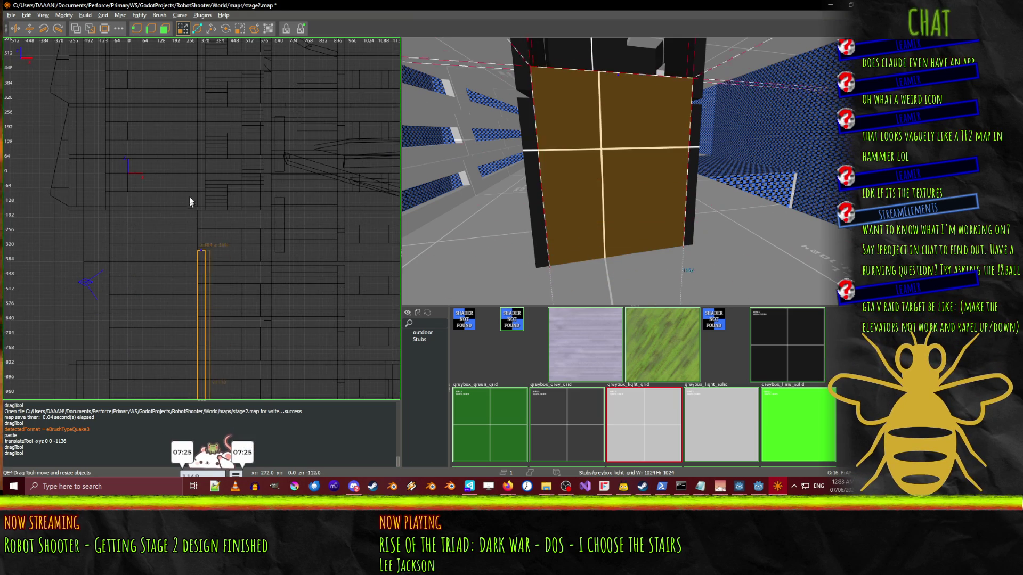
pyautogui.press('Up')
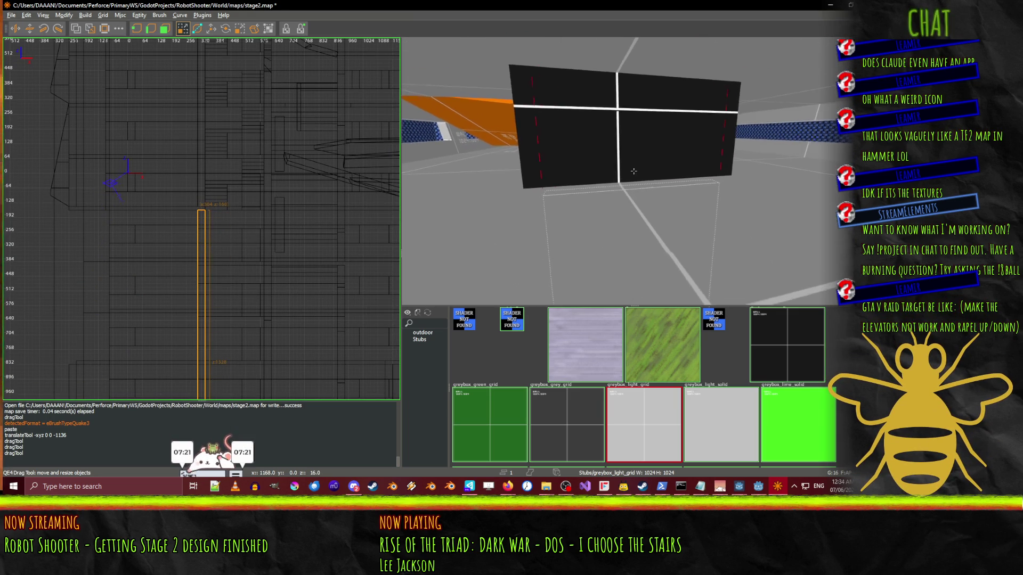
pyautogui.press('Right')
pyautogui.press('Up')
pyautogui.press('c')
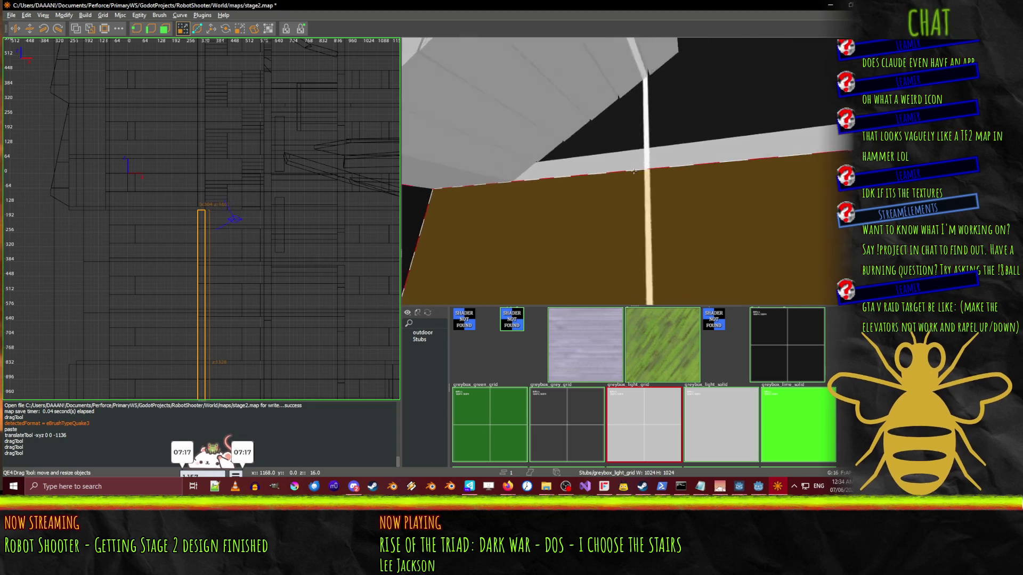
pyautogui.rightClick(461, 209)
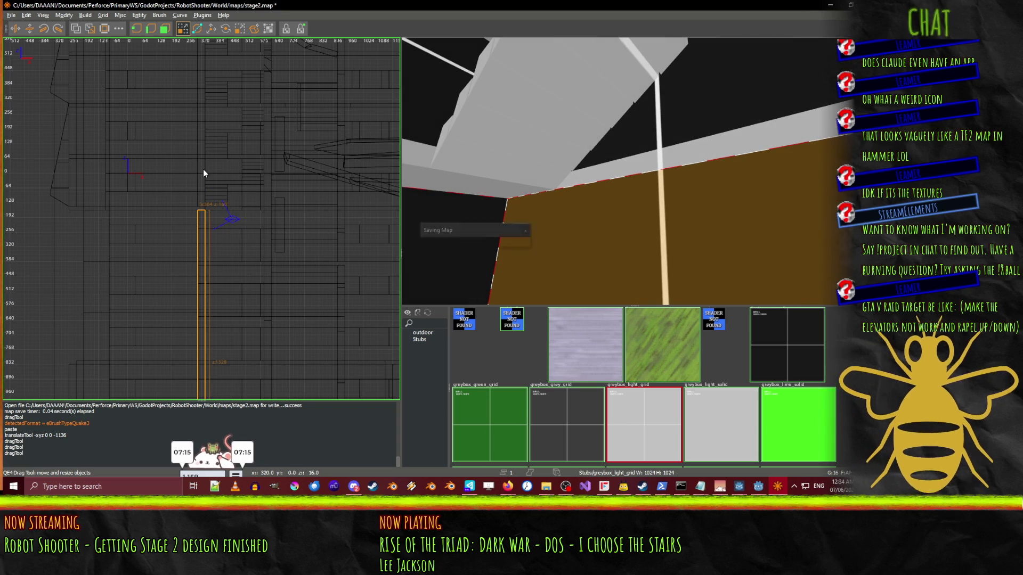
pyautogui.hotkey('ctrl', 's')
pyautogui.rightClick(489, 157)
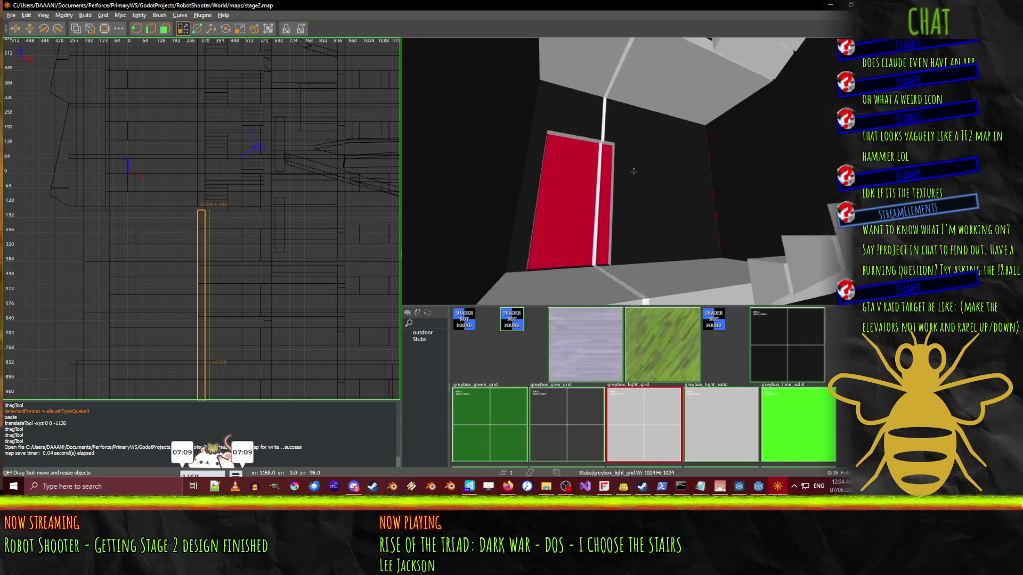
pyautogui.press('w')
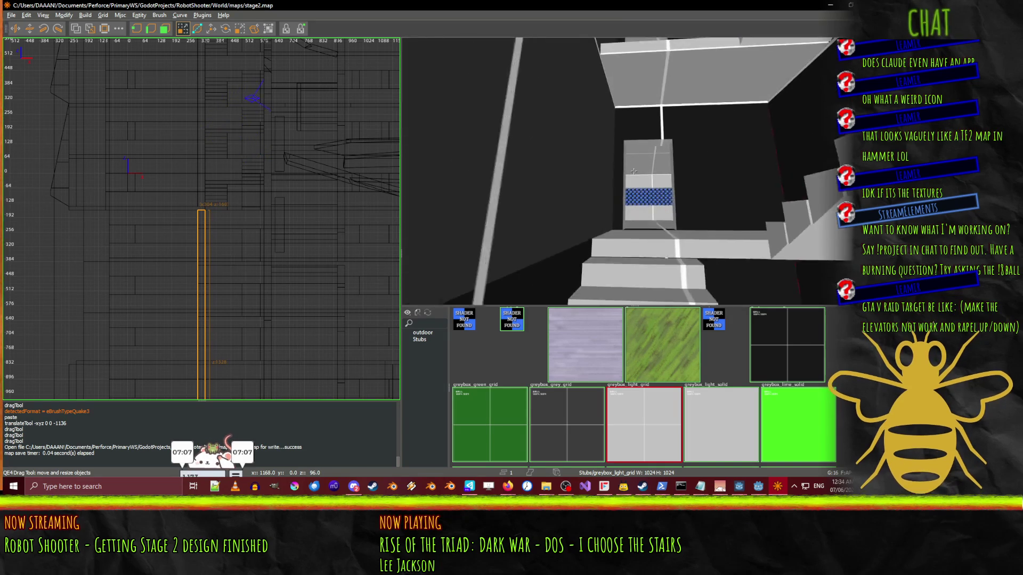
pyautogui.moveTo(634, 170)
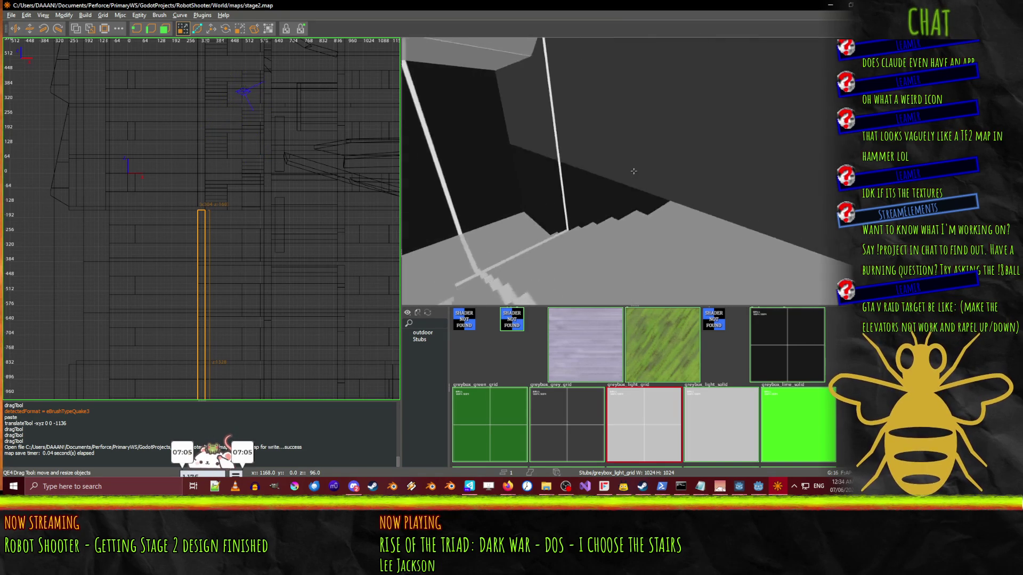
pyautogui.press('w')
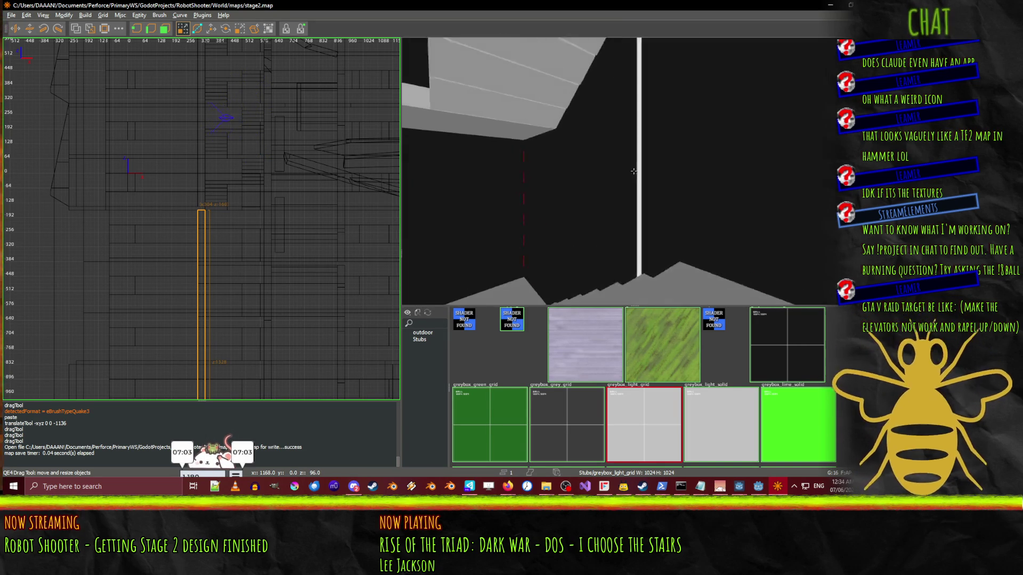
pyautogui.press('w')
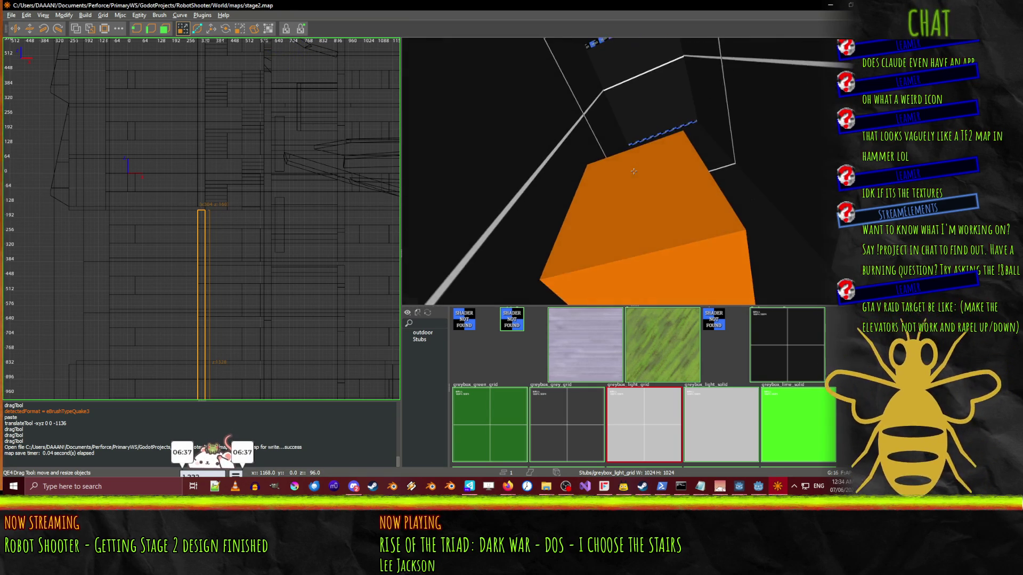
pyautogui.press('Down')
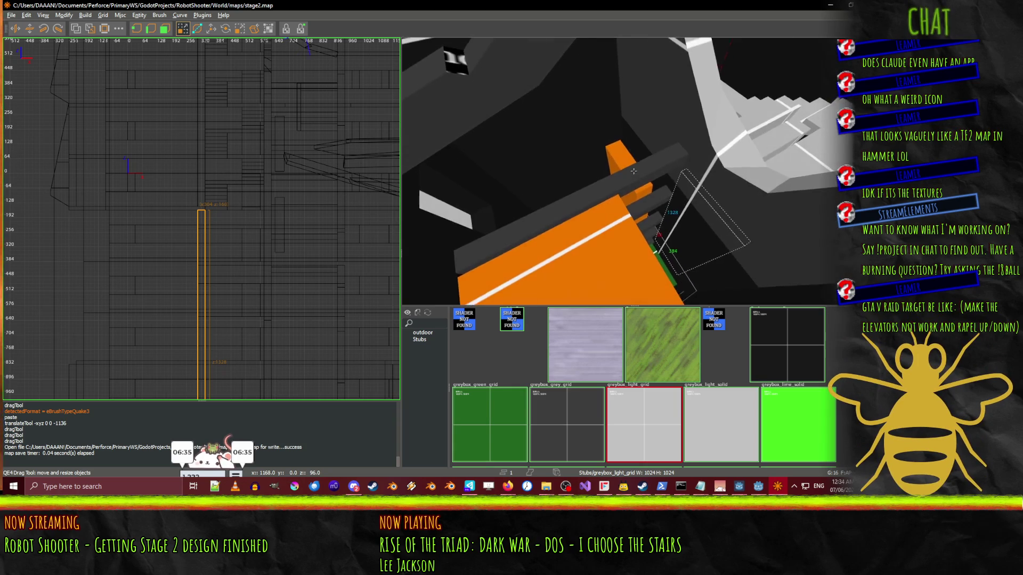
pyautogui.press('Up')
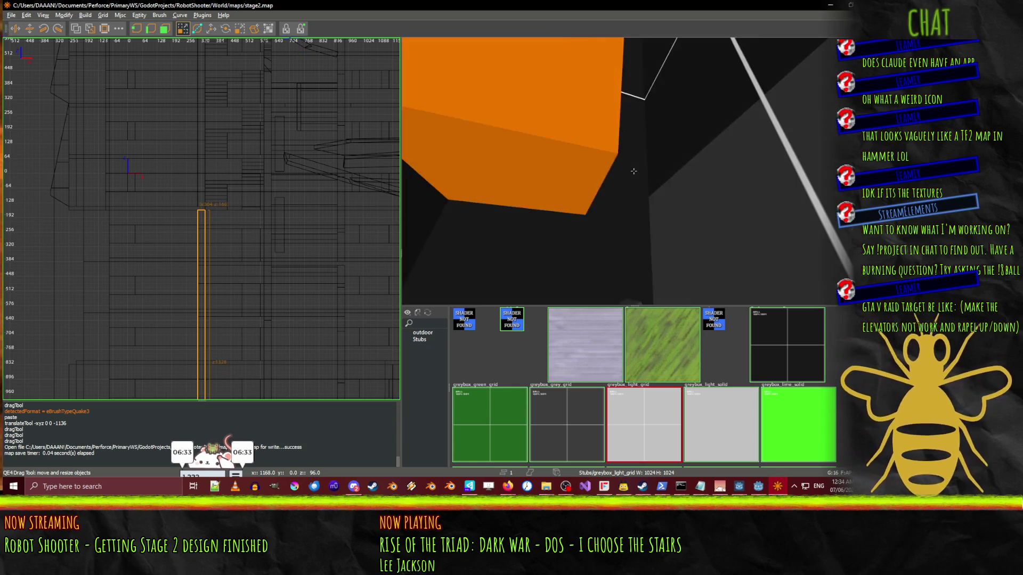
pyautogui.press('pagedown')
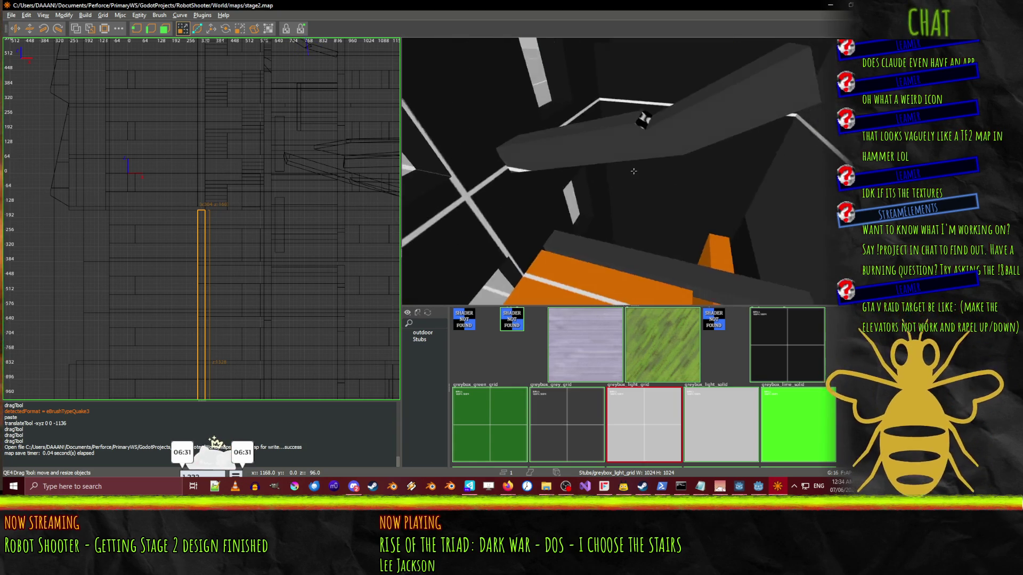
pyautogui.press('Left')
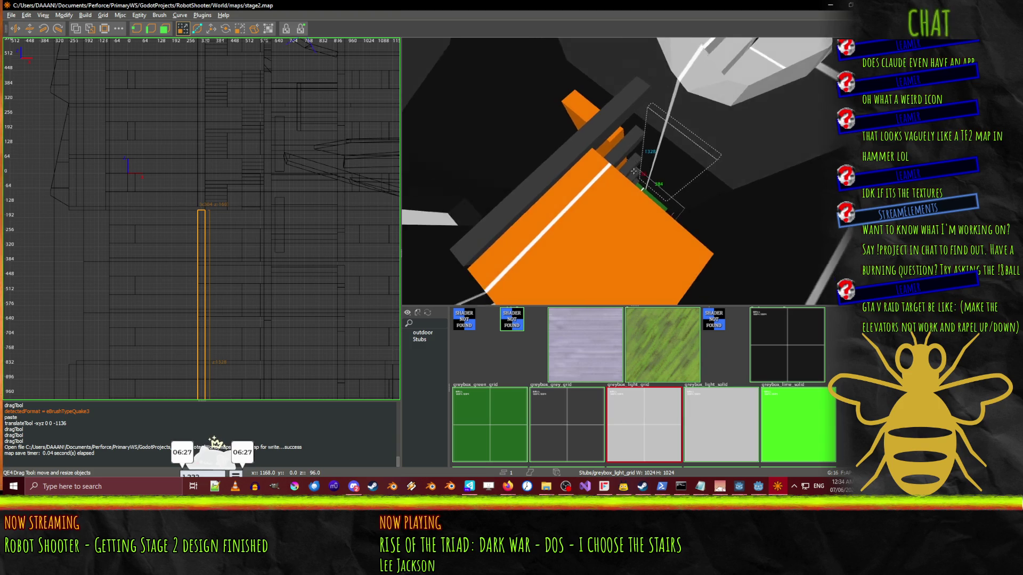
pyautogui.press('pageup')
pyautogui.press('pagedown')
pyautogui.press('pageup')
pyautogui.press('pagedown')
pyautogui.press('pageup')
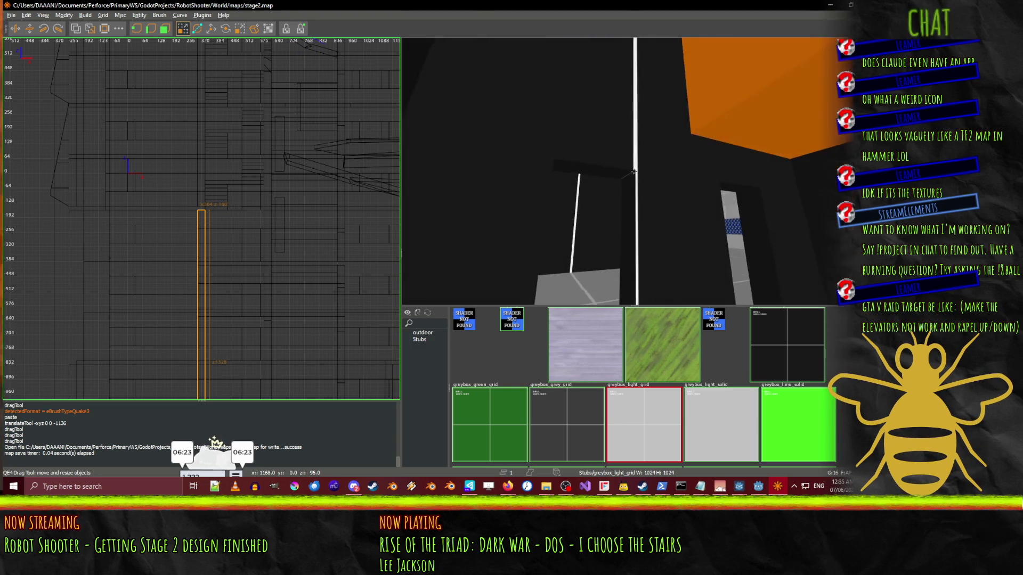
pyautogui.press('pagedown')
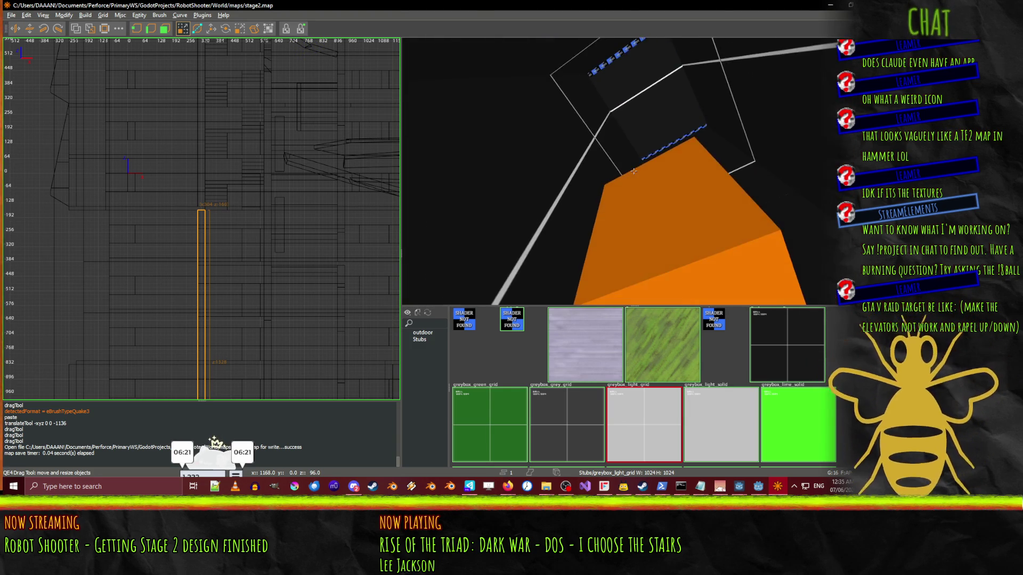
pyautogui.press('pageup')
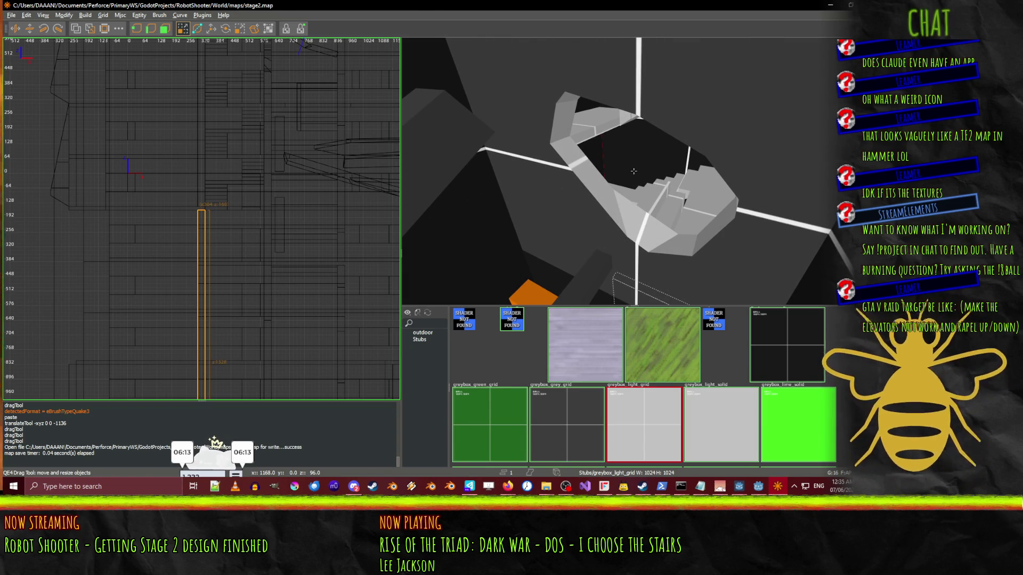
pyautogui.press('Up')
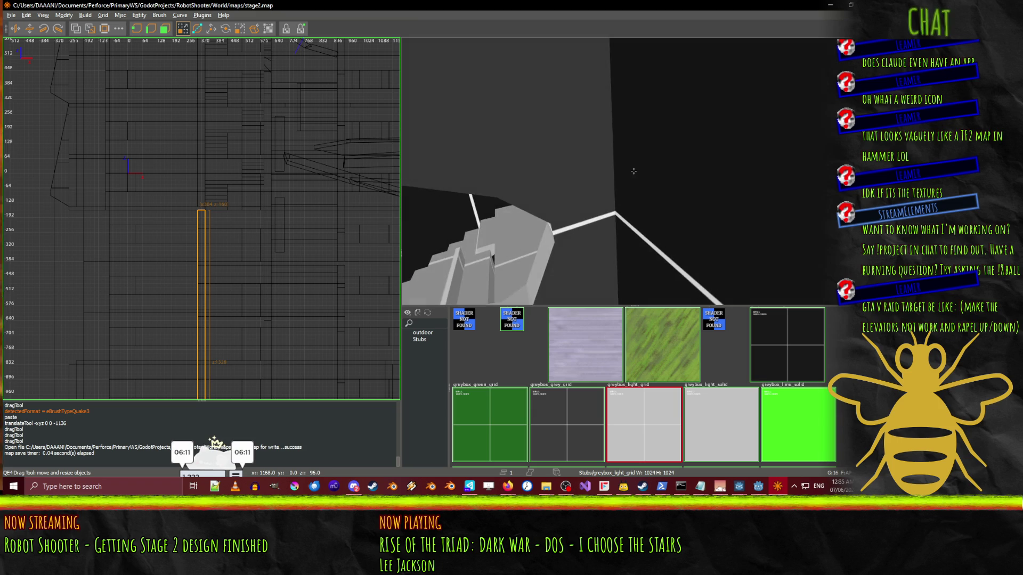
pyautogui.hotkey('alt', 'Tab')
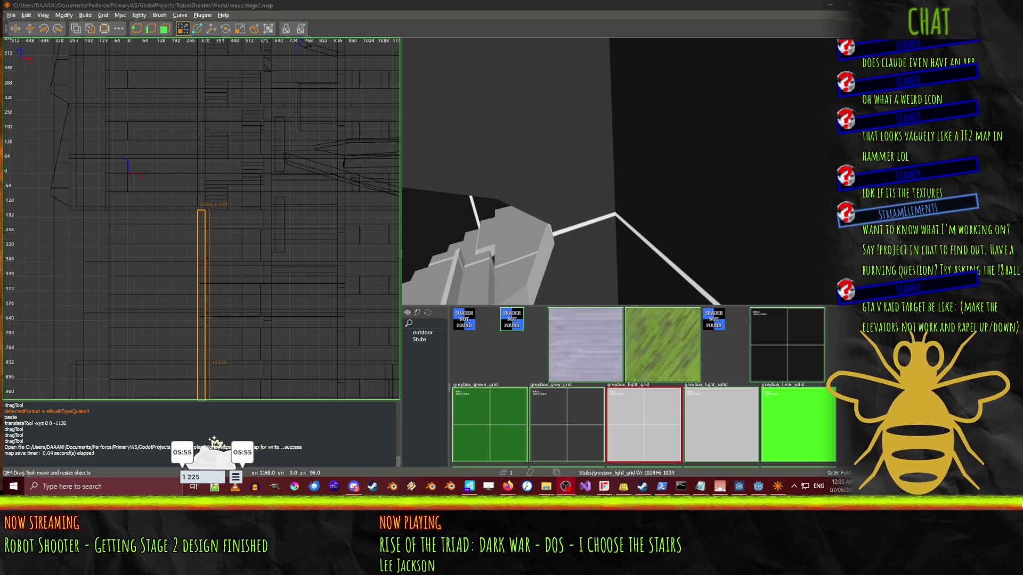
pyautogui.rightClick(504, 247)
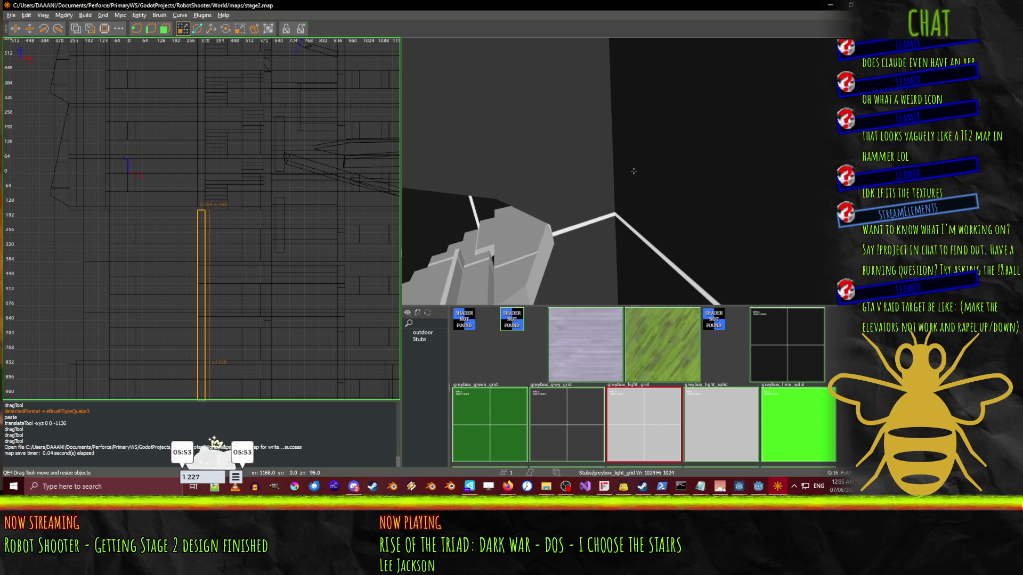
pyautogui.press('Up')
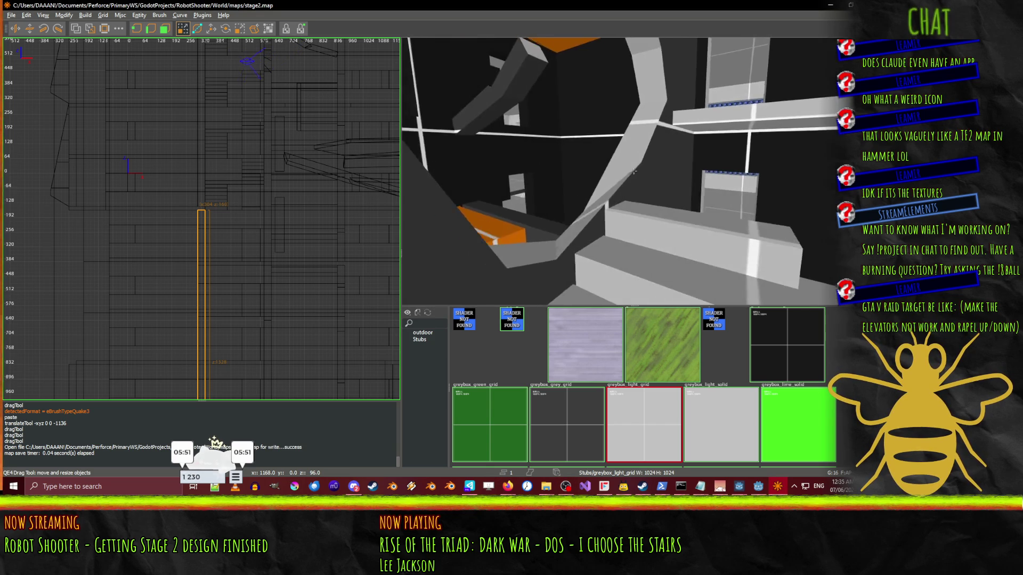
pyautogui.press('Up')
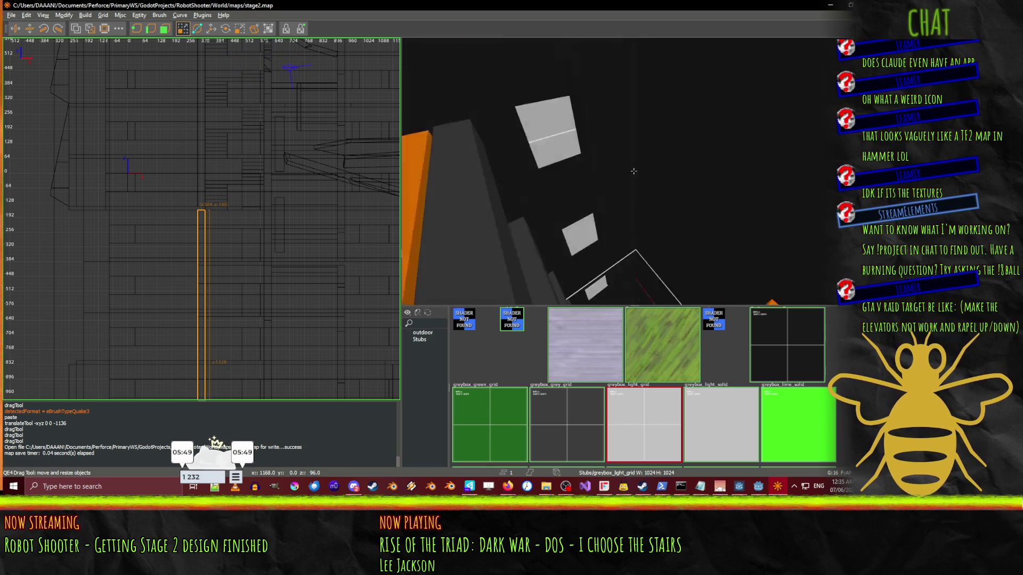
pyautogui.press('Up')
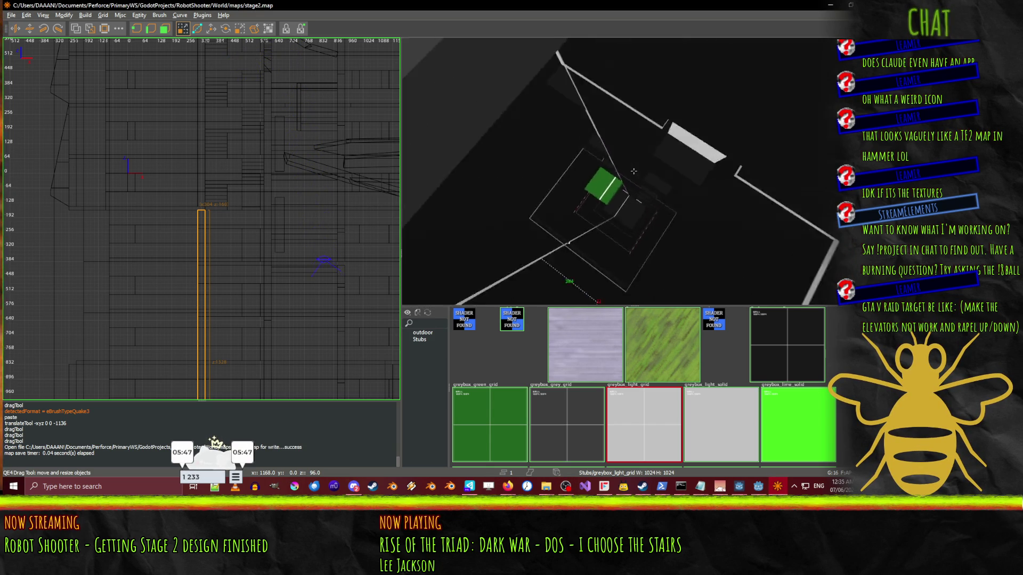
pyautogui.press('Up')
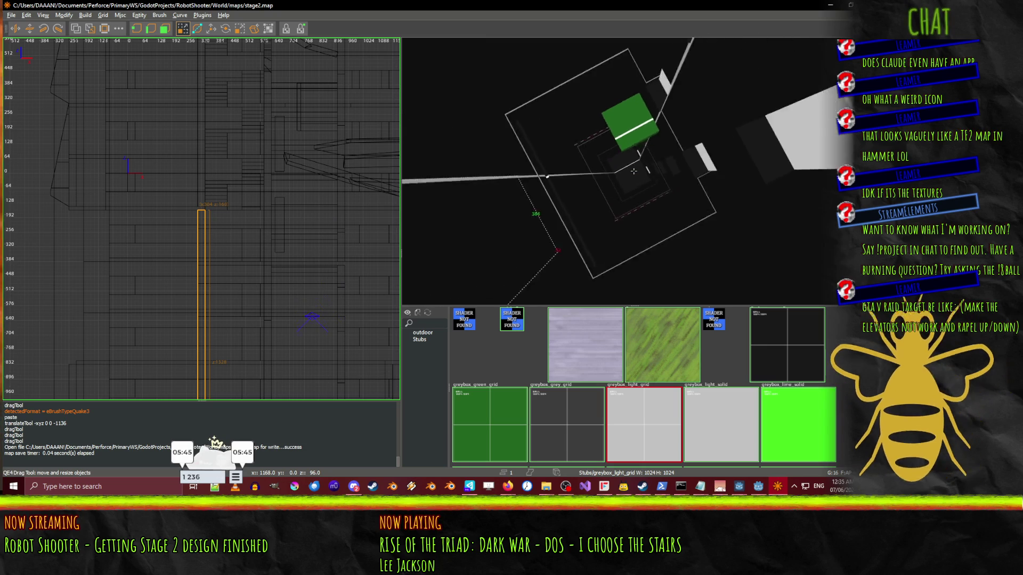
pyautogui.press('Up')
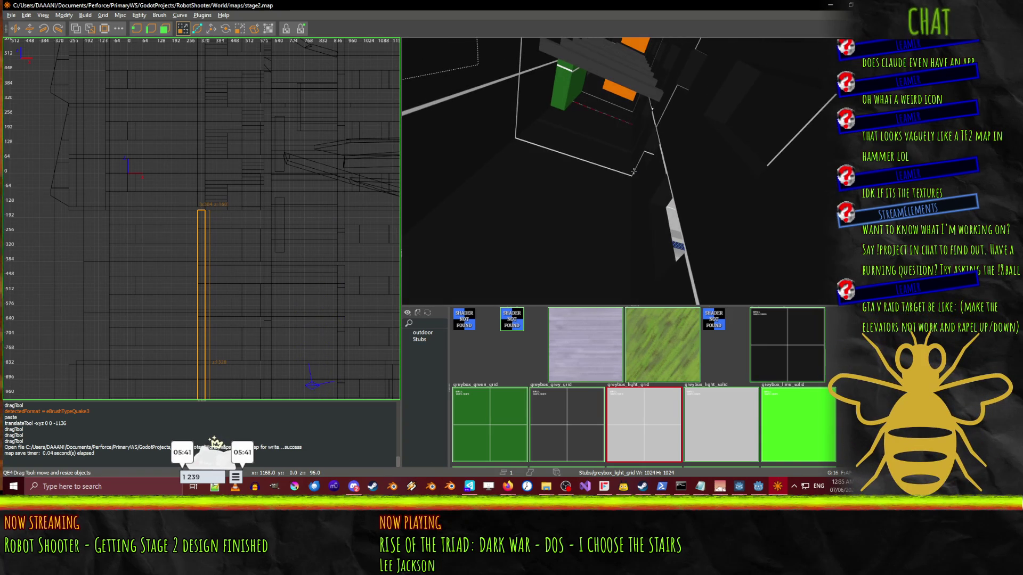
pyautogui.press('Up')
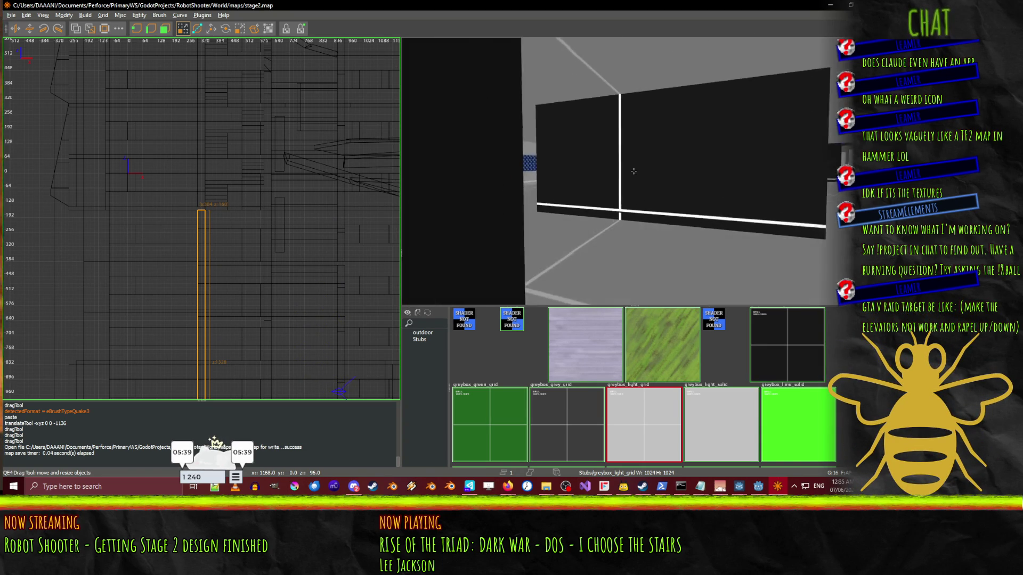
pyautogui.press('Down')
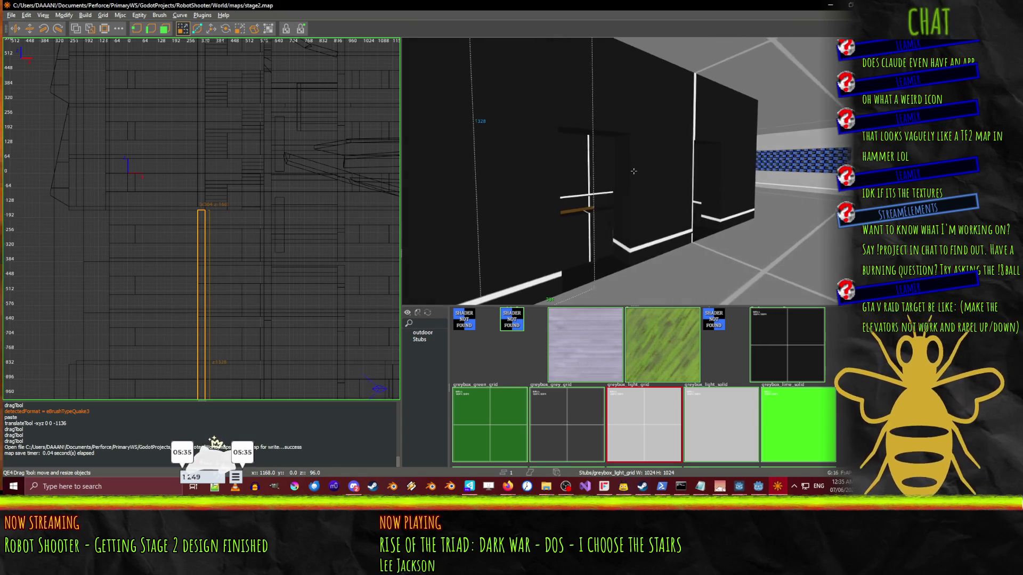
pyautogui.press('Up')
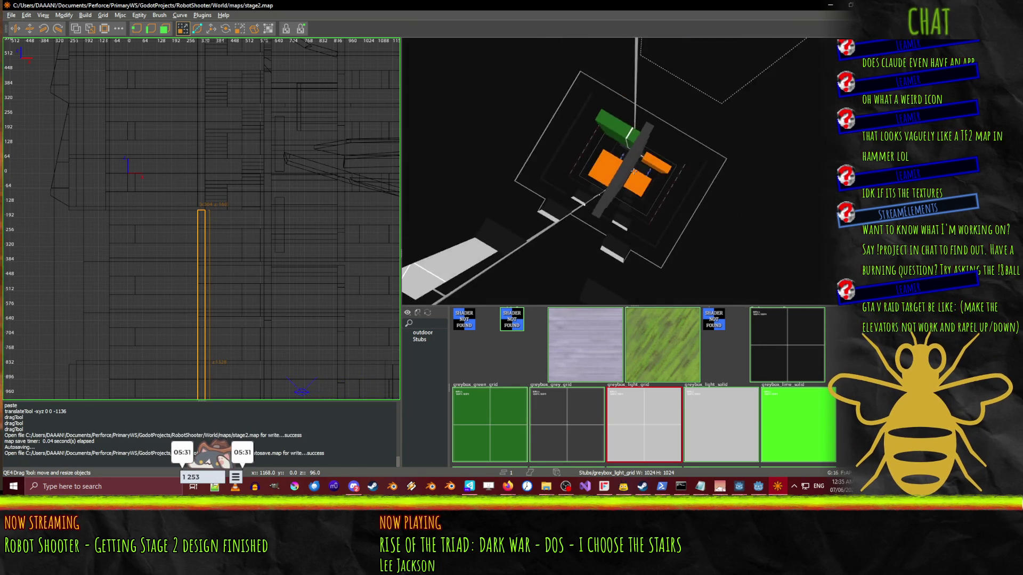
pyautogui.press('Up')
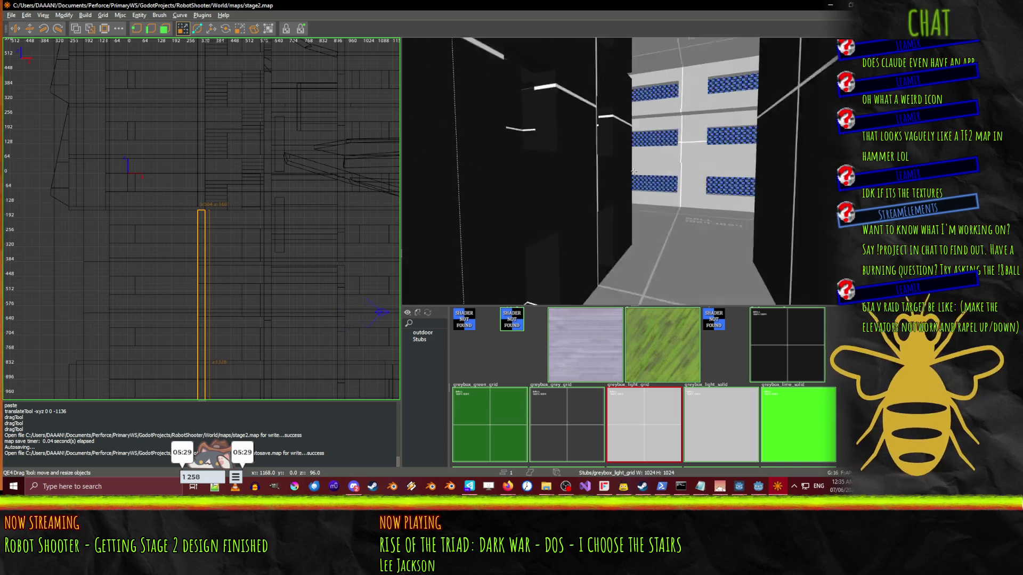
pyautogui.press('Up')
pyautogui.press('Up')
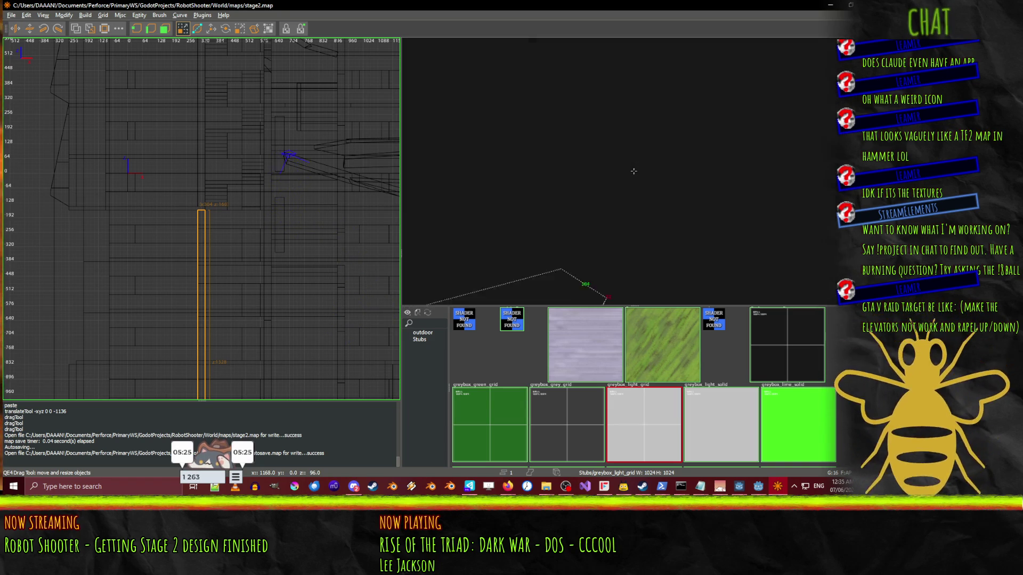
pyautogui.press('Up')
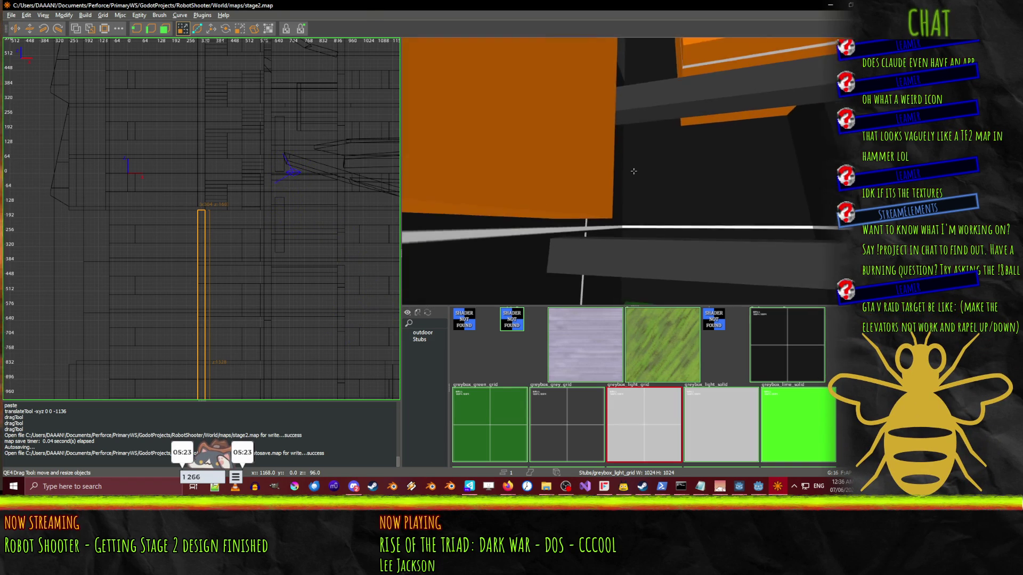
pyautogui.press('Up')
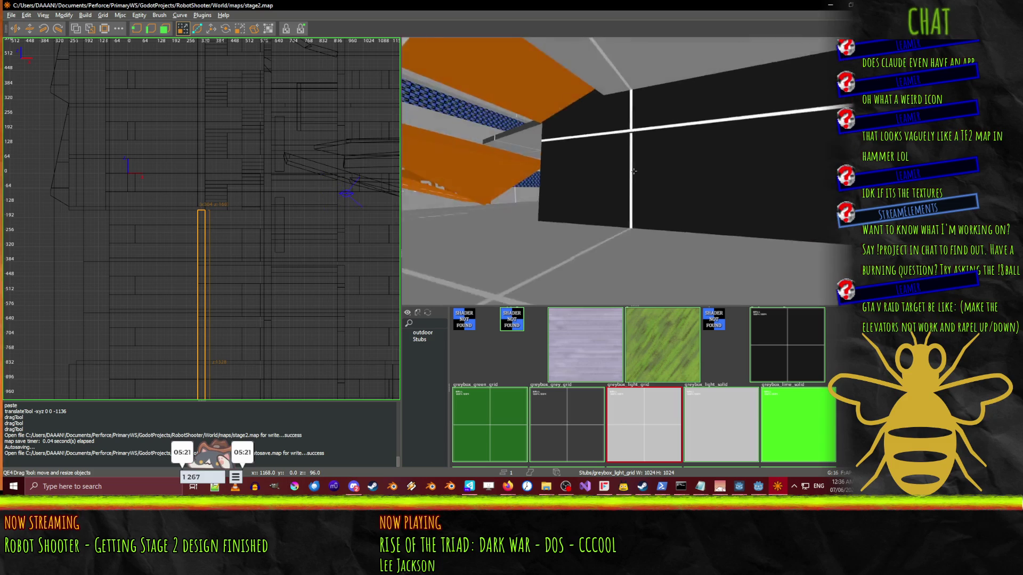
pyautogui.press('Up')
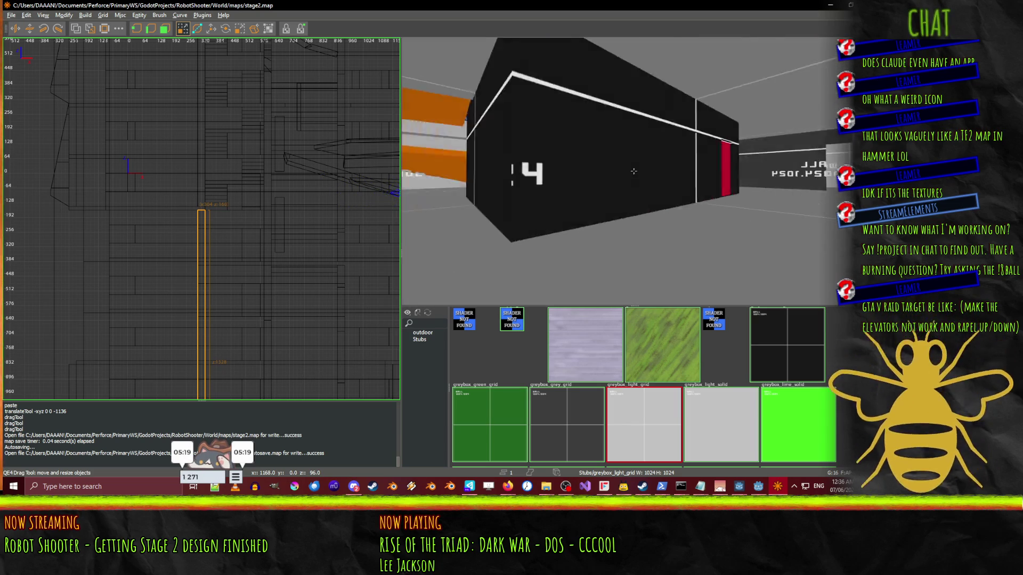
pyautogui.press('Up')
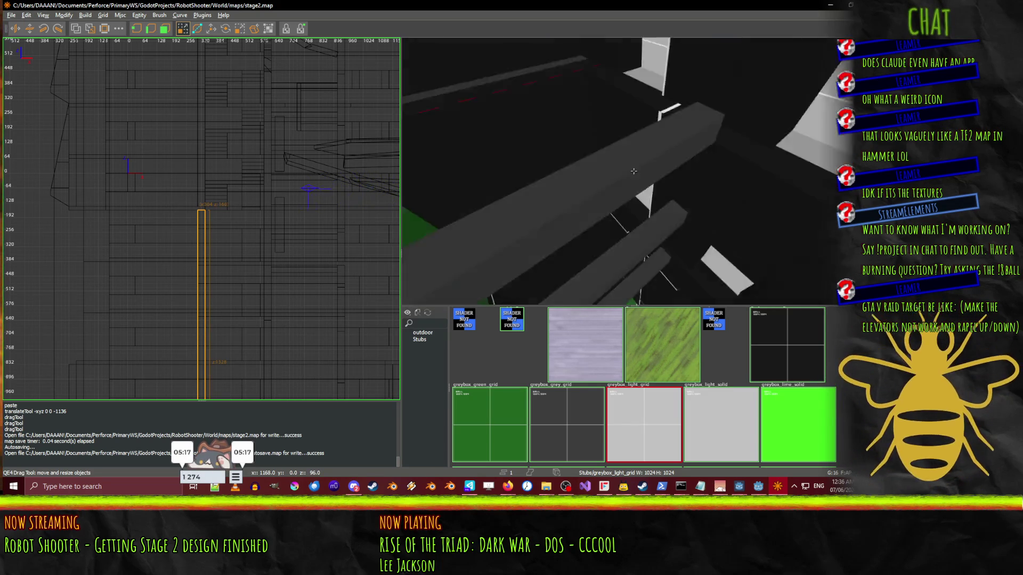
pyautogui.press('Up')
pyautogui.press('Up')
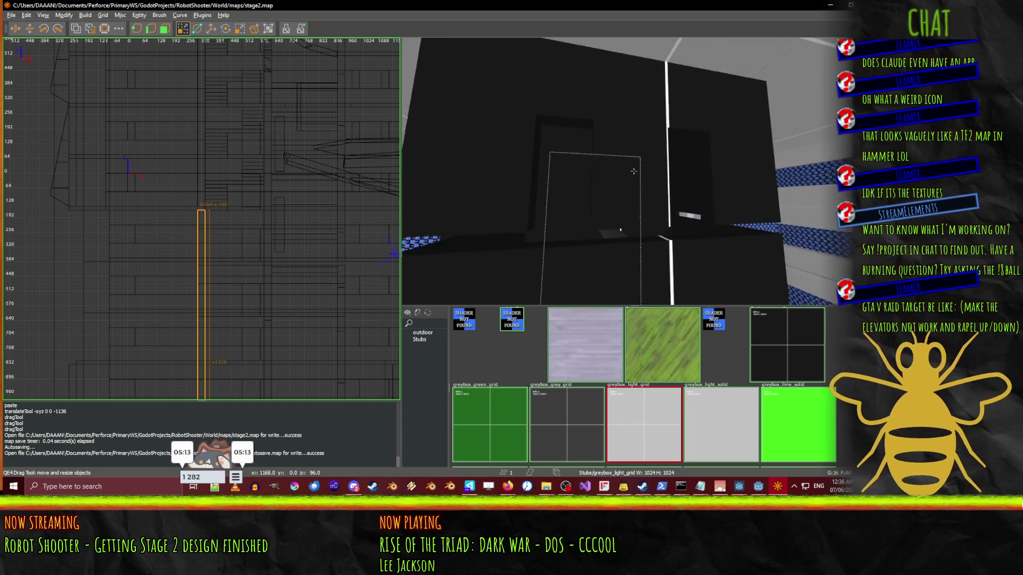
pyautogui.press('Up')
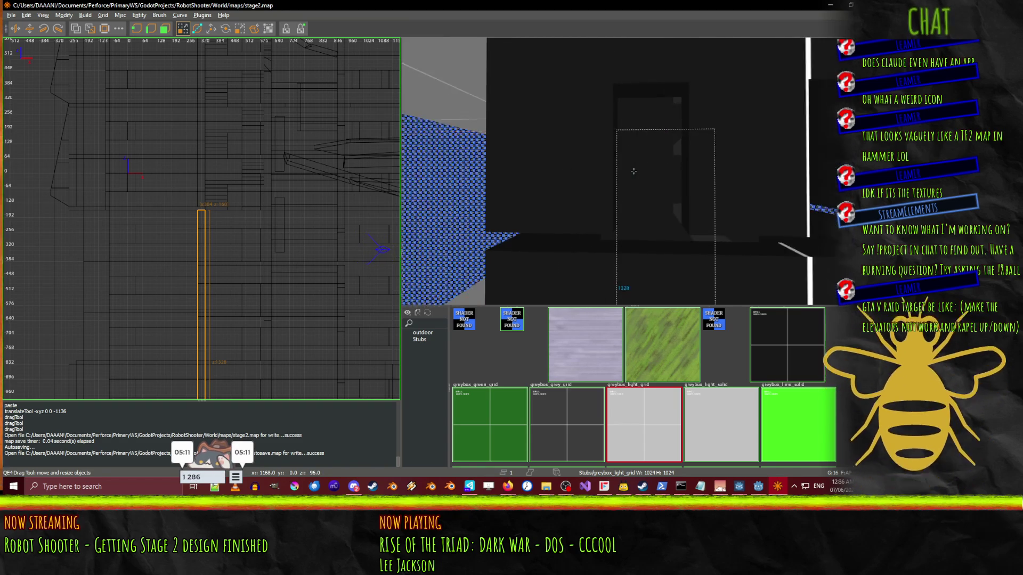
pyautogui.press('Right')
pyautogui.rightClick(633, 171)
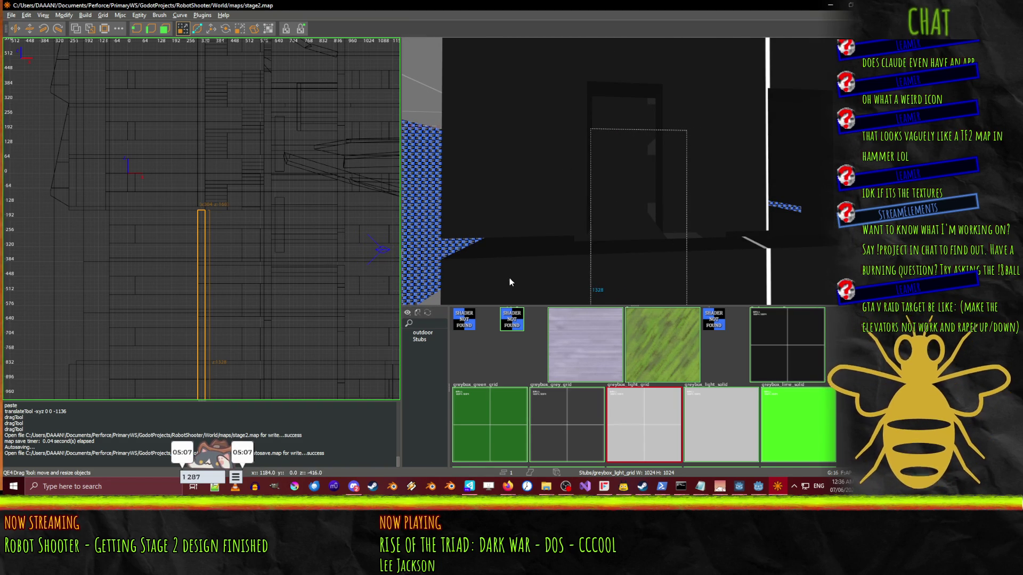
# - Draw a new greybox_red_grid brush at the doorway floor of the dark wall
pyautogui.press('Escape')
pyautogui.scroll(-3, 666, 388)
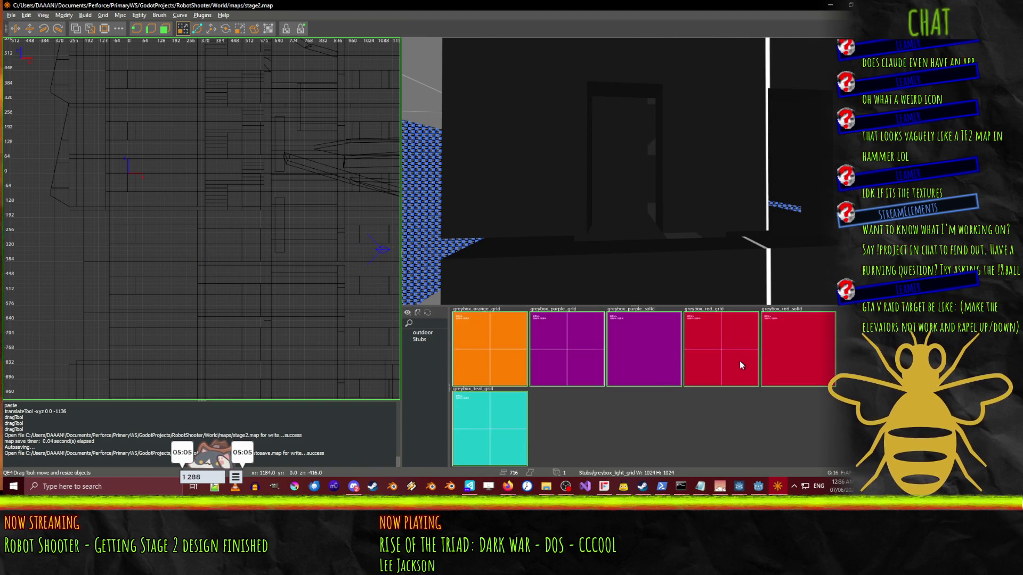
pyautogui.click(717, 344)
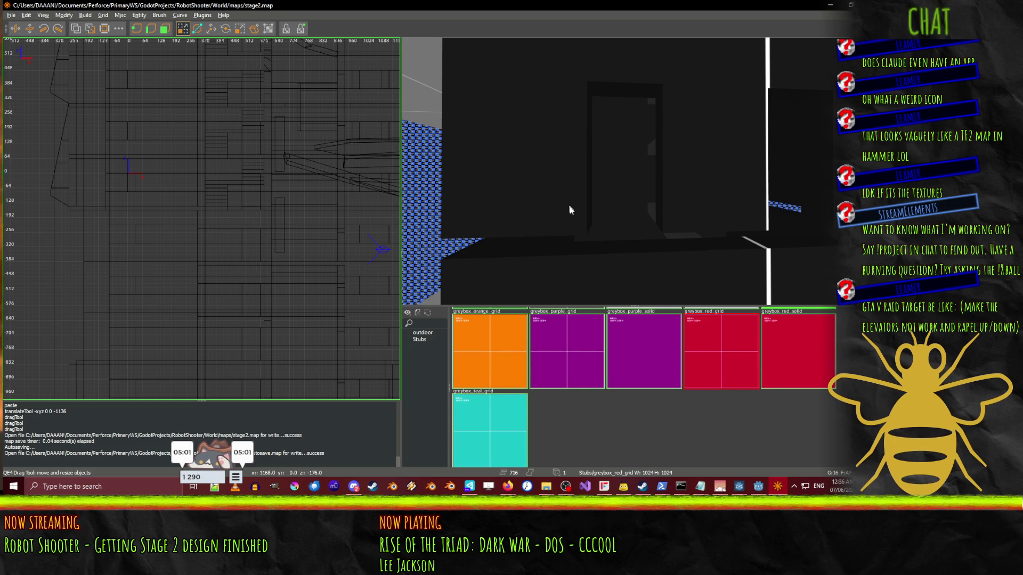
pyautogui.moveTo(604, 250); pyautogui.dragTo(667, 251)
# - Shift the red panel brush 16 units left and make it taller
pyautogui.moveTo(328, 251); pyautogui.dragTo(290, 268)
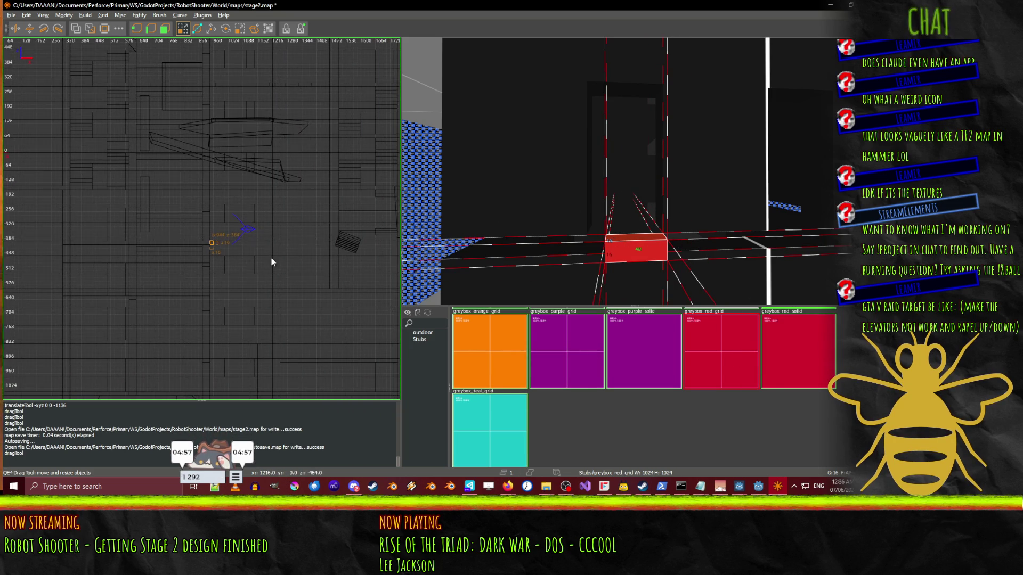
pyautogui.scroll(3, 271, 262)
pyautogui.scroll(5, 270, 257)
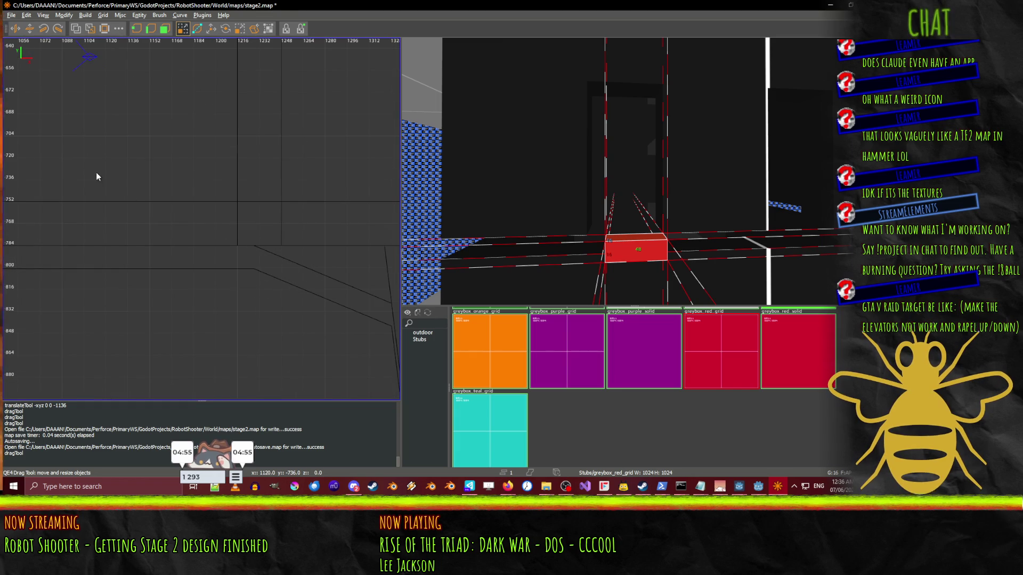
pyautogui.middleClick(97, 177)
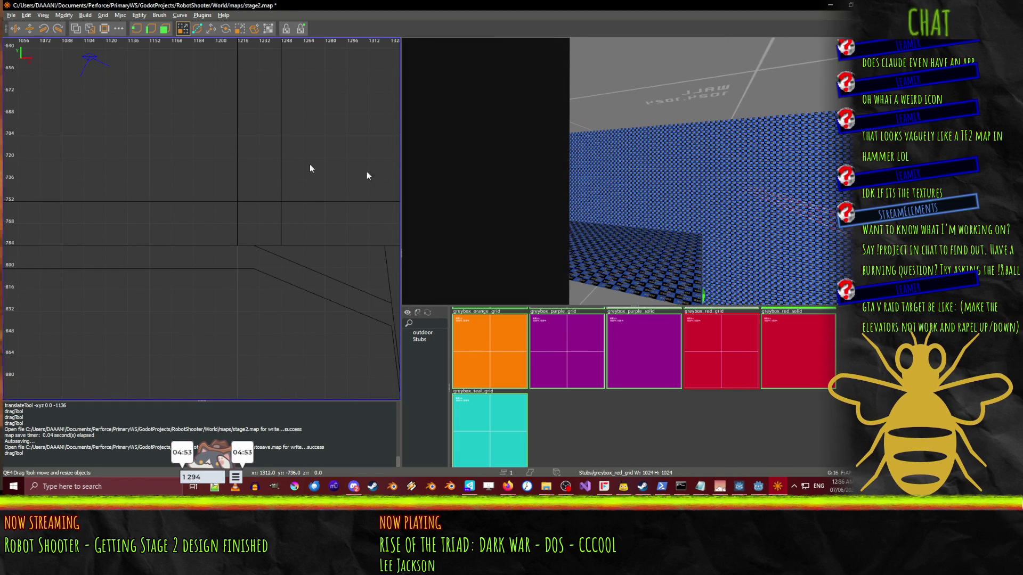
pyautogui.rightClick(633, 171)
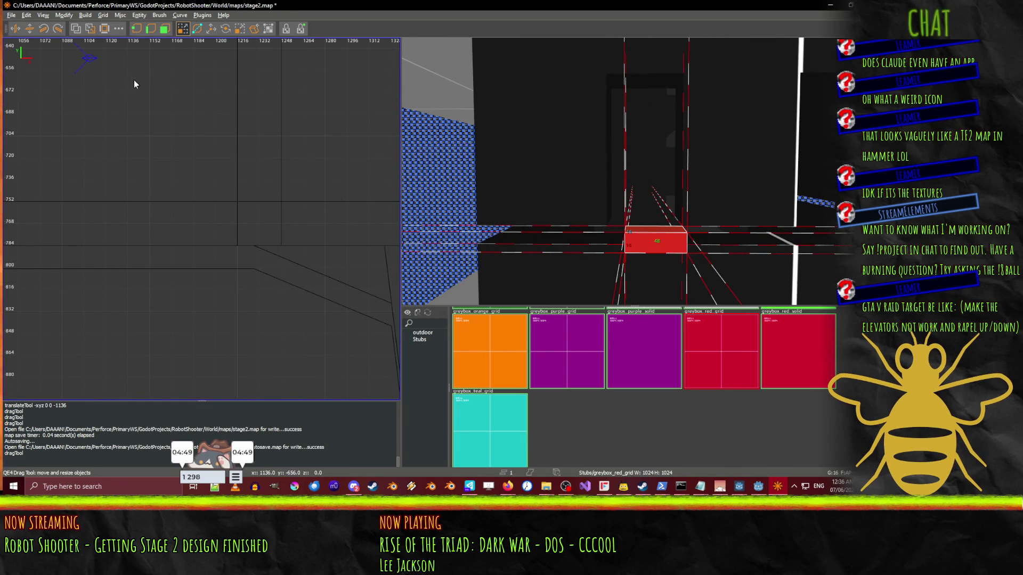
pyautogui.hotkey('ctrl', 'shift', 'Tab')
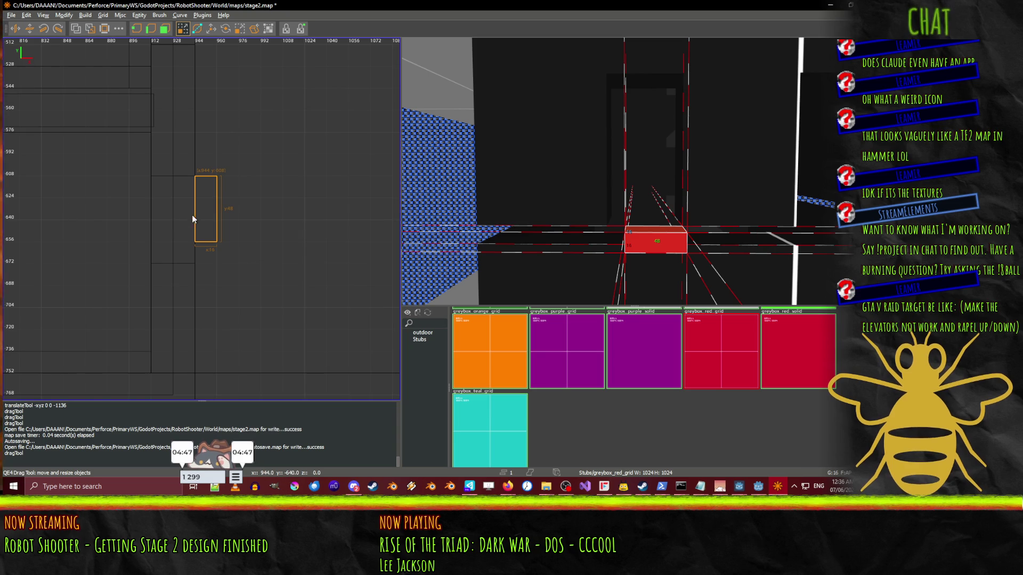
pyautogui.moveTo(205, 220); pyautogui.dragTo(174, 213)
pyautogui.moveTo(184, 280); pyautogui.dragTo(184, 299)
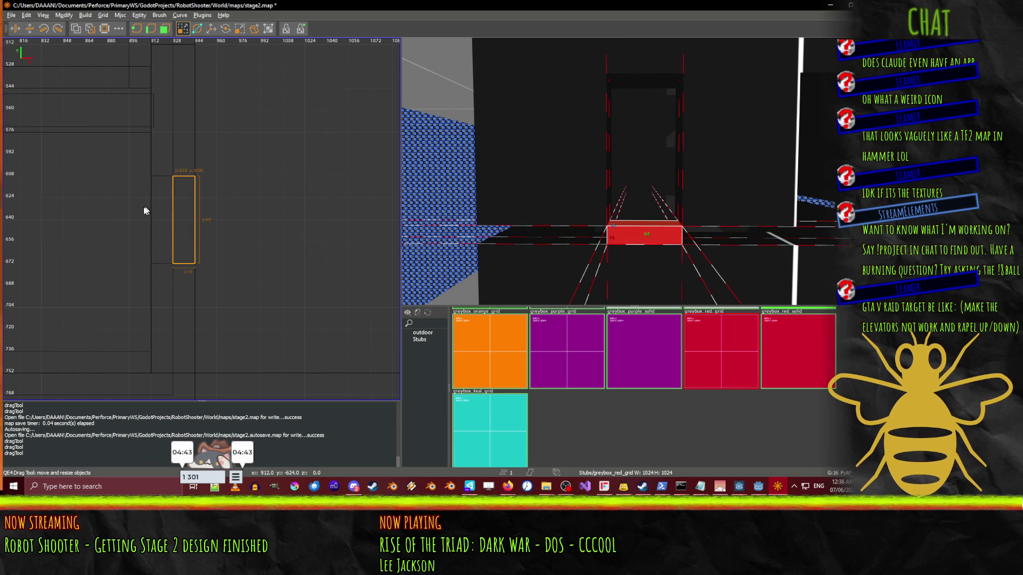
# - Orbit the camera to view the red panel on the wall and paste a copy
pyautogui.moveTo(660, 174); pyautogui.dragTo(658, 26)
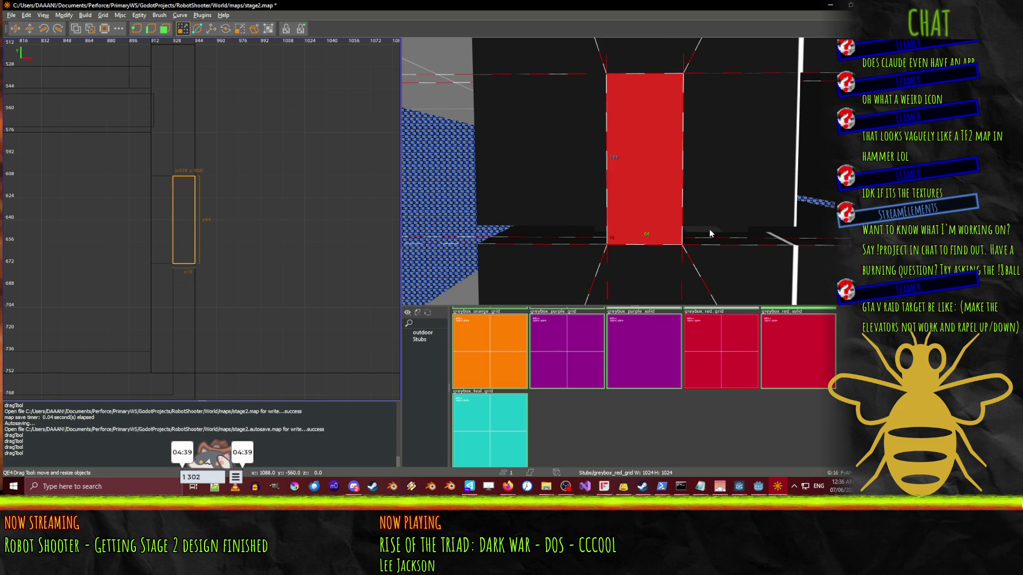
pyautogui.moveTo(709, 233); pyautogui.dragTo(666, 233)
pyautogui.moveTo(213, 212); pyautogui.dragTo(272, 156)
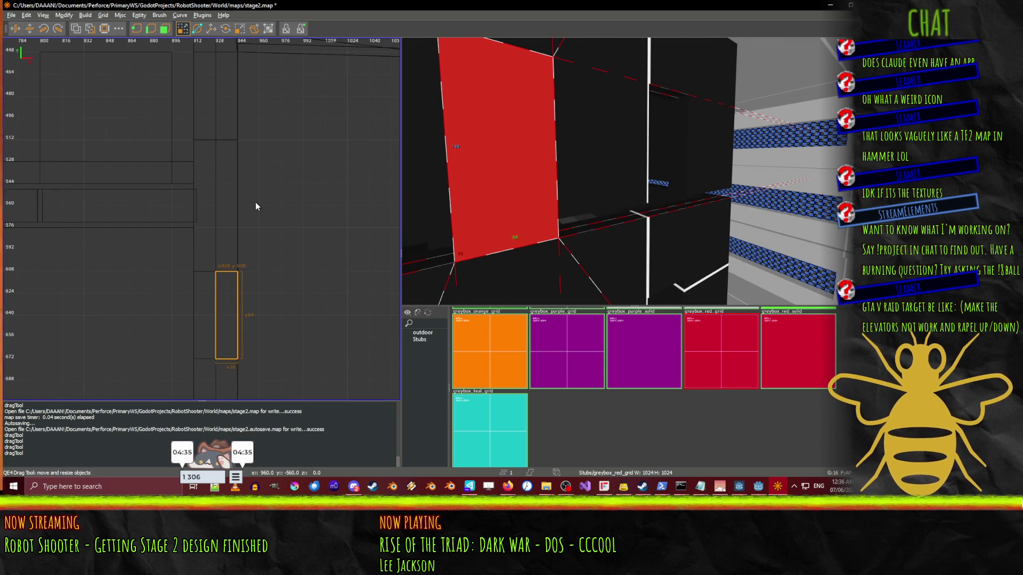
pyautogui.hotkey('ctrl', 'v')
# - Move a duplicate red panel 160 units further along the wall
pyautogui.press('w')
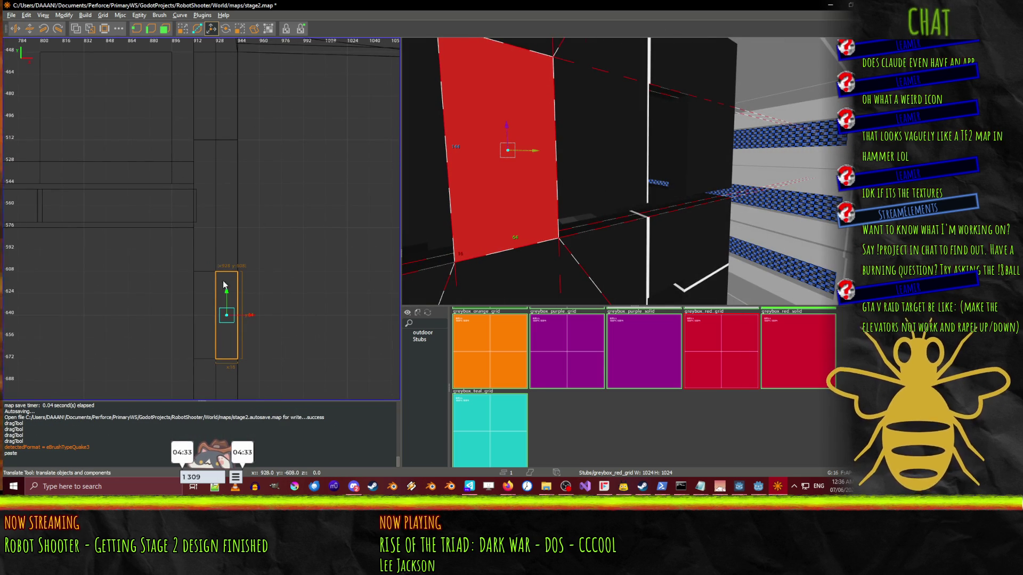
pyautogui.moveTo(223, 285); pyautogui.dragTo(251, 77)
pyautogui.rightClick(512, 151)
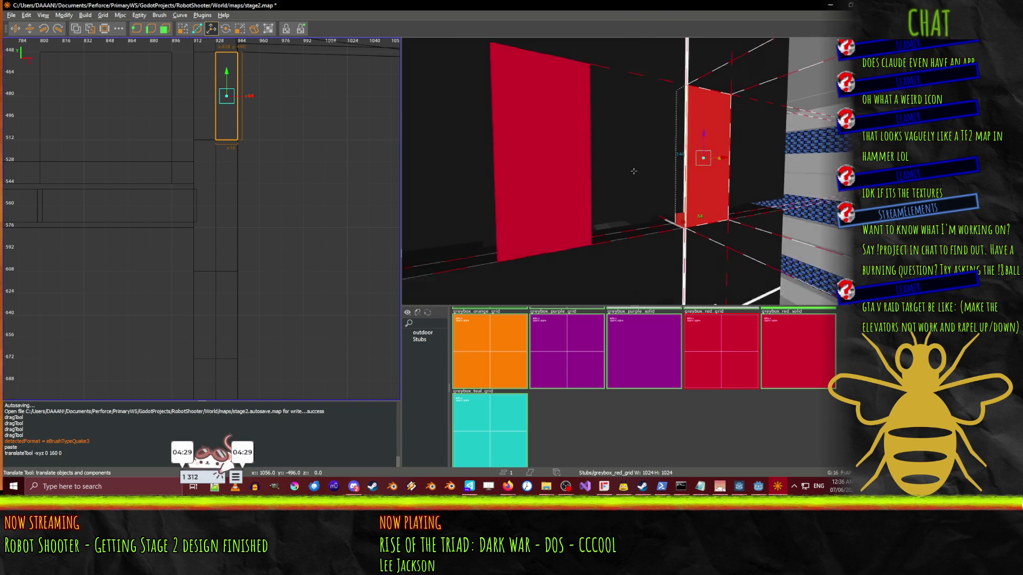
pyautogui.moveTo(633, 171)
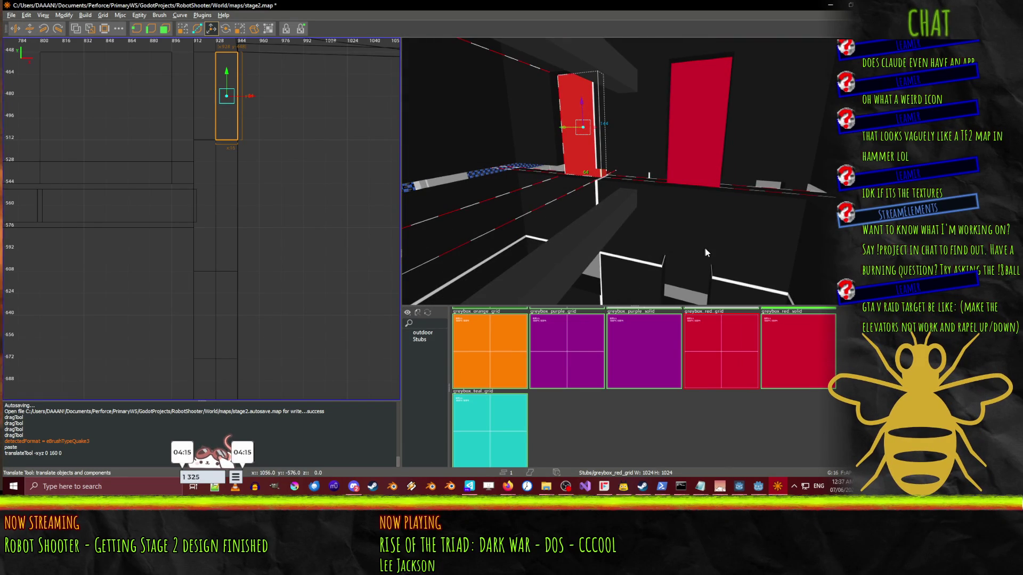
# - Resize both red panels together to 128 units high
pyautogui.press('q')
pyautogui.moveTo(696, 251); pyautogui.dragTo(694, 247)
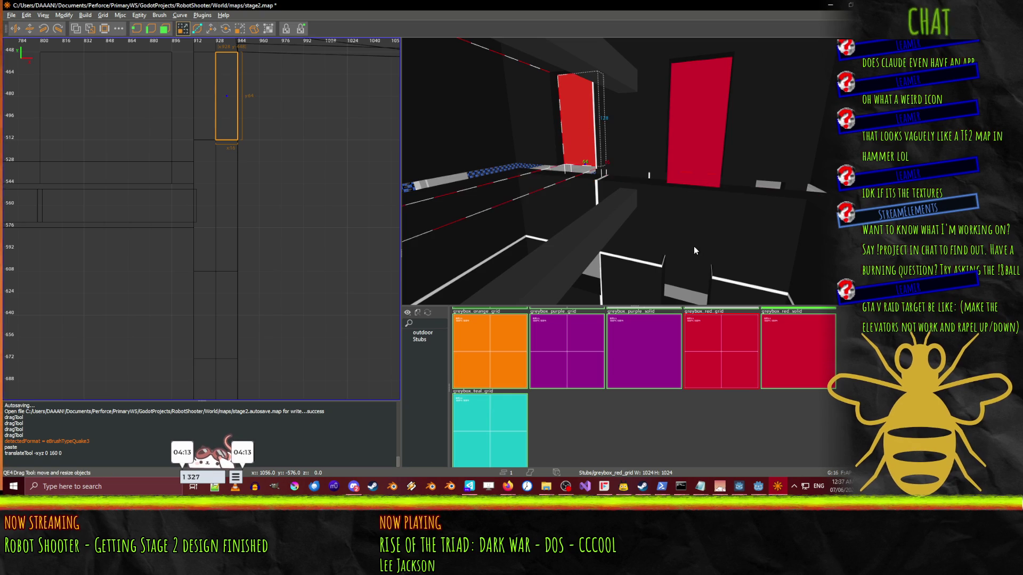
pyautogui.hotkey('ctrl', 'z')
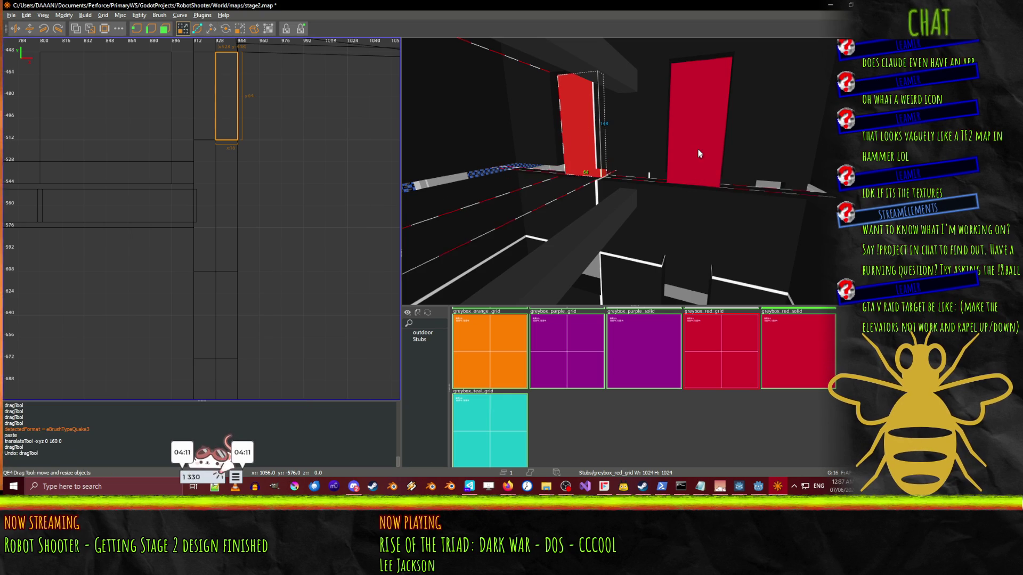
pyautogui.click(699, 151)
pyautogui.keyDown('shift'); pyautogui.click(590, 145); pyautogui.keyUp('shift')
pyautogui.moveTo(590, 145); pyautogui.dragTo(701, 289)
# - Duplicate the two red panels and move the copies 256 units down
pyautogui.press('w')
pyautogui.hotkey('ctrl', 'v')
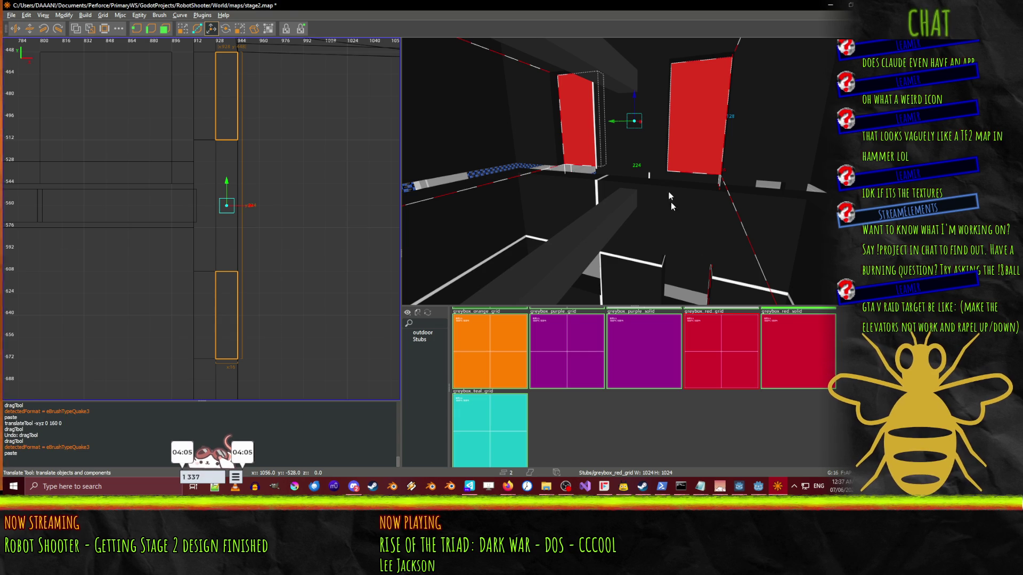
pyautogui.moveTo(633, 97); pyautogui.dragTo(637, 176)
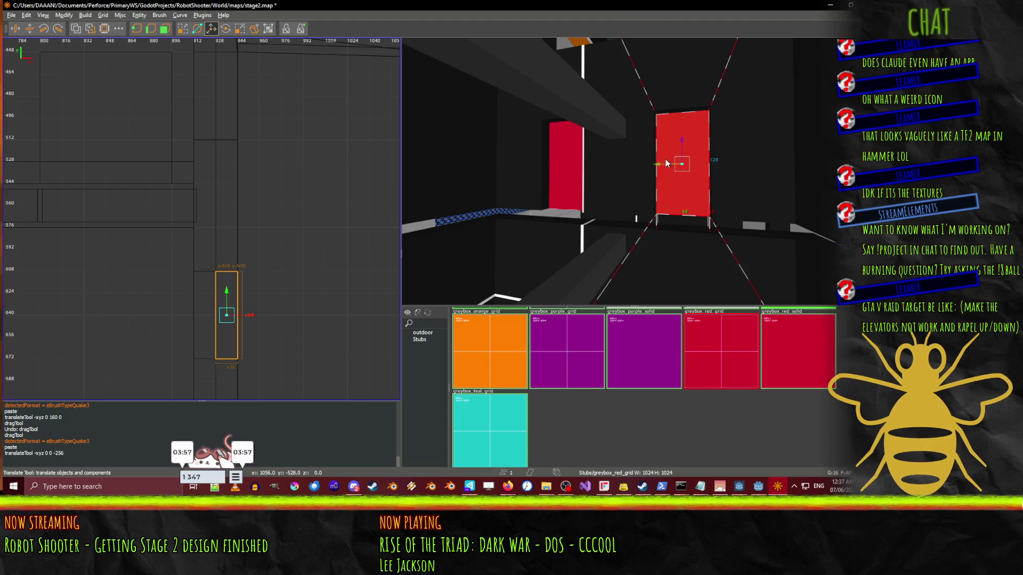
# - Select all four red panels in the 3D view
pyautogui.keyDown('shift'); pyautogui.click(557, 163); pyautogui.keyUp('shift')
pyautogui.rightClick(558, 163)
pyautogui.rightClick(633, 171)
pyautogui.keyDown('shift'); pyautogui.click(637, 205); pyautogui.keyUp('shift')
pyautogui.keyDown('shift'); pyautogui.click(551, 224); pyautogui.keyUp('shift')
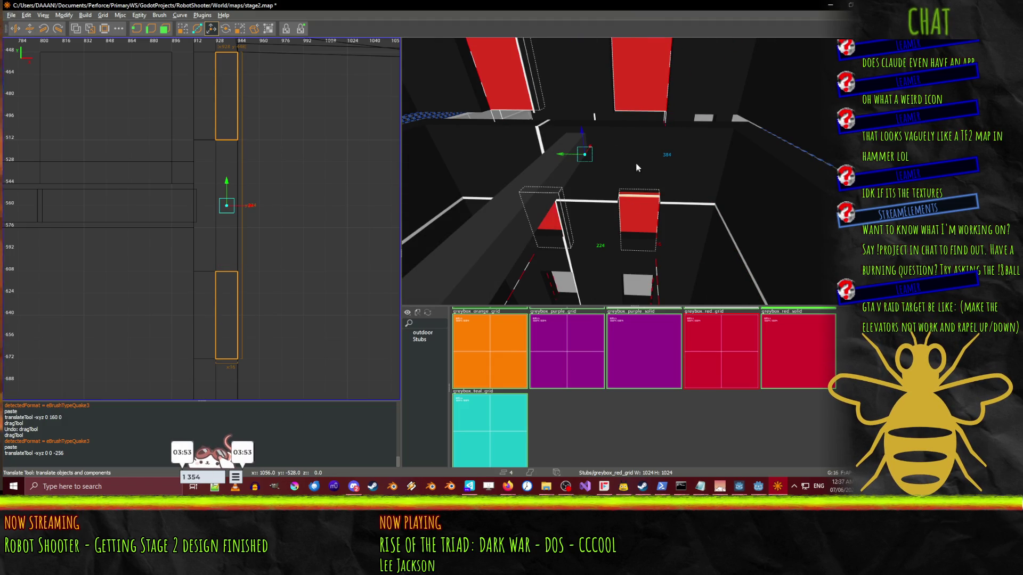
pyautogui.rightClick(633, 177)
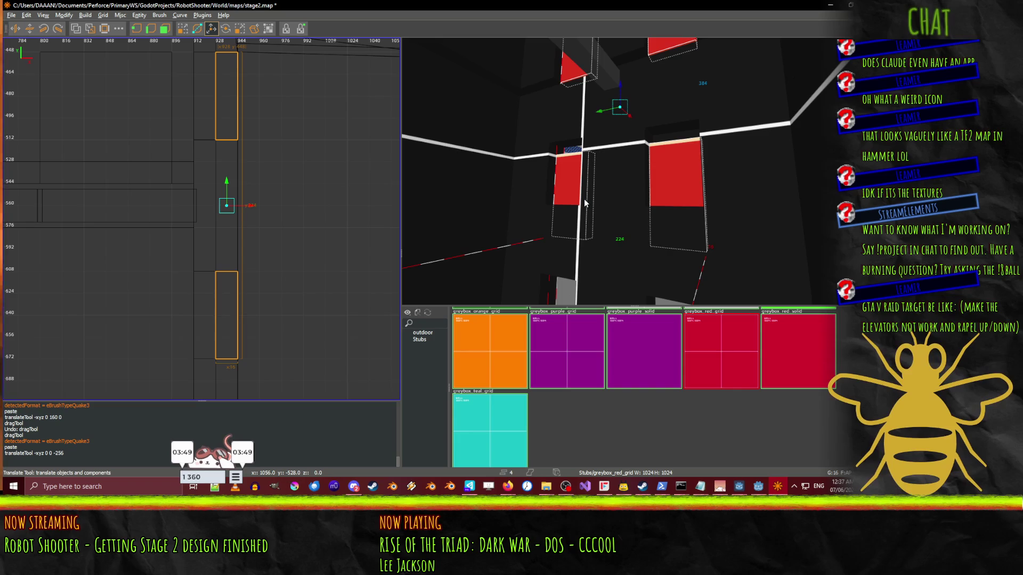
pyautogui.keyDown('shift'); pyautogui.click(680, 174); pyautogui.keyUp('shift')
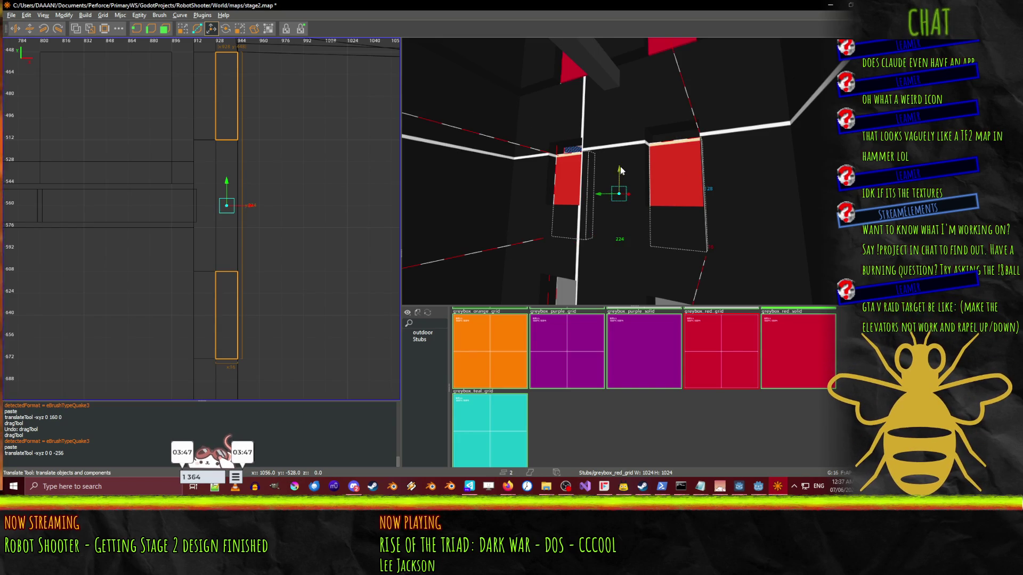
# - Slim the long orange trim slab into a 32-unit-high beam
pyautogui.scroll(5, 643, 176)
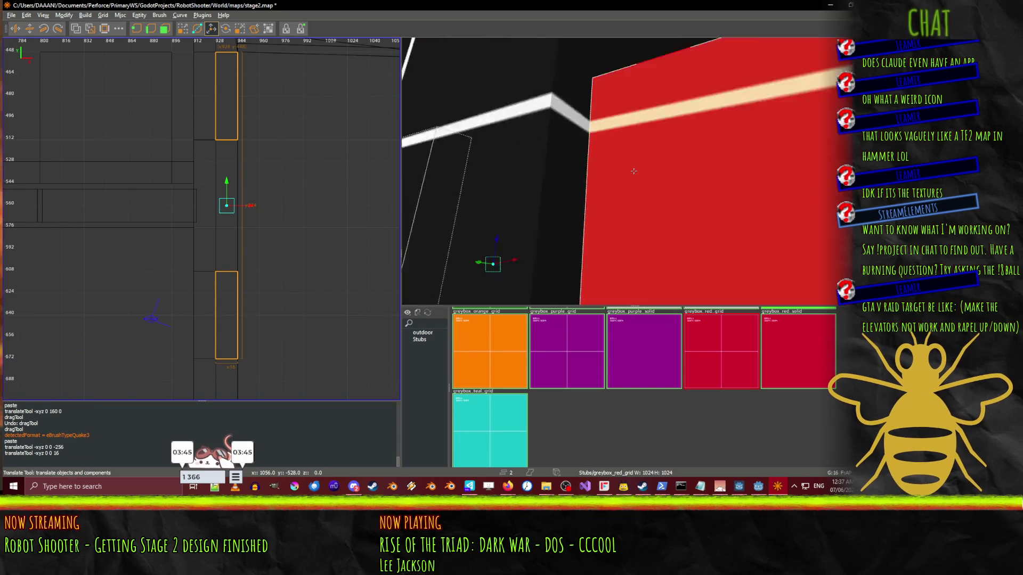
pyautogui.press('s')
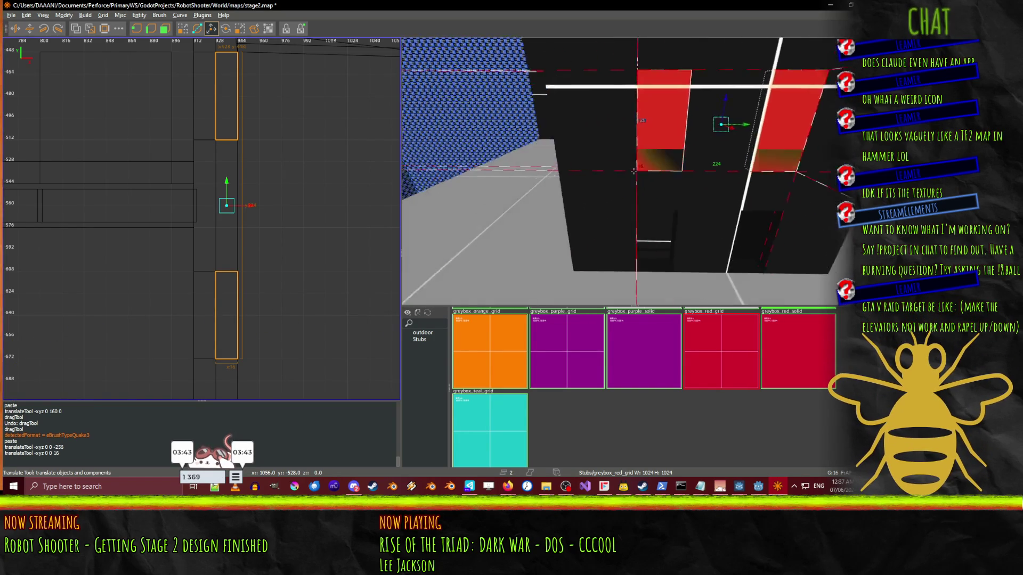
pyautogui.press('d')
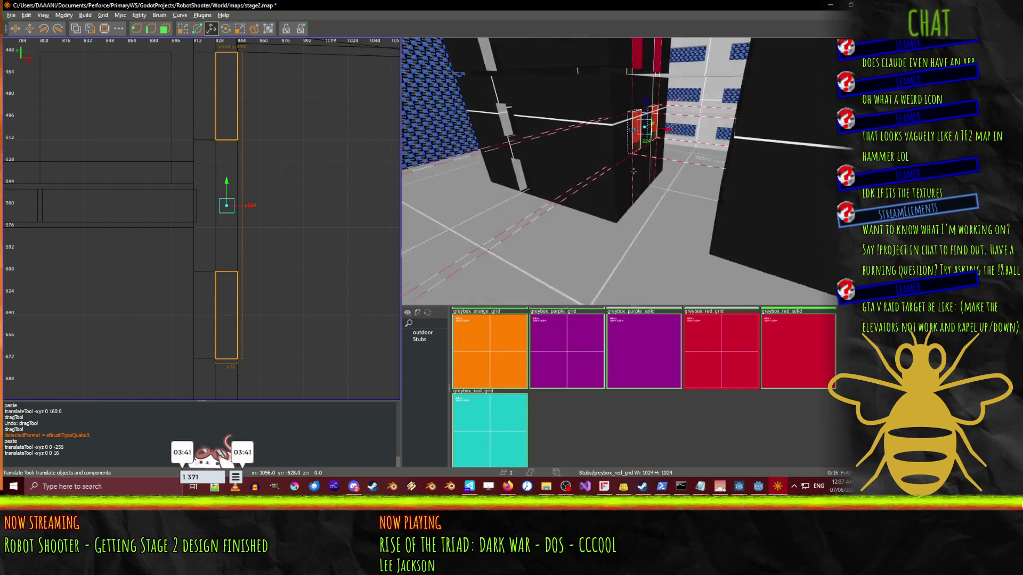
pyautogui.press('w')
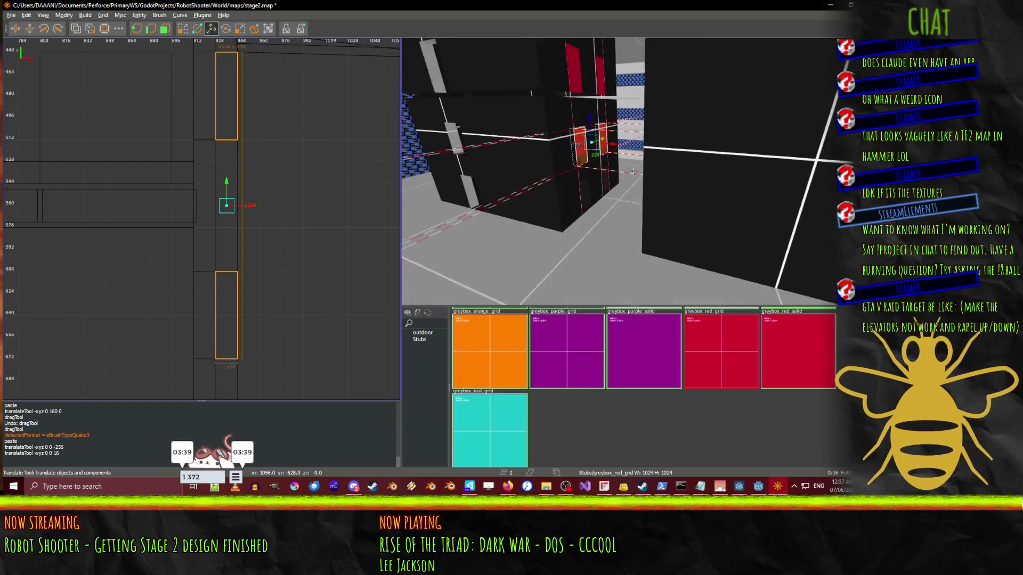
pyautogui.press('w')
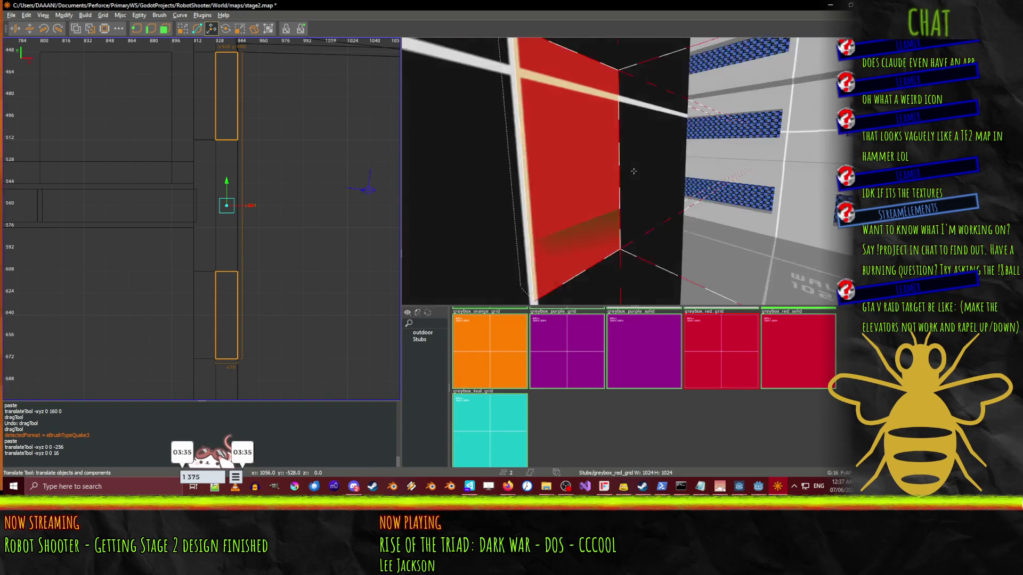
pyautogui.rightClick(635, 181)
pyautogui.click(640, 221)
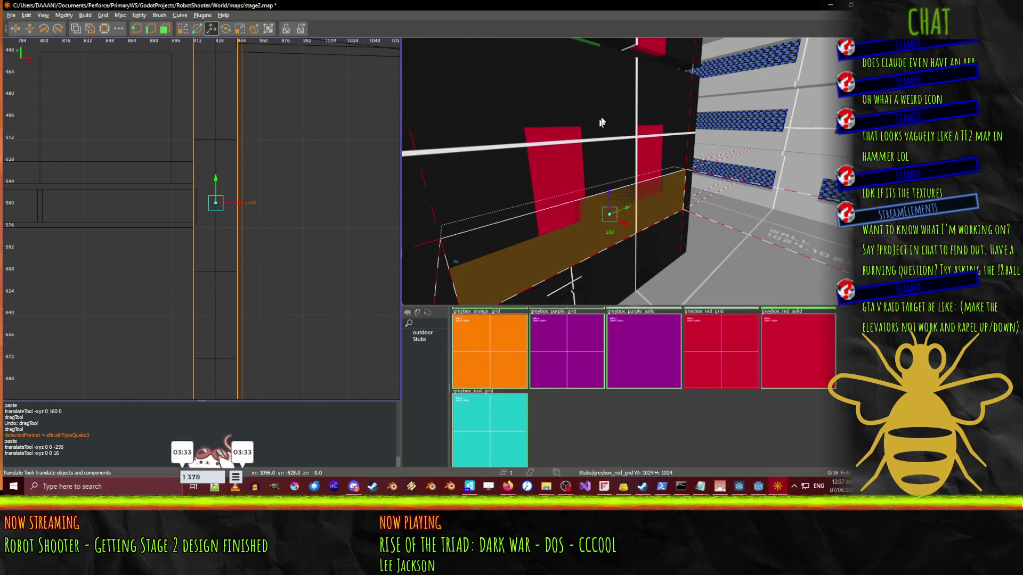
pyautogui.press('q')
pyautogui.moveTo(605, 113); pyautogui.dragTo(605, 146)
# - Stretch the beige trim brush across the top of the dark wall
pyautogui.rightClick(605, 145)
pyautogui.press('Up')
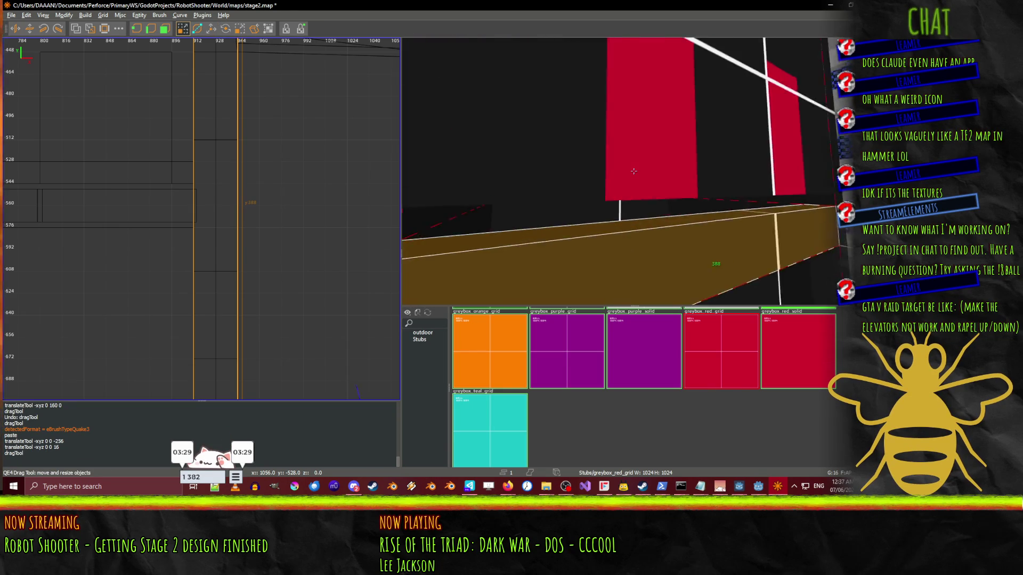
pyautogui.rightClick(705, 173)
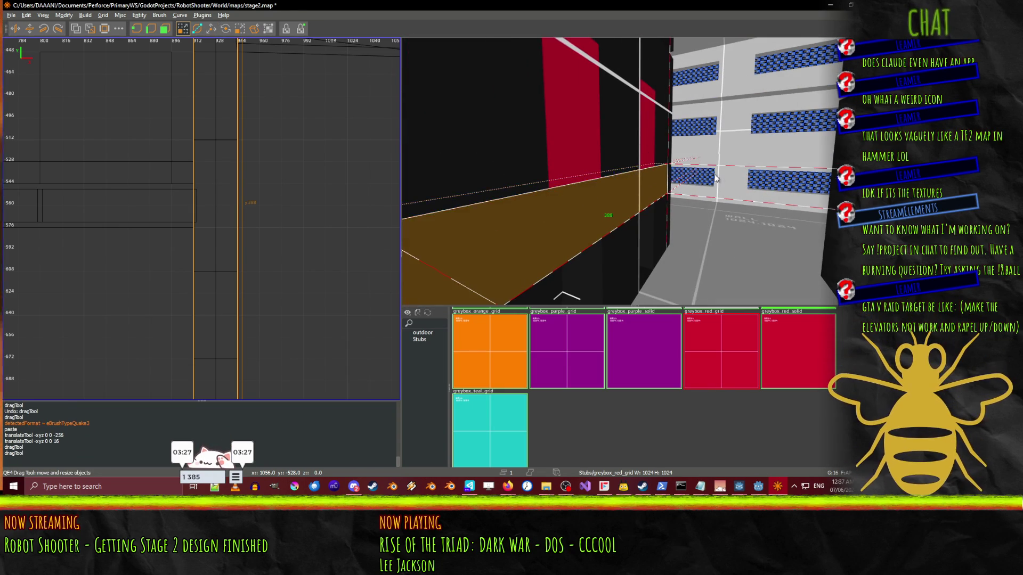
pyautogui.rightClick(704, 173)
pyautogui.rightClick(612, 145)
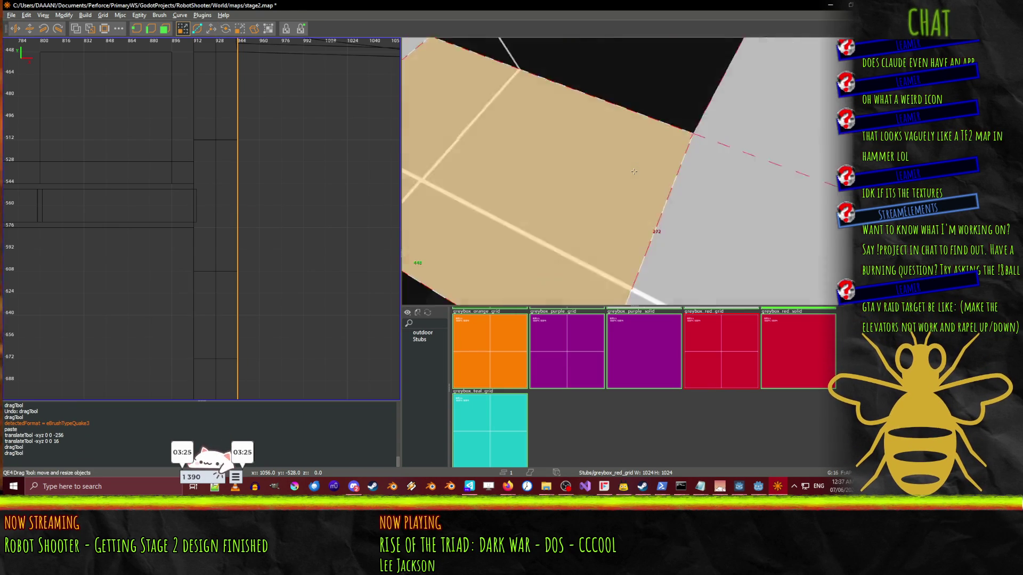
pyautogui.press('Down')
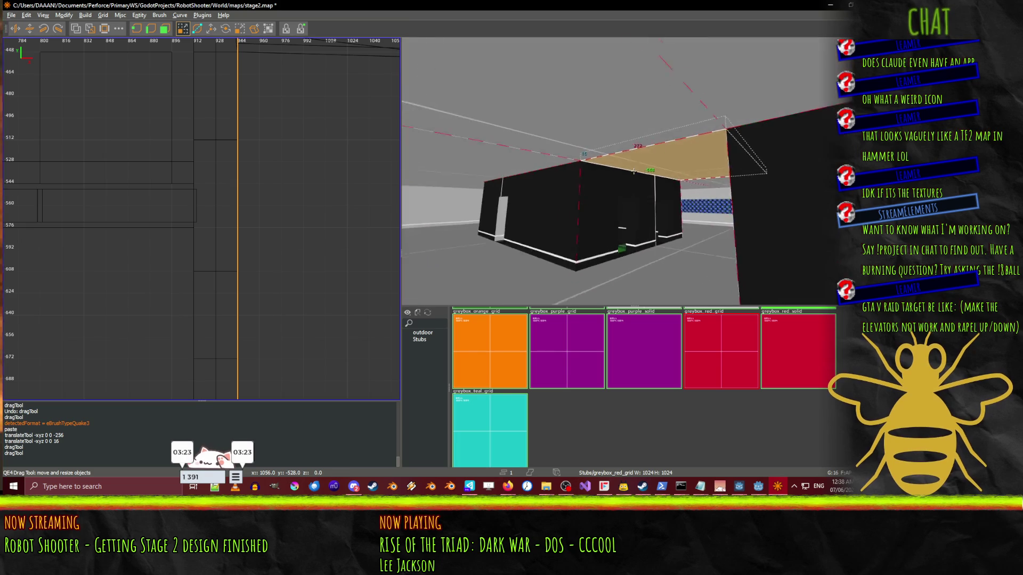
pyautogui.press('Up')
pyautogui.press('Down')
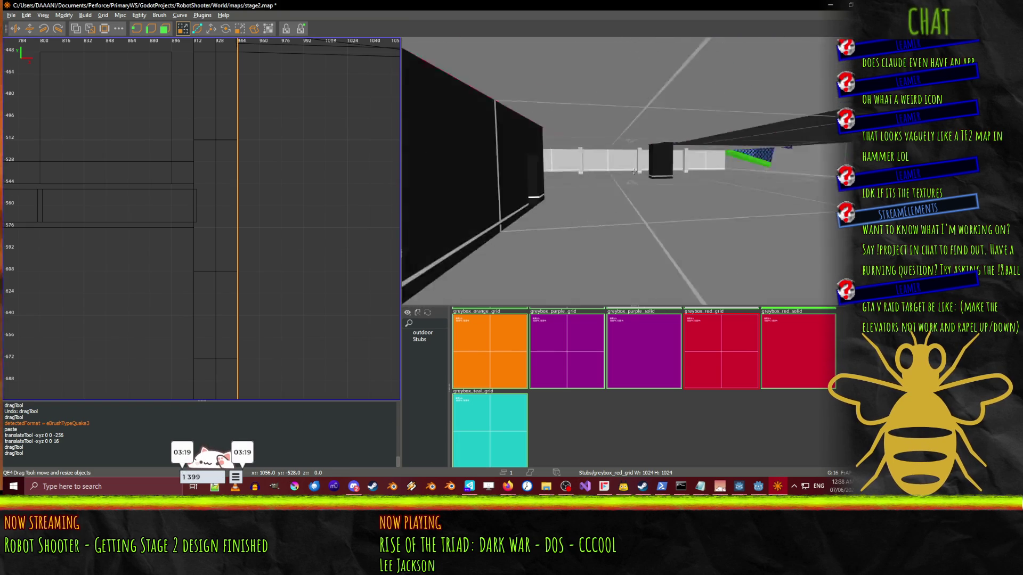
pyautogui.press('Up')
pyautogui.press('Up')
pyautogui.press('Down')
pyautogui.press('Down')
pyautogui.moveTo(612, 152); pyautogui.dragTo(693, 134)
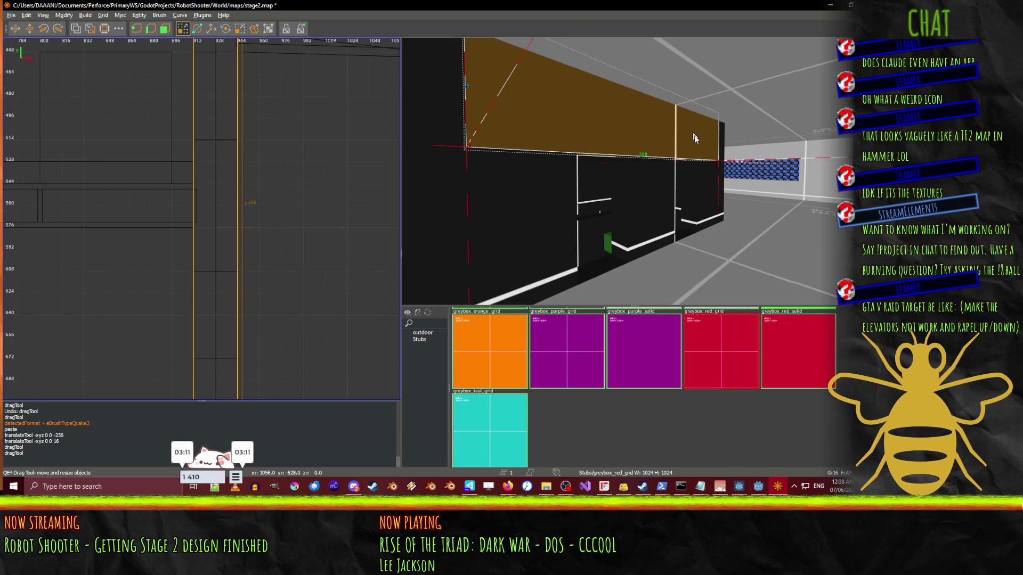
# - Face the dark wall and select the left red panel
pyautogui.press('Up')
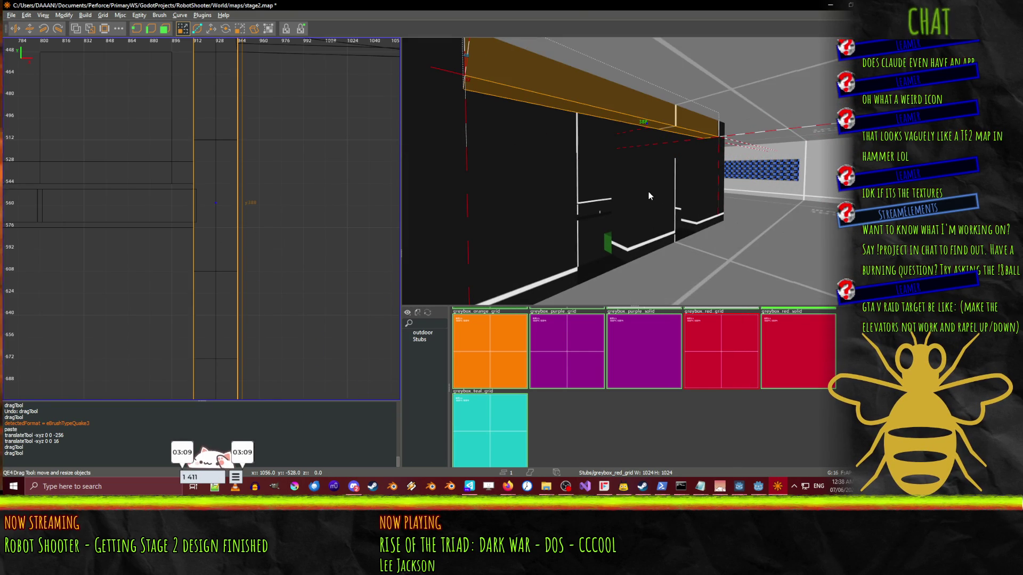
pyautogui.rightClick(648, 191)
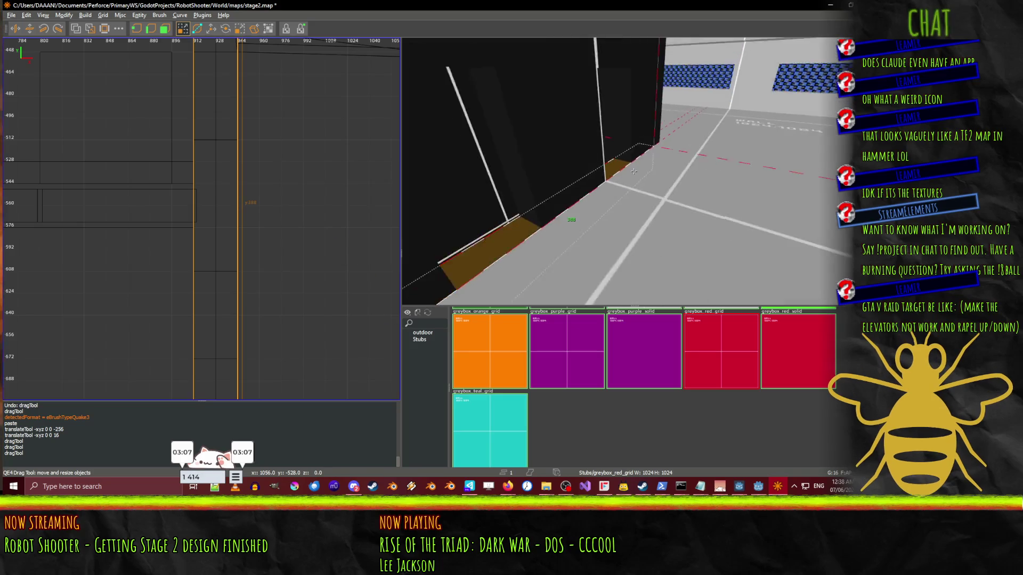
pyautogui.rightClick(633, 171)
pyautogui.keyDown('shift'); pyautogui.click(580, 139); pyautogui.keyUp('shift')
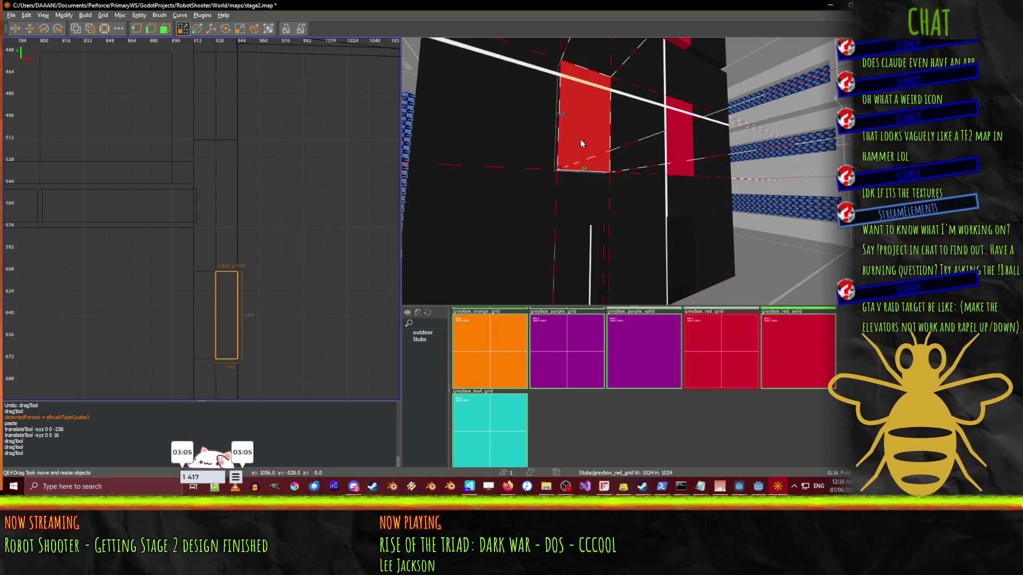
# - Move both red panels lower on the black corridor wall
pyautogui.keyDown('shift'); pyautogui.click(685, 176); pyautogui.keyUp('shift')
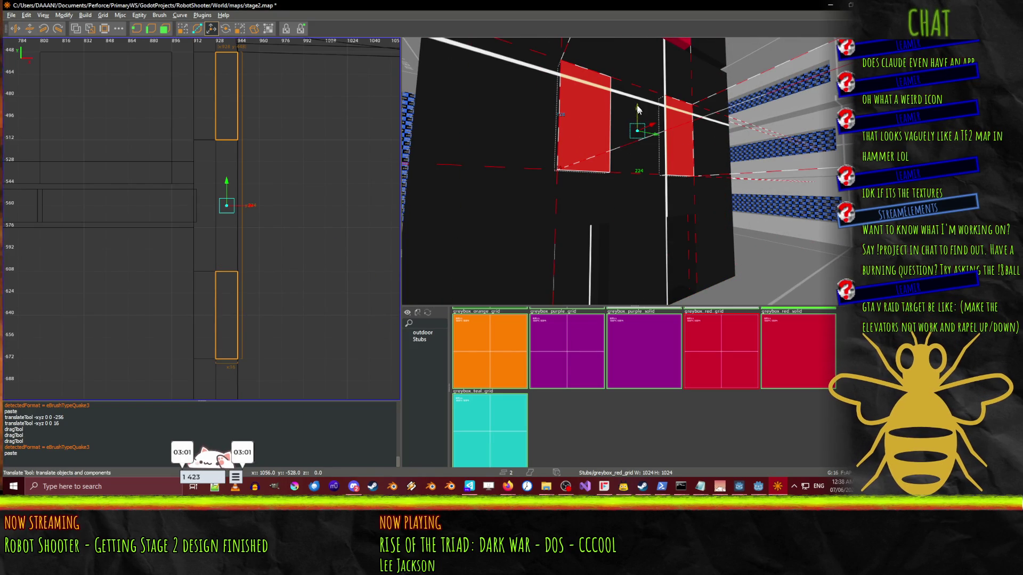
pyautogui.moveTo(637, 141); pyautogui.dragTo(629, 241)
pyautogui.scroll(-3, 631, 241)
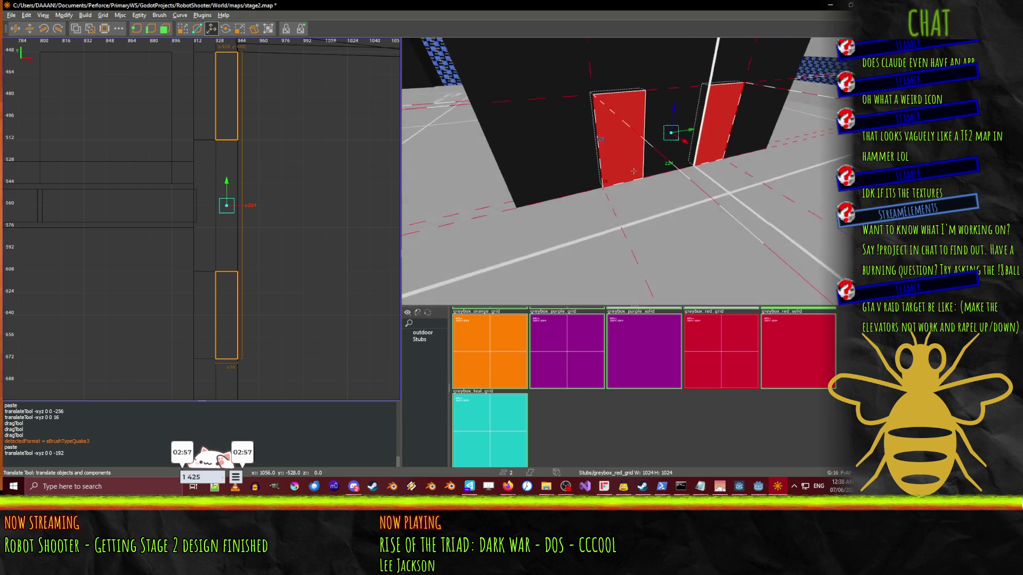
pyautogui.scroll(8, 633, 171)
pyautogui.scroll(-10, 633, 171)
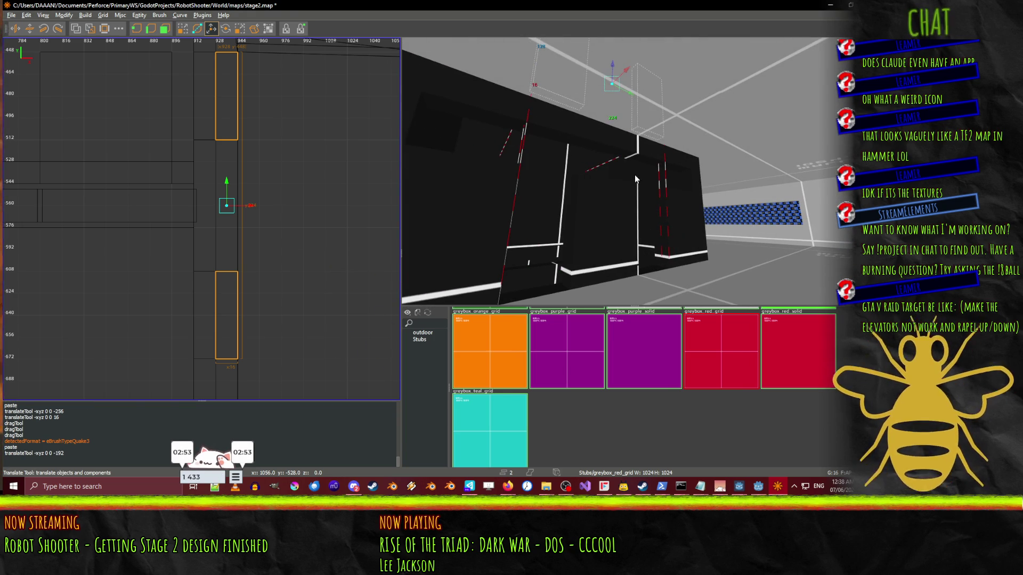
# - Paste a copy of the wall panels and select both red panels
pyautogui.hotkey('ctrl', 'v')
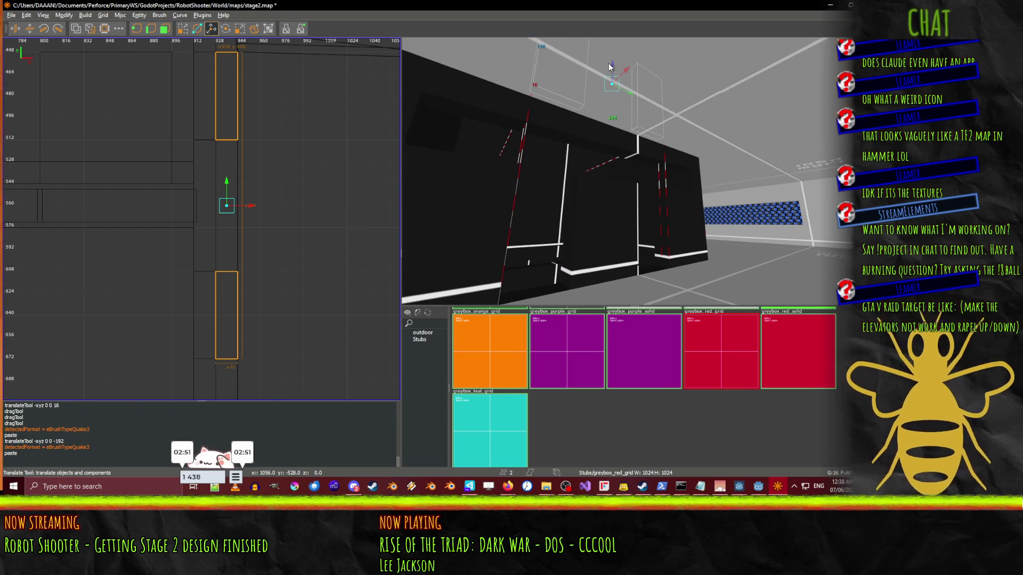
pyautogui.hotkey('ctrl', 'shift', 'z')
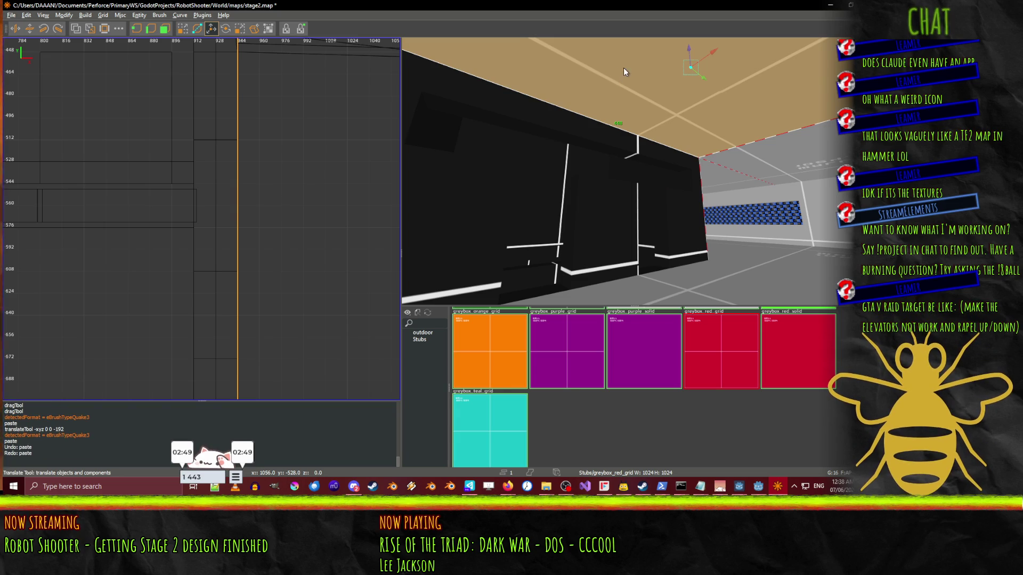
pyautogui.scroll(8, 634, 171)
pyautogui.click(552, 158)
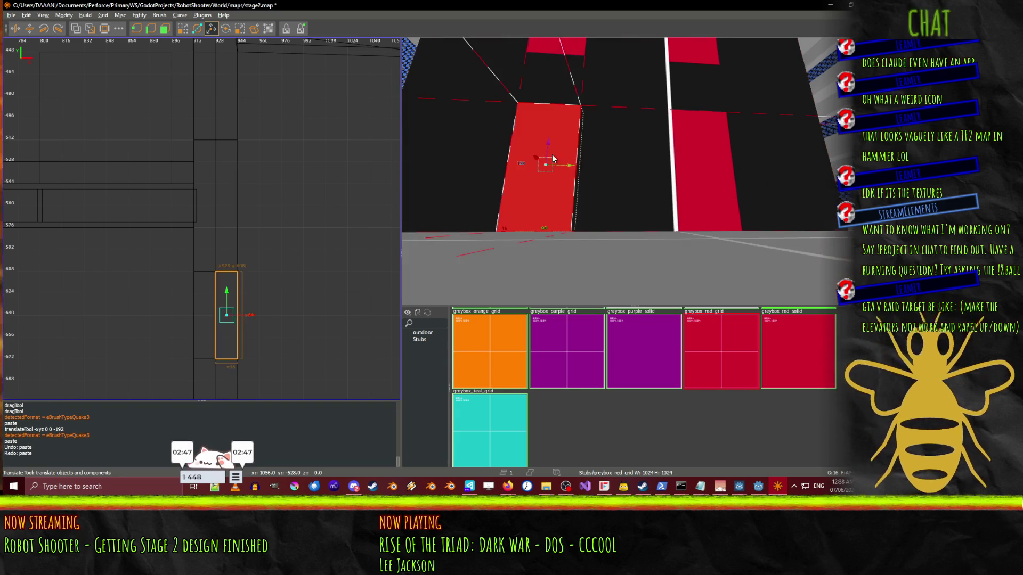
pyautogui.keyDown('ctrl'); pyautogui.click(709, 145); pyautogui.keyUp('ctrl')
# - Orbit to view the wall at an angle and select the trim along its top
pyautogui.scroll(-5, 708, 145)
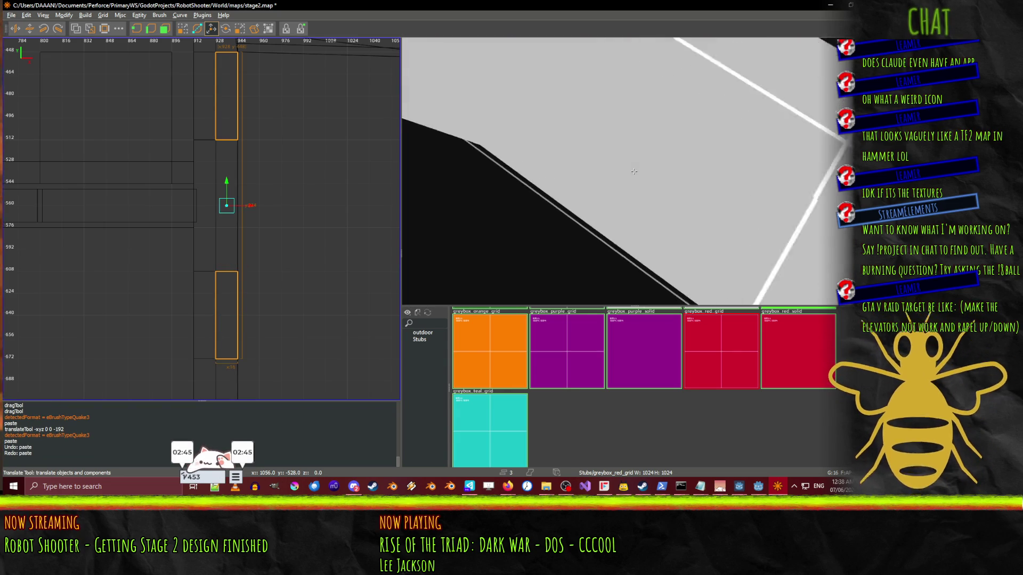
pyautogui.moveTo(633, 171); pyautogui.dragTo(628, 112)
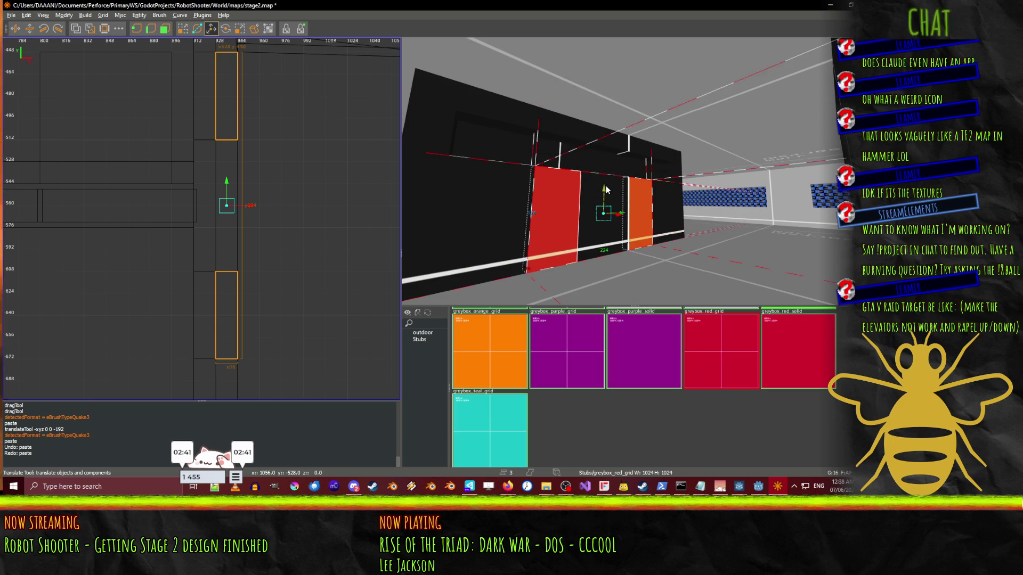
pyautogui.moveTo(523, 175); pyautogui.dragTo(633, 172)
pyautogui.keyDown('shift'); pyautogui.click(575, 152); pyautogui.keyUp('shift')
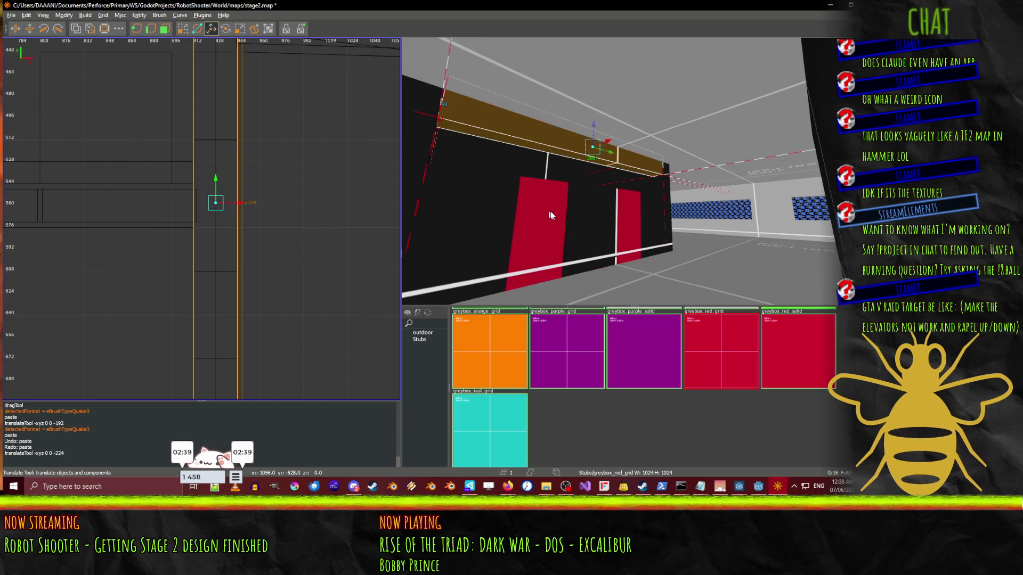
# - Fly the camera along the corridor and select the red wall panel
pyautogui.press('q')
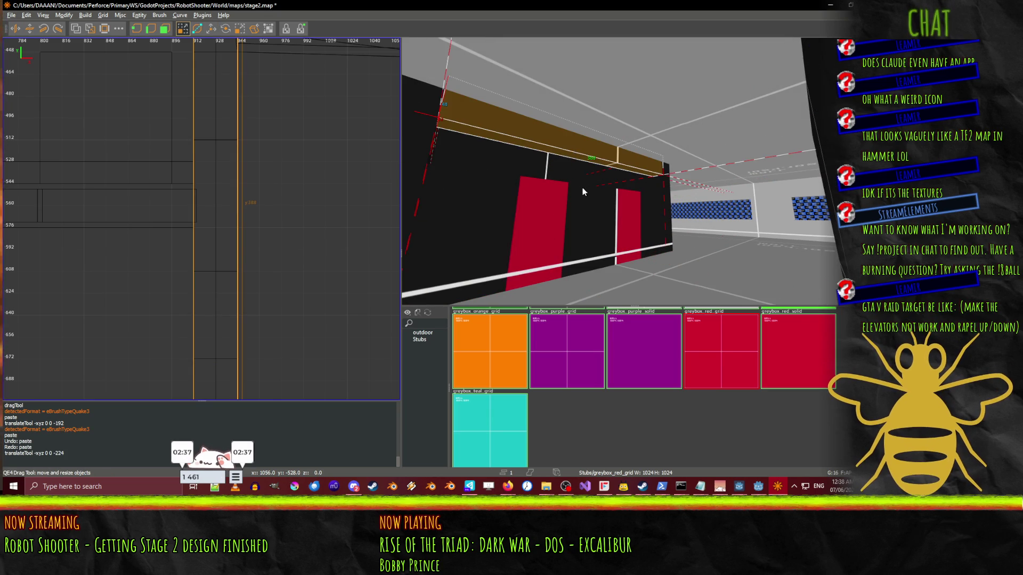
pyautogui.rightClick(584, 210)
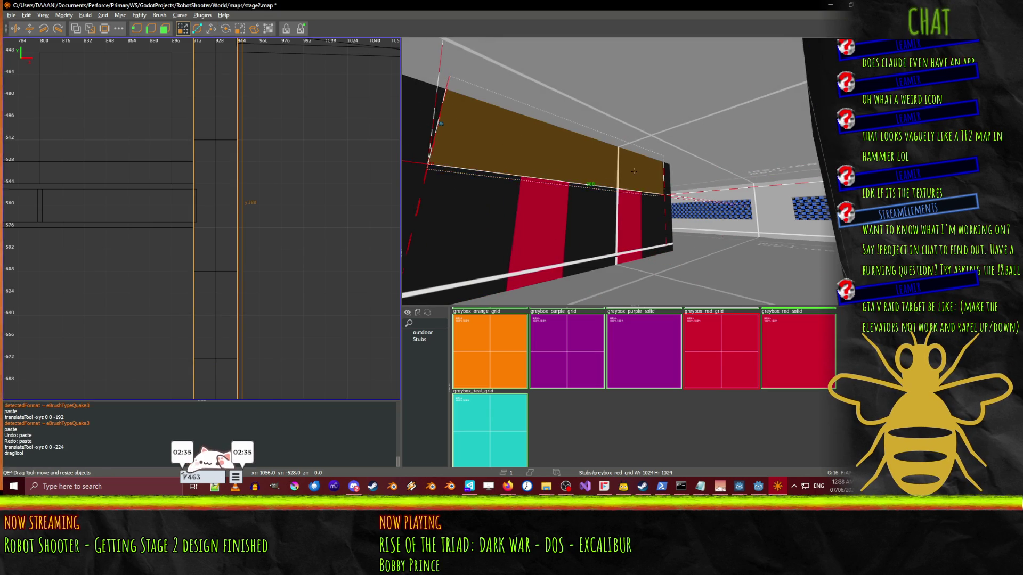
pyautogui.press('Up')
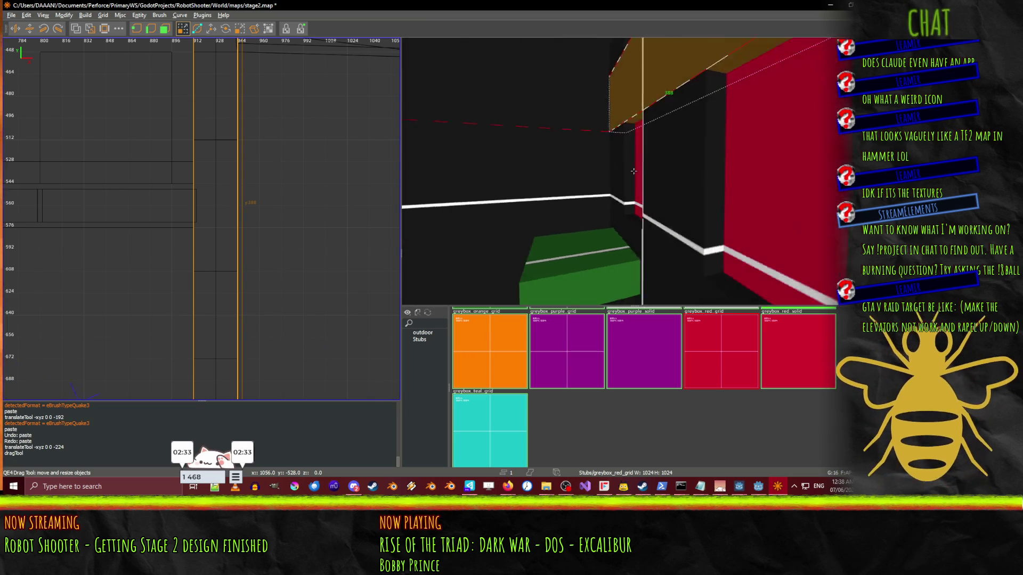
pyautogui.press('Down')
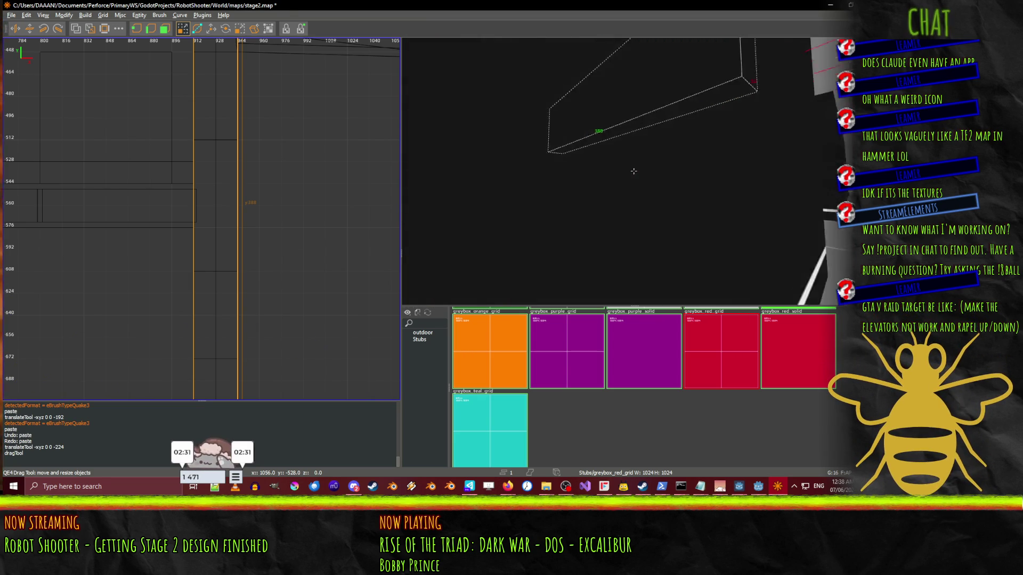
pyautogui.press('Up')
pyautogui.keyDown('shift'); pyautogui.click(553, 190); pyautogui.keyUp('shift')
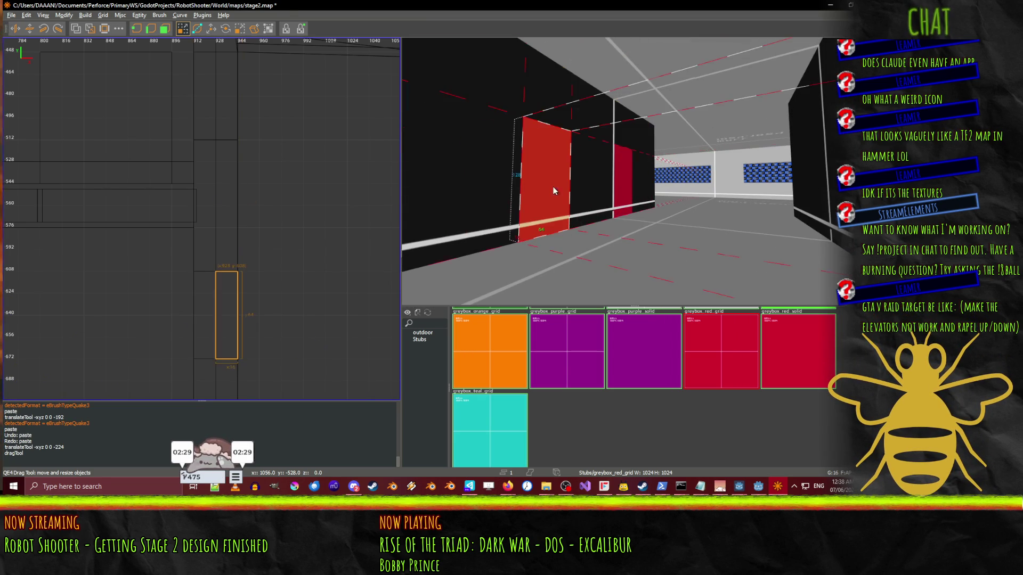
# - Move the red panels 304 units along X against the opposite corridor wall
pyautogui.rightClick(660, 211)
pyautogui.press('Up')
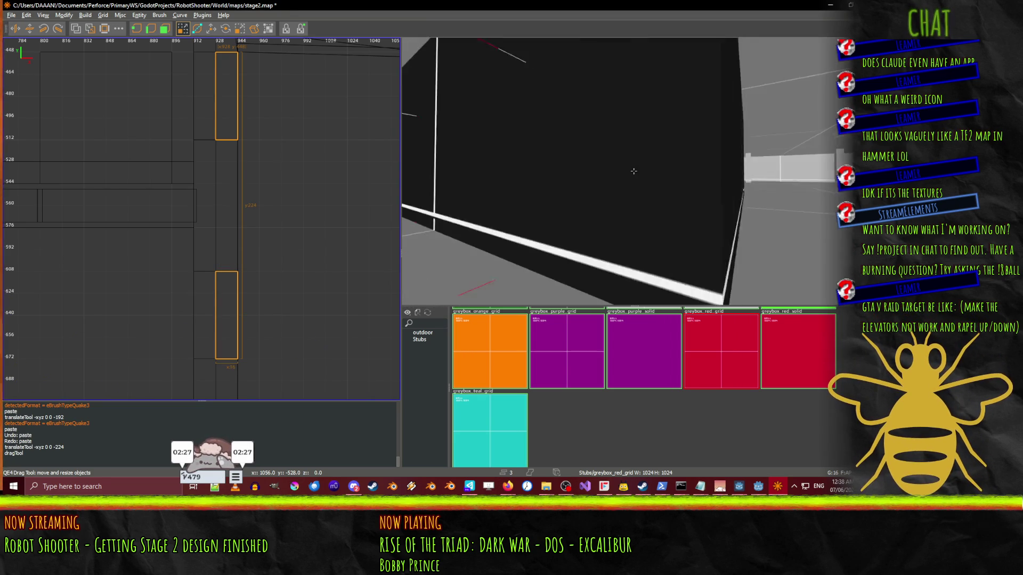
pyautogui.press('Down')
pyautogui.rightClick(633, 171)
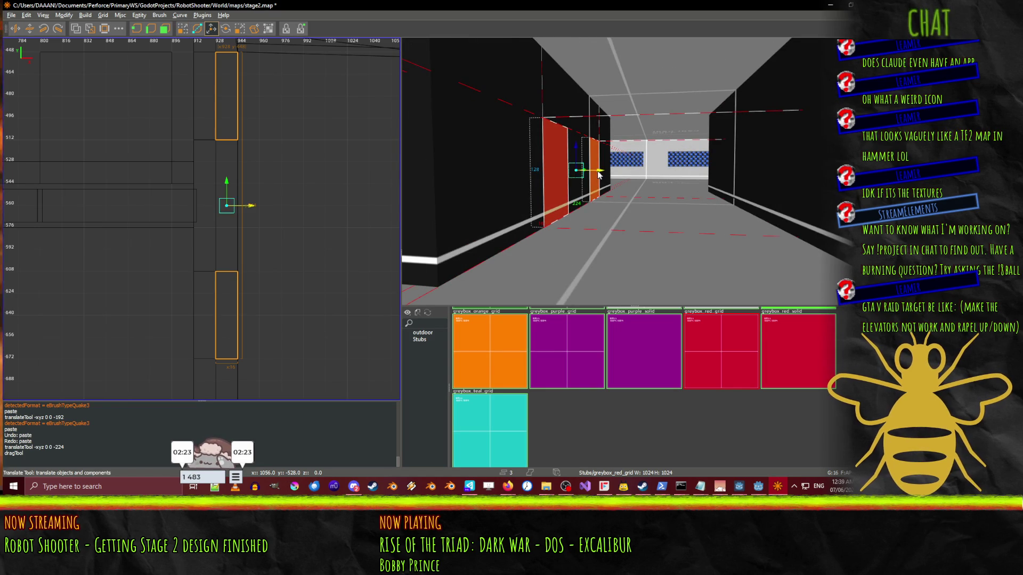
pyautogui.moveTo(600, 175); pyautogui.dragTo(678, 176)
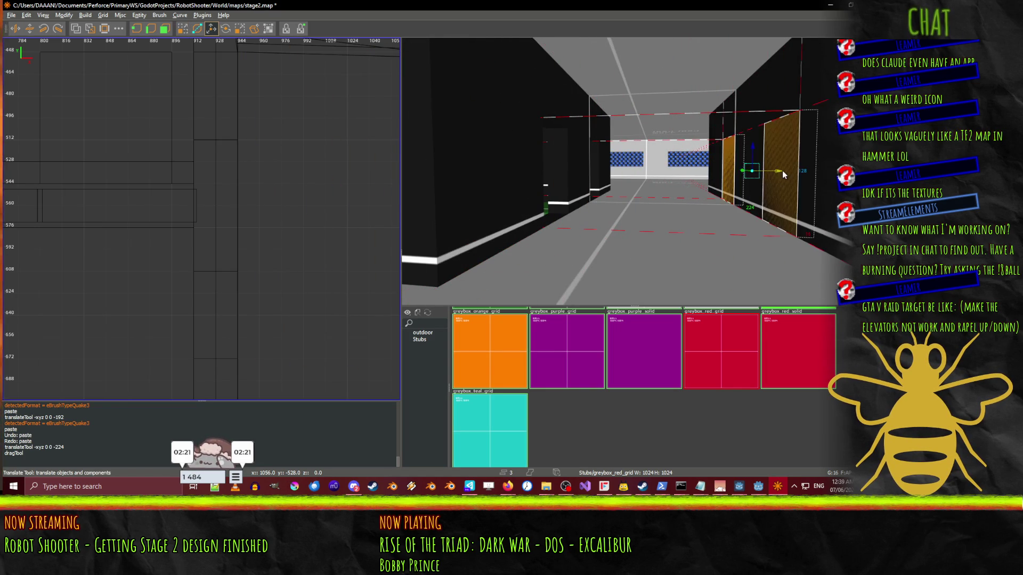
pyautogui.moveTo(788, 178); pyautogui.dragTo(554, 173)
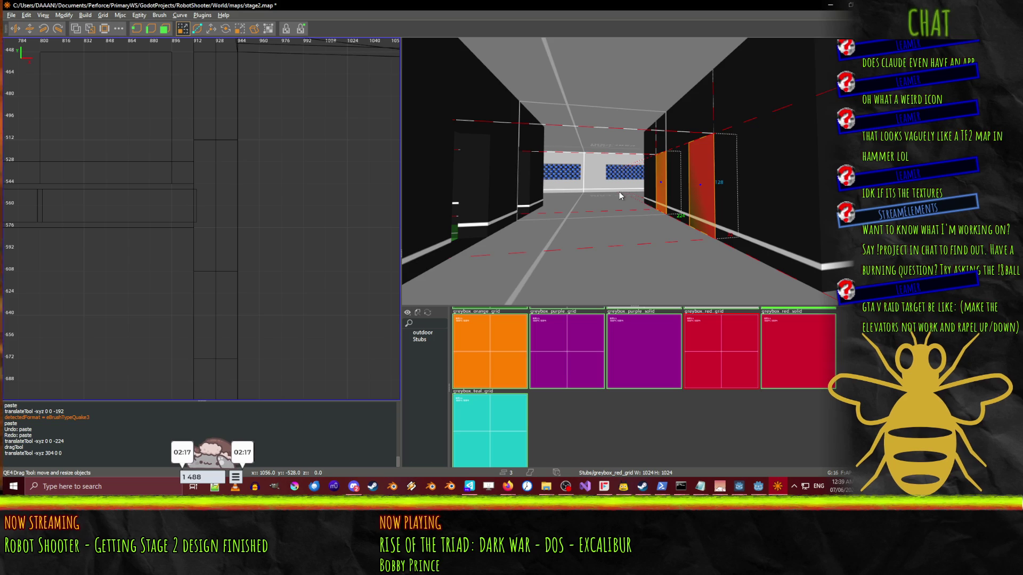
pyautogui.moveTo(627, 195); pyautogui.dragTo(612, 191)
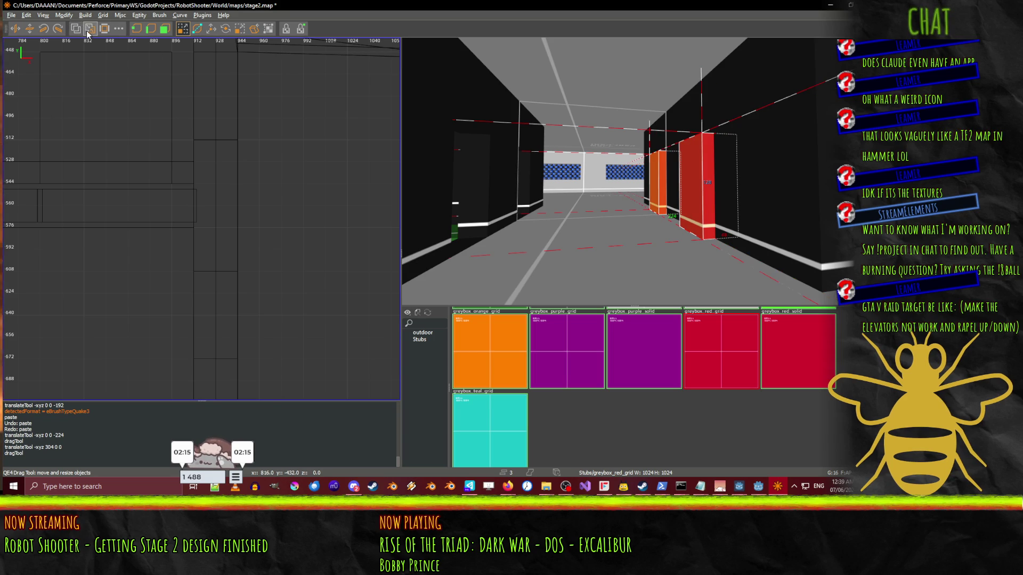
pyautogui.moveTo(546, 202); pyautogui.dragTo(553, 196)
# - Select the floor strip, then clear the selection
pyautogui.scroll(3, 613, 213)
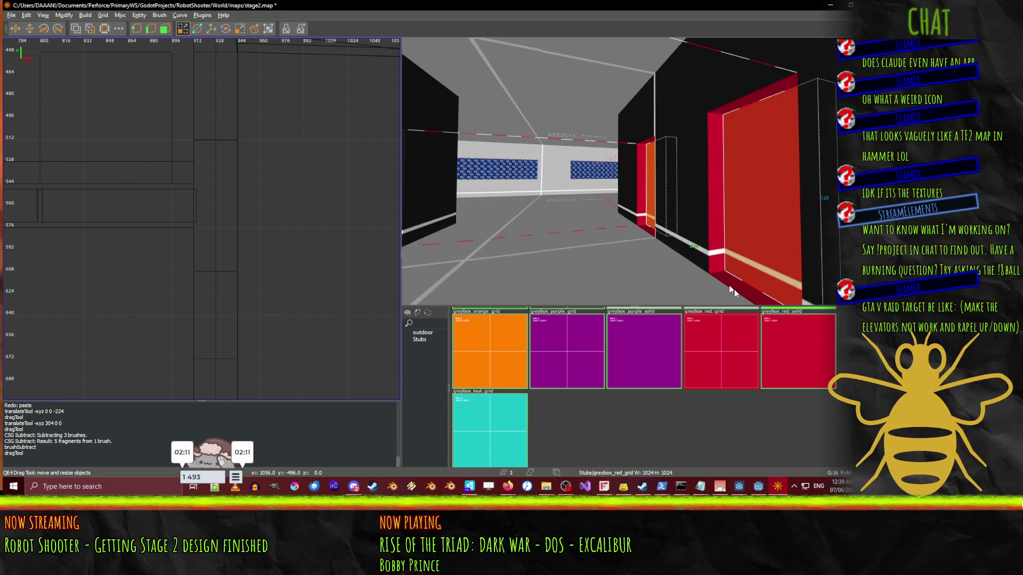
pyautogui.click(737, 290)
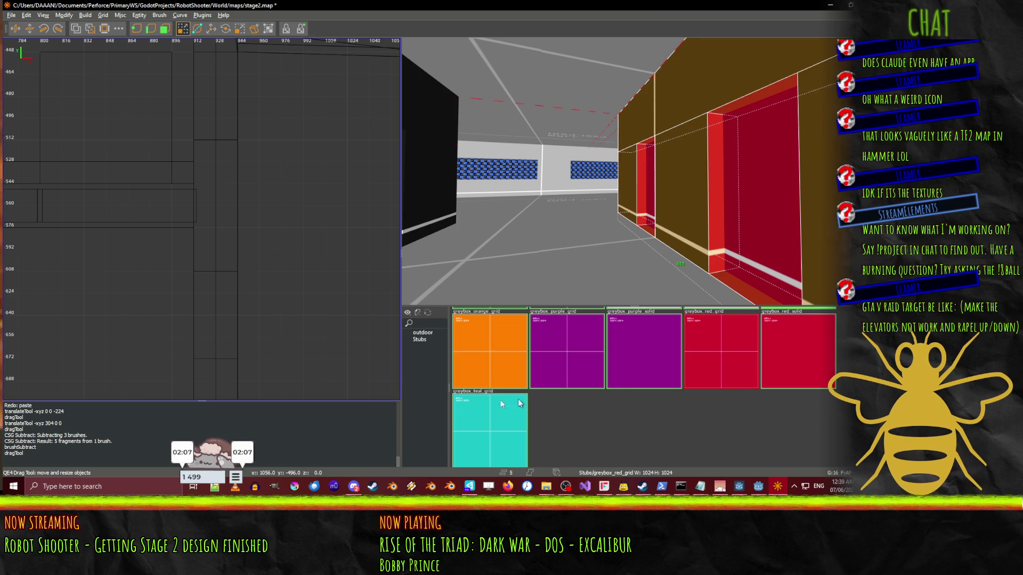
pyautogui.scroll(3, 559, 394)
pyautogui.press('Escape')
pyautogui.rightClick(634, 171)
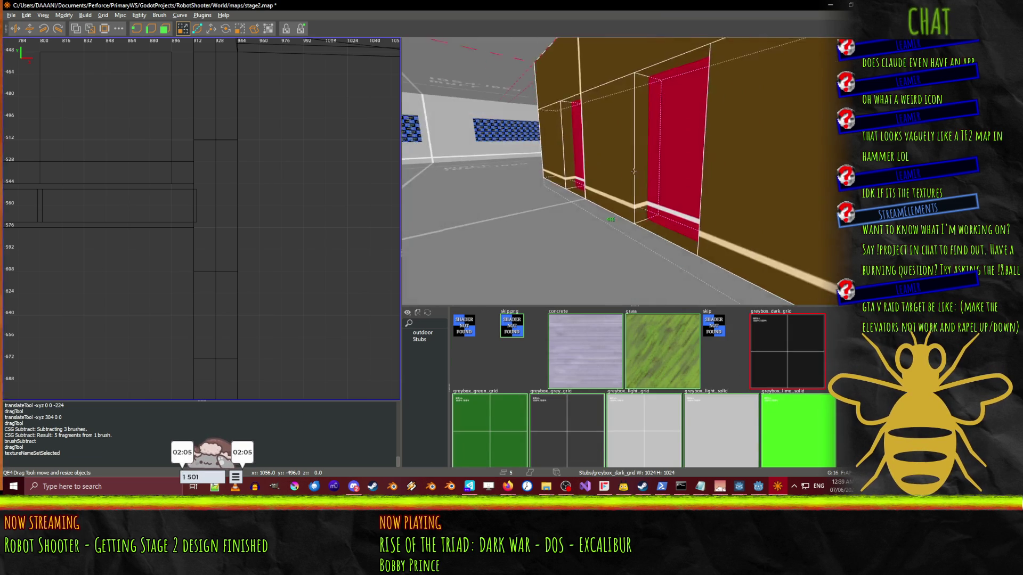
# - Fly down the corridor to the doorway wall and paste another red panel brush there
pyautogui.press('w')
pyautogui.rightClick(692, 172)
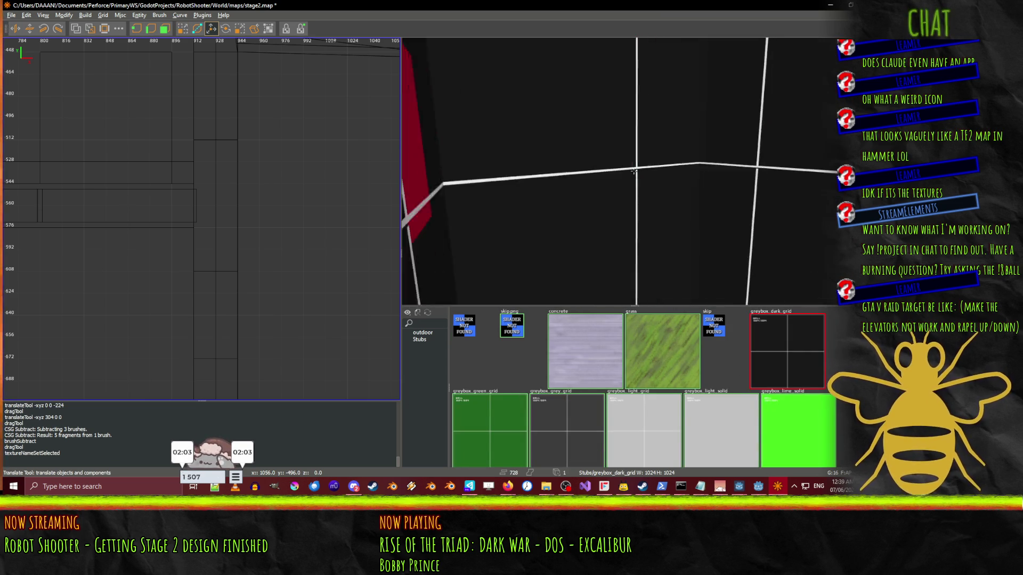
pyautogui.rightClick(633, 171)
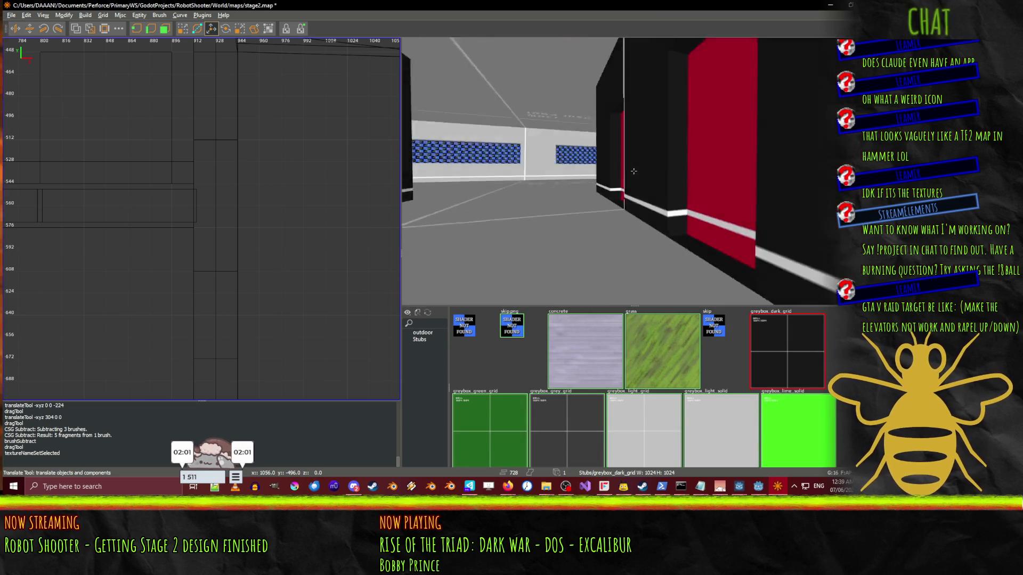
pyautogui.rightClick(634, 171)
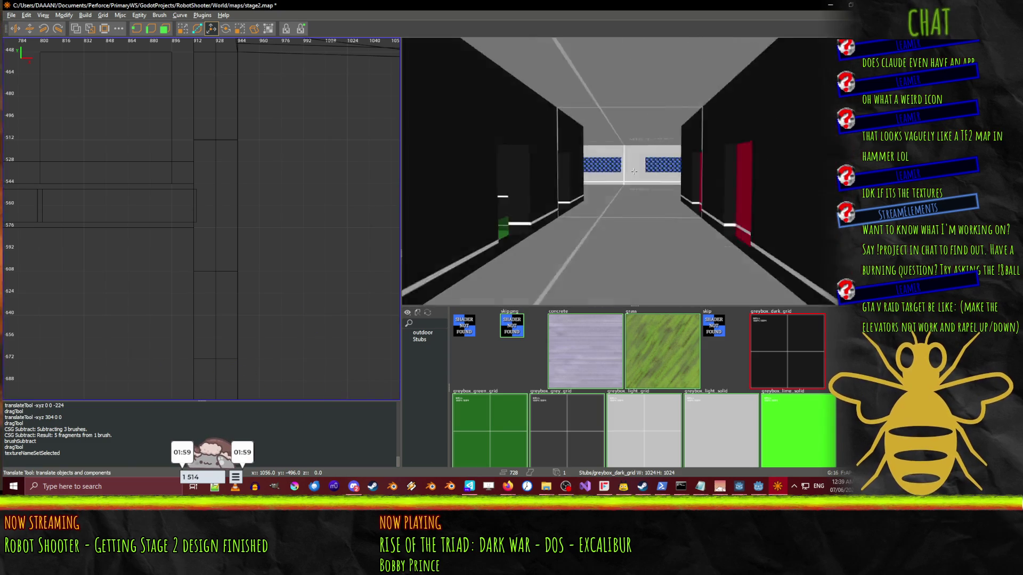
pyautogui.rightClick(633, 171)
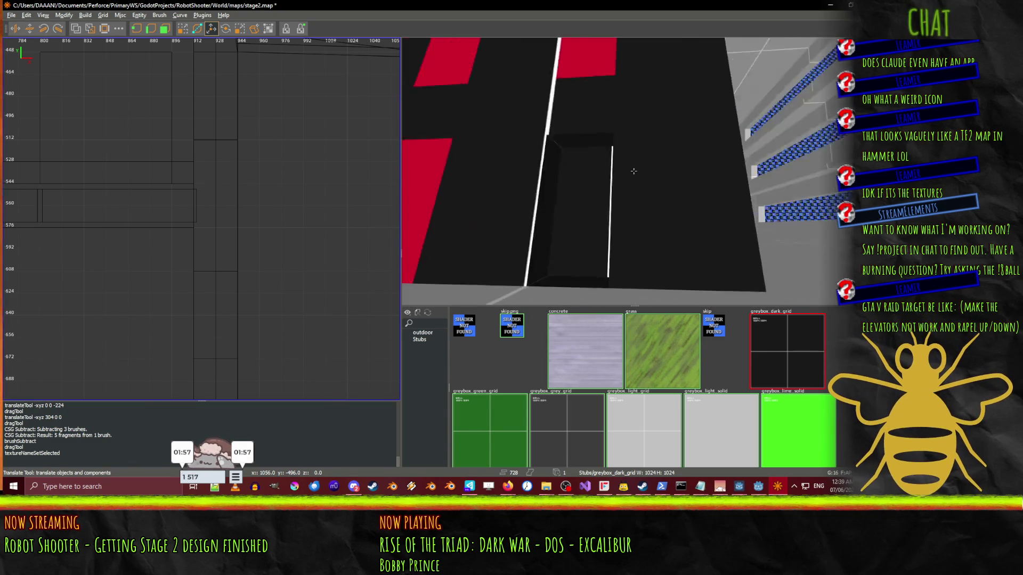
pyautogui.rightClick(638, 160)
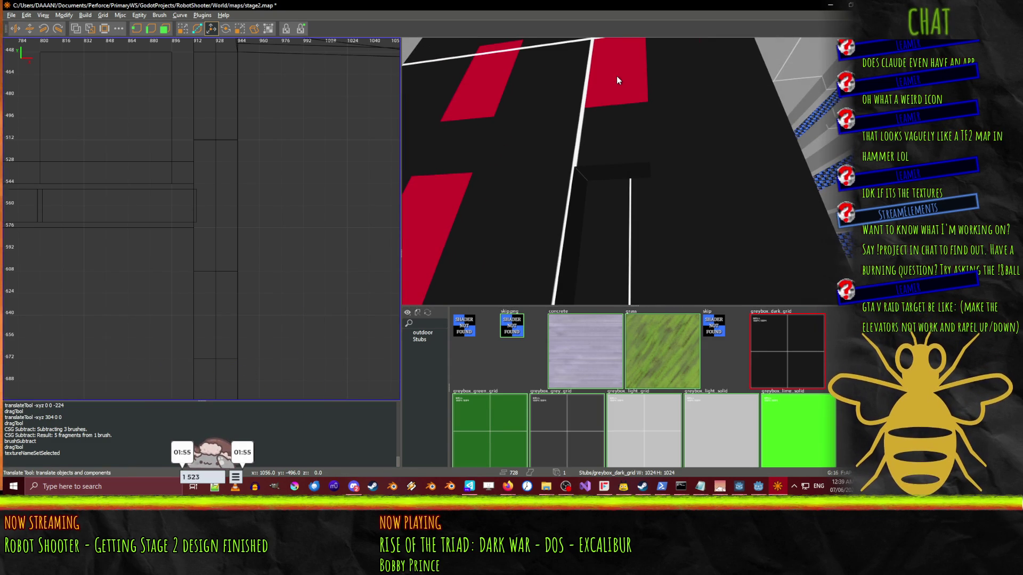
pyautogui.hotkey('ctrl', 'v')
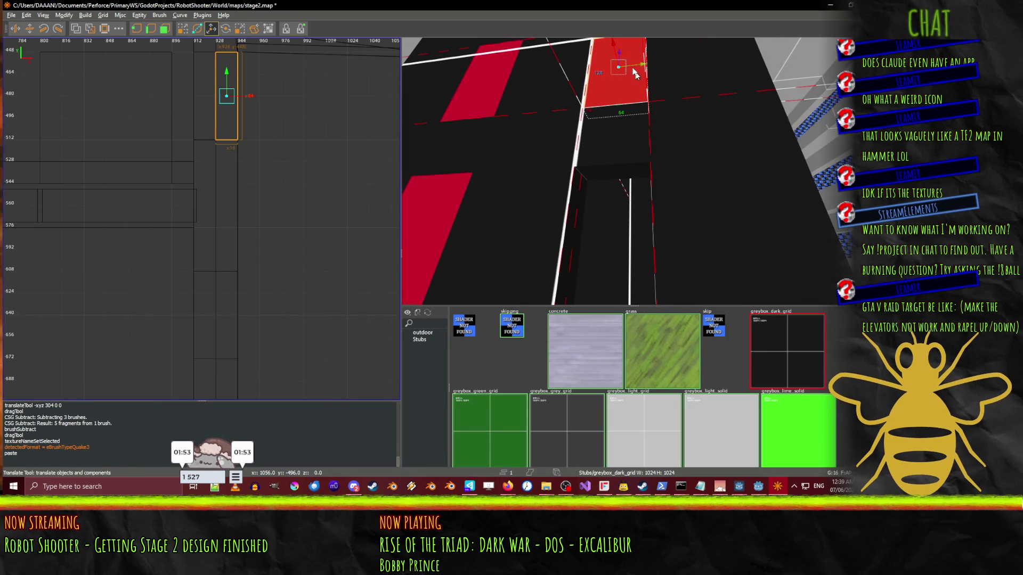
pyautogui.moveTo(617, 50); pyautogui.dragTo(599, 156)
pyautogui.moveTo(595, 201)
pyautogui.mouseDown()
pyautogui.moveTo(597, 228)
pyautogui.moveTo(598, 213)
pyautogui.mouseUp()
pyautogui.rightClick(597, 213)
pyautogui.press('w')
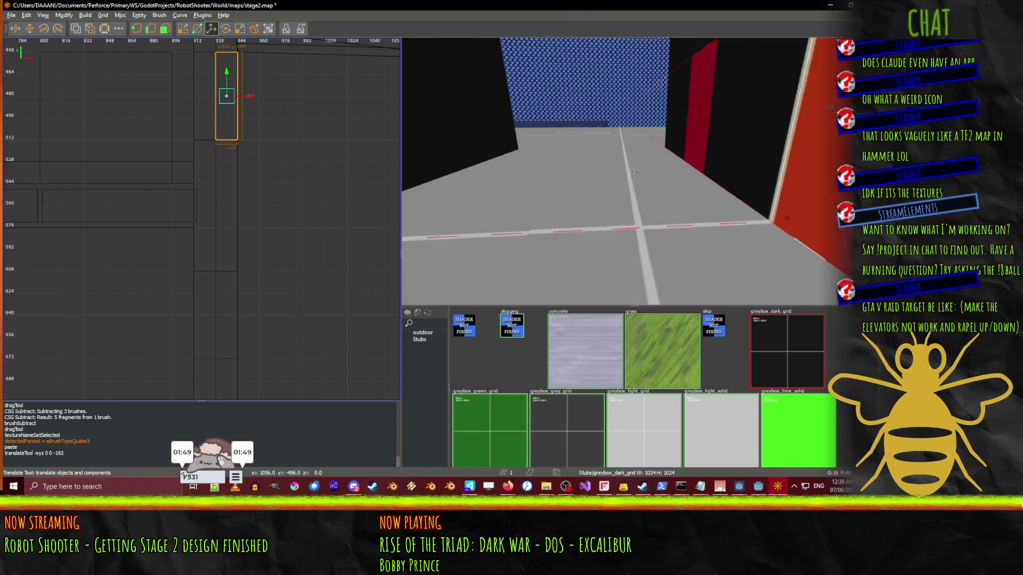
pyautogui.press('s')
pyautogui.press('w')
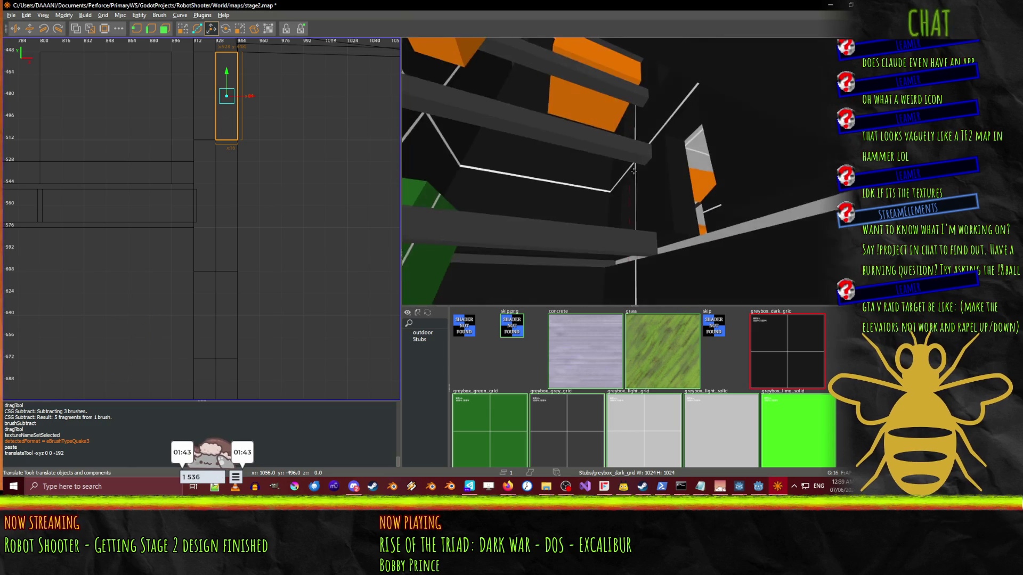
pyautogui.press('w')
pyautogui.press('w')
pyautogui.press('w')
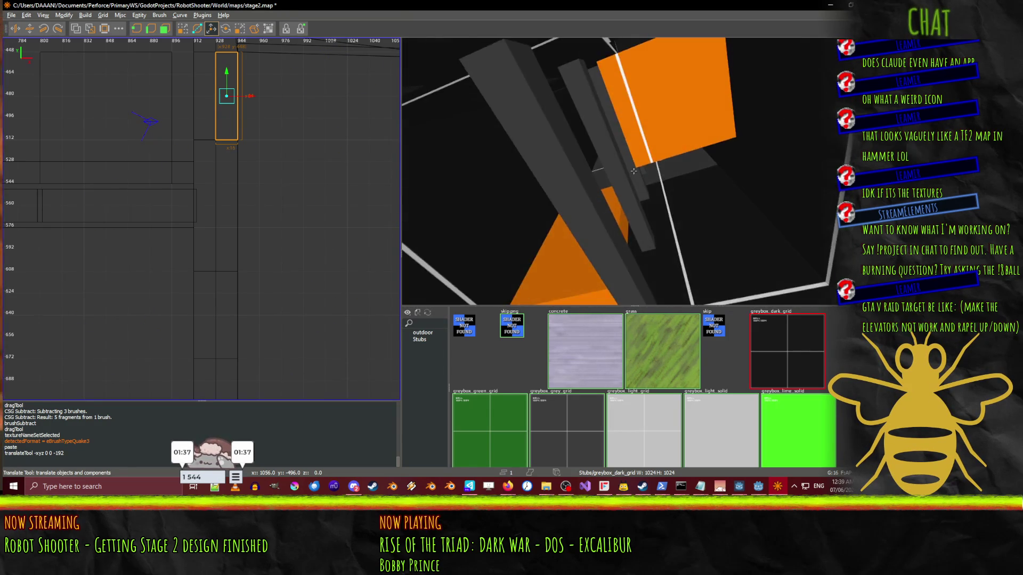
pyautogui.press('w')
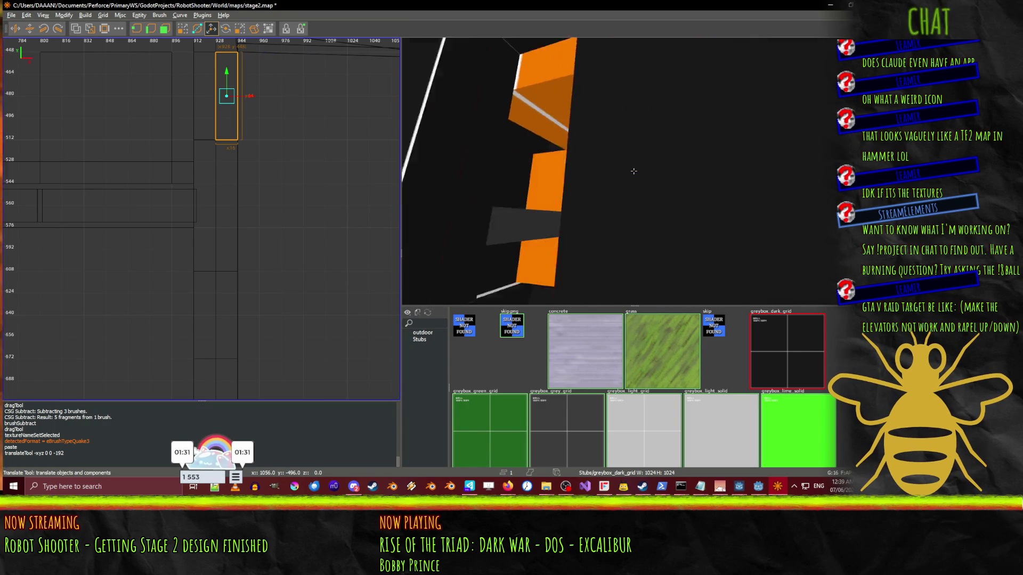
pyautogui.press('s')
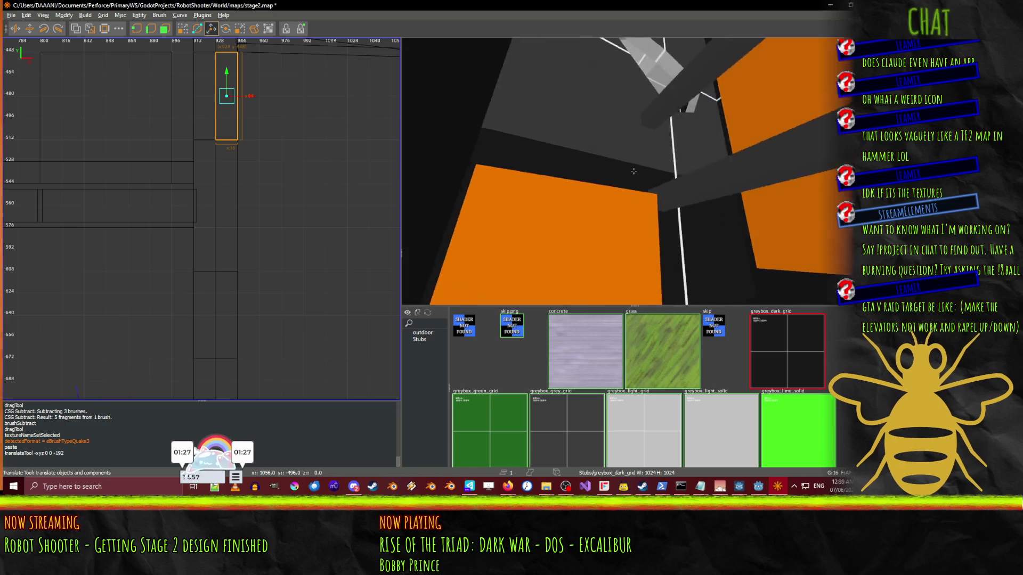
pyautogui.press('w')
pyautogui.press('w')
pyautogui.press('w')
pyautogui.press('w')
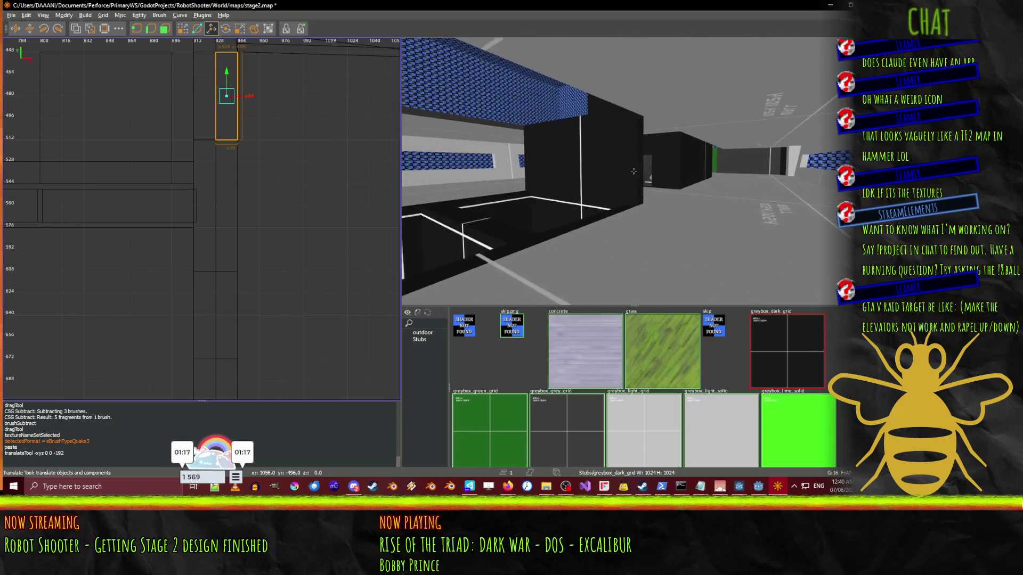
pyautogui.press('w')
pyautogui.press('w')
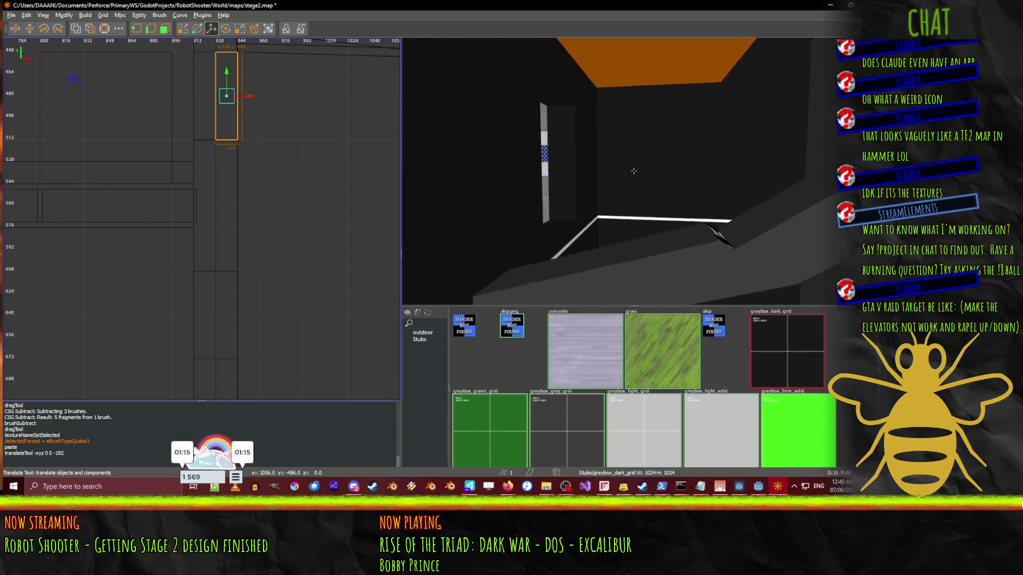
pyautogui.press('w')
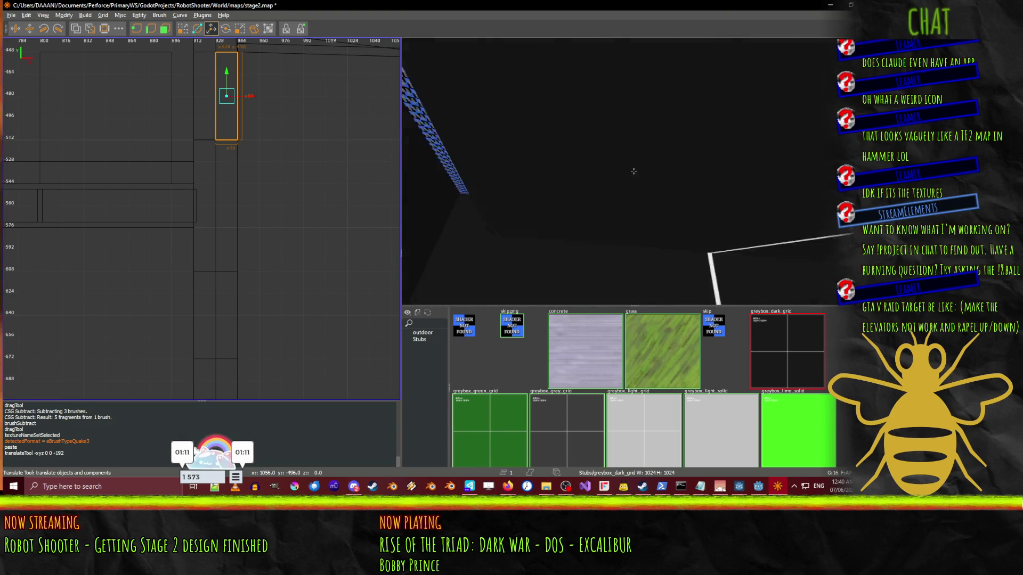
pyautogui.press('w')
pyautogui.press('w')
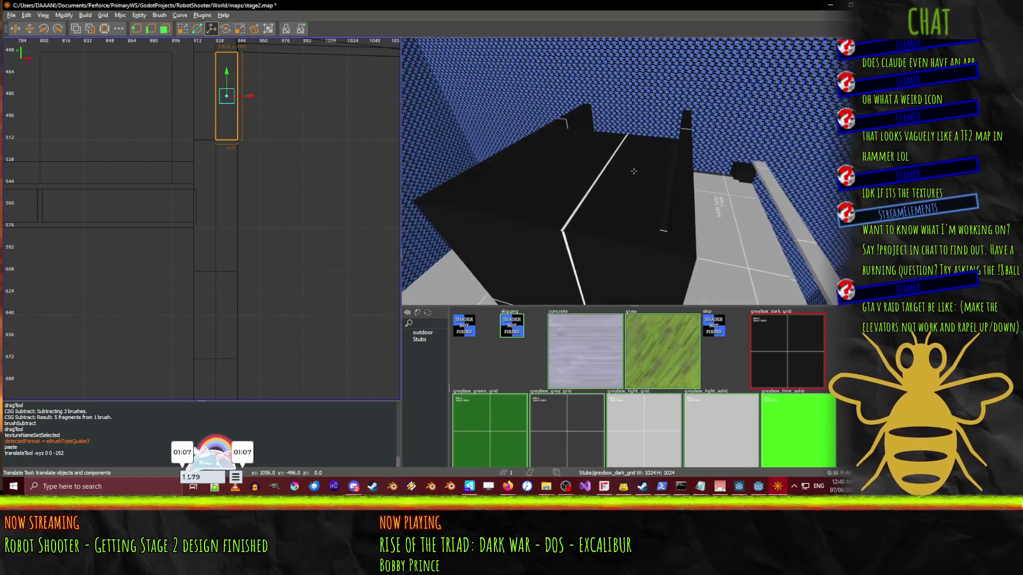
pyautogui.click(633, 172)
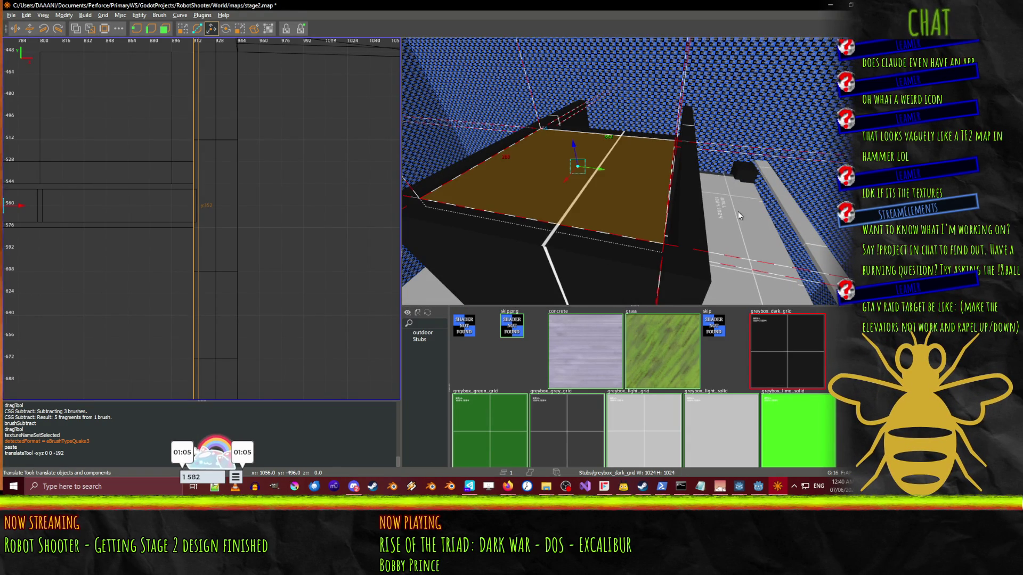
# - Drag the black block's side out by 16 units
pyautogui.press('q')
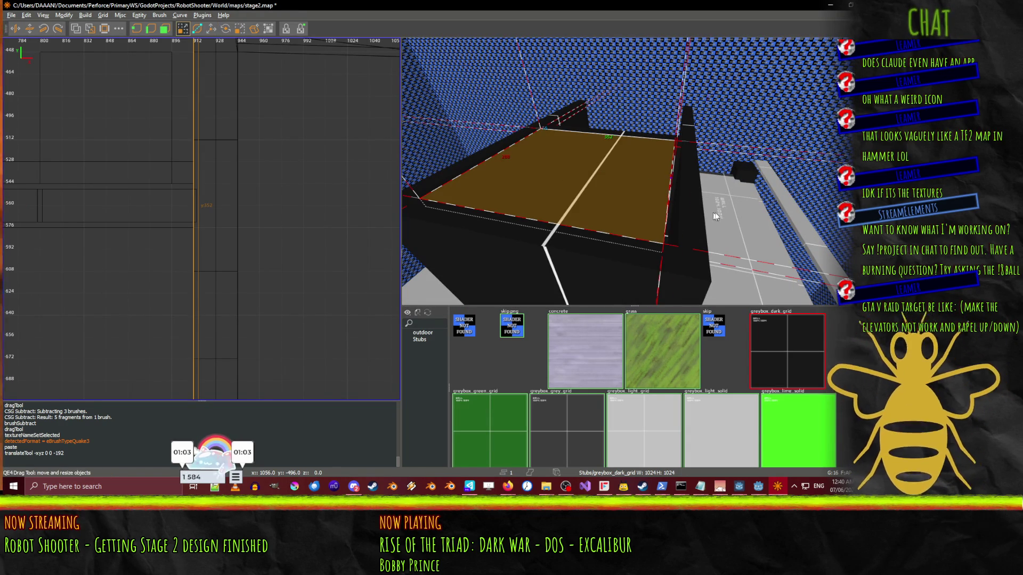
pyautogui.moveTo(710, 212); pyautogui.dragTo(659, 215)
pyautogui.rightClick(659, 215)
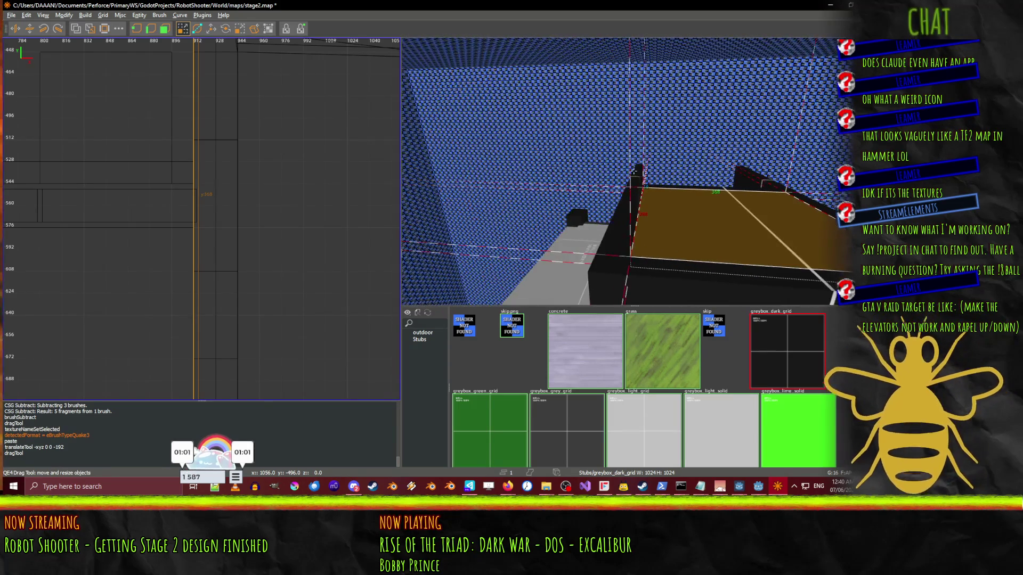
pyautogui.rightClick(611, 222)
# - Inspect the resized block and brown box from above, then save stage2.map
pyautogui.press('w')
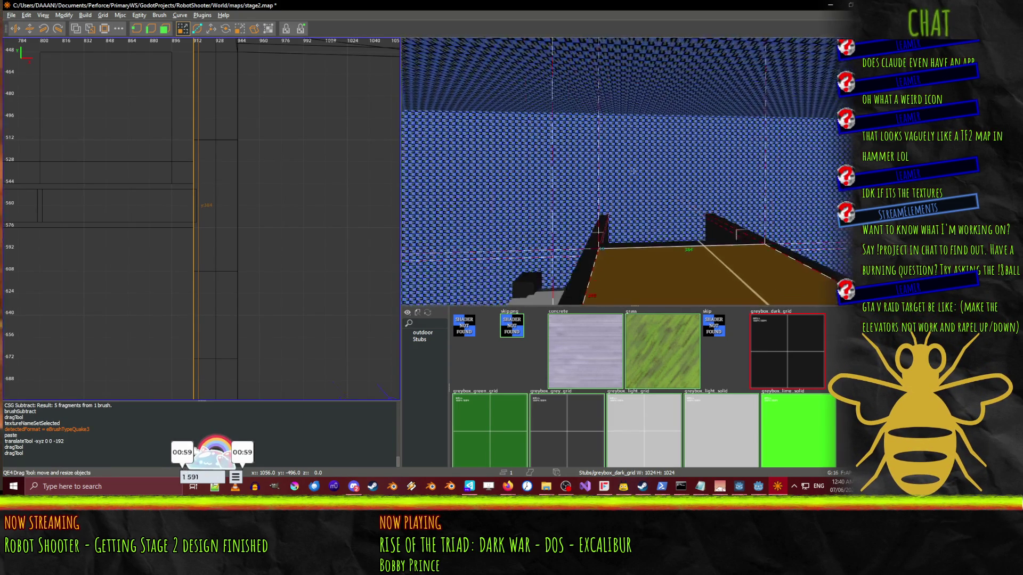
pyautogui.press('w')
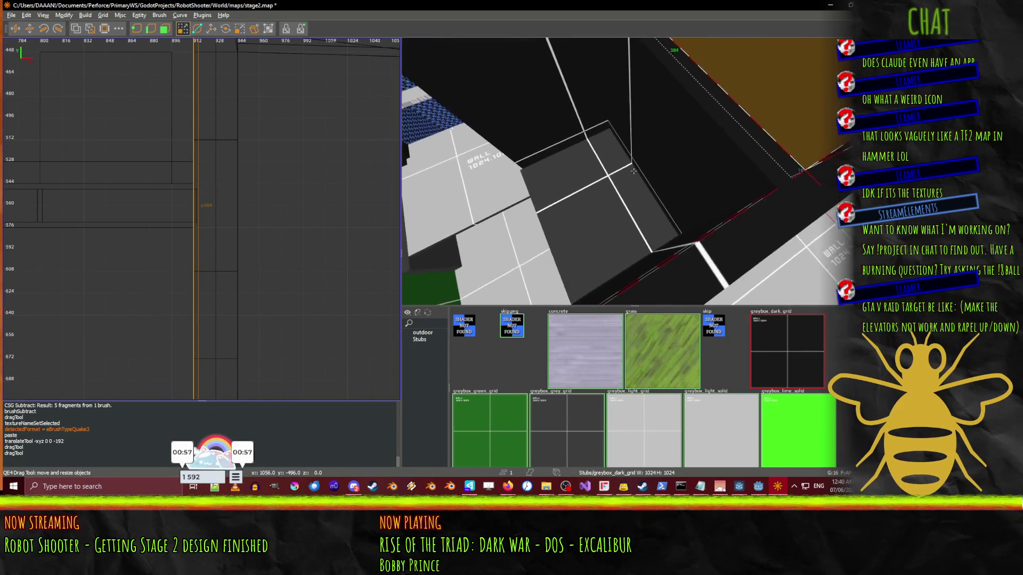
pyautogui.press('w')
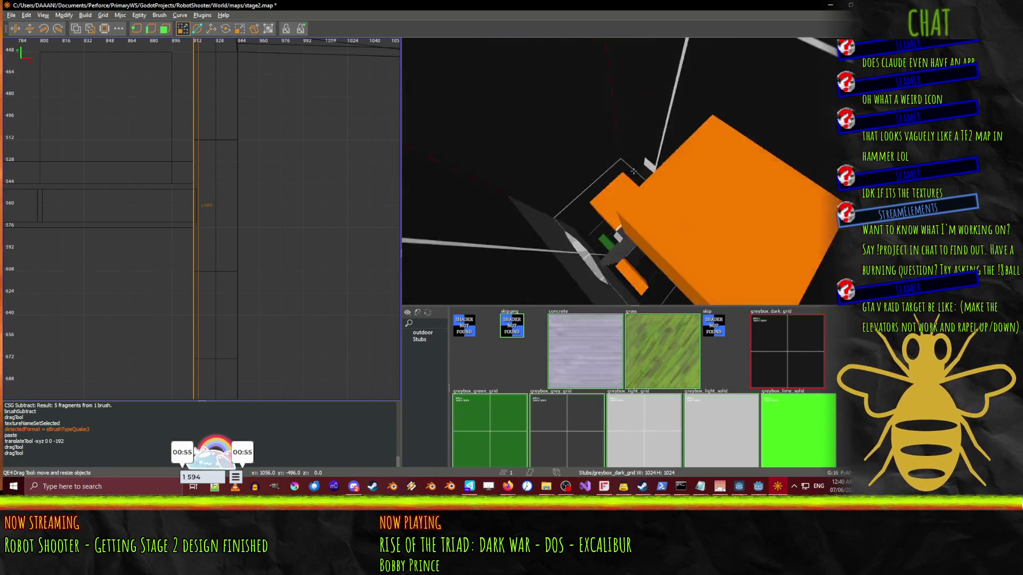
pyautogui.press('w')
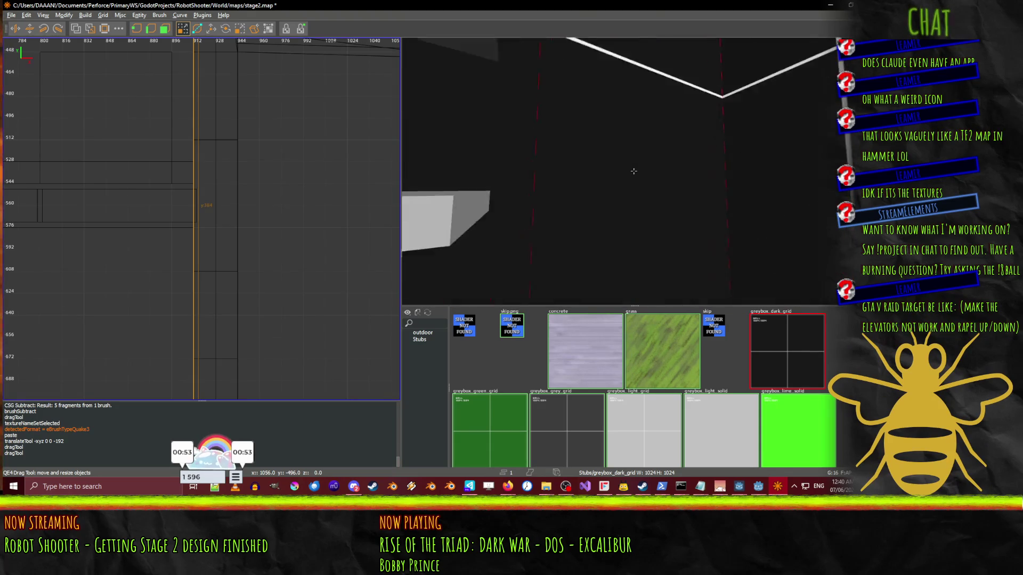
pyautogui.press('w')
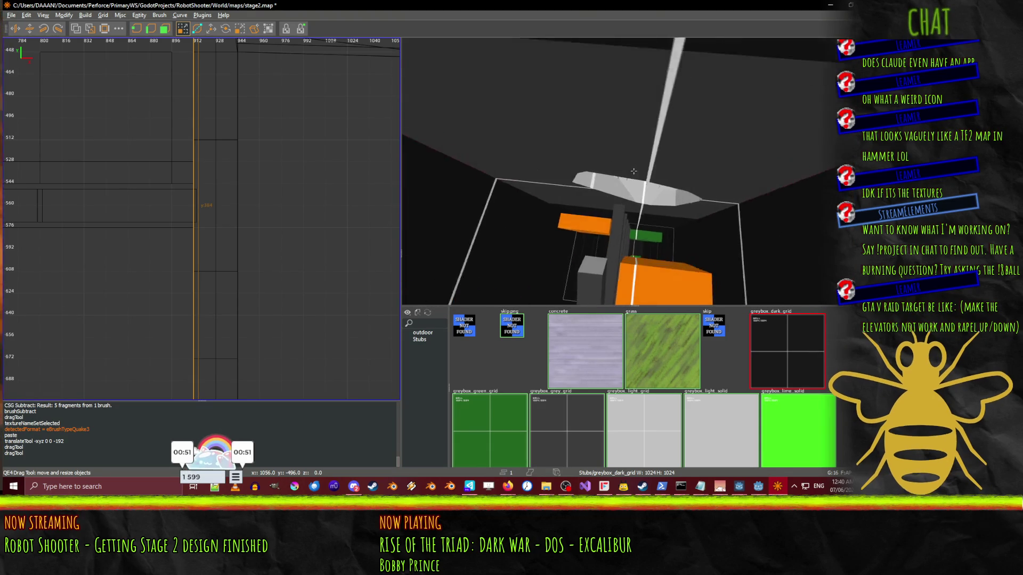
pyautogui.press('w')
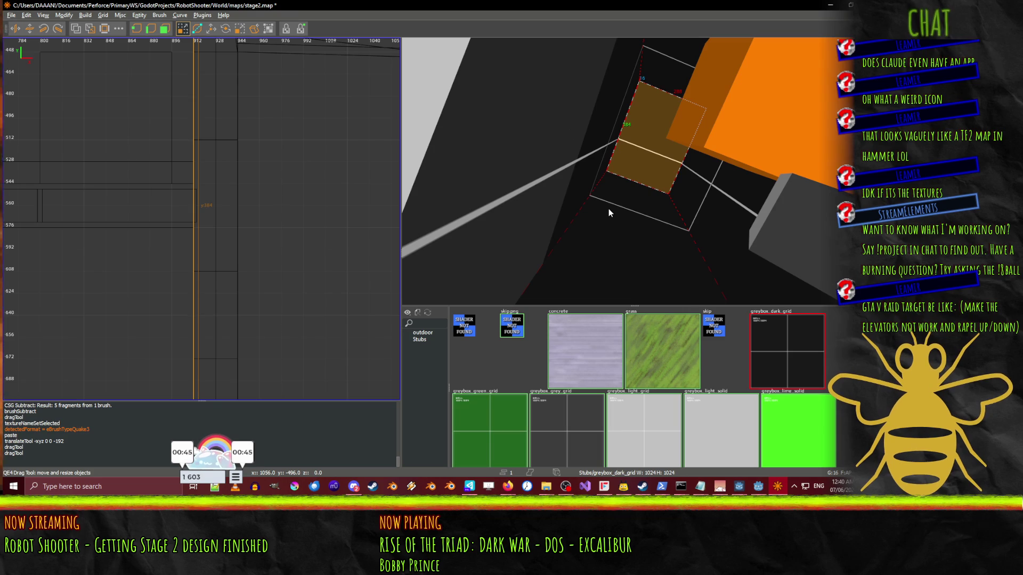
pyautogui.hotkey('ctrl', 's')
# - Fly back down the corridor past the stairs toward the blue wall
pyautogui.press('w')
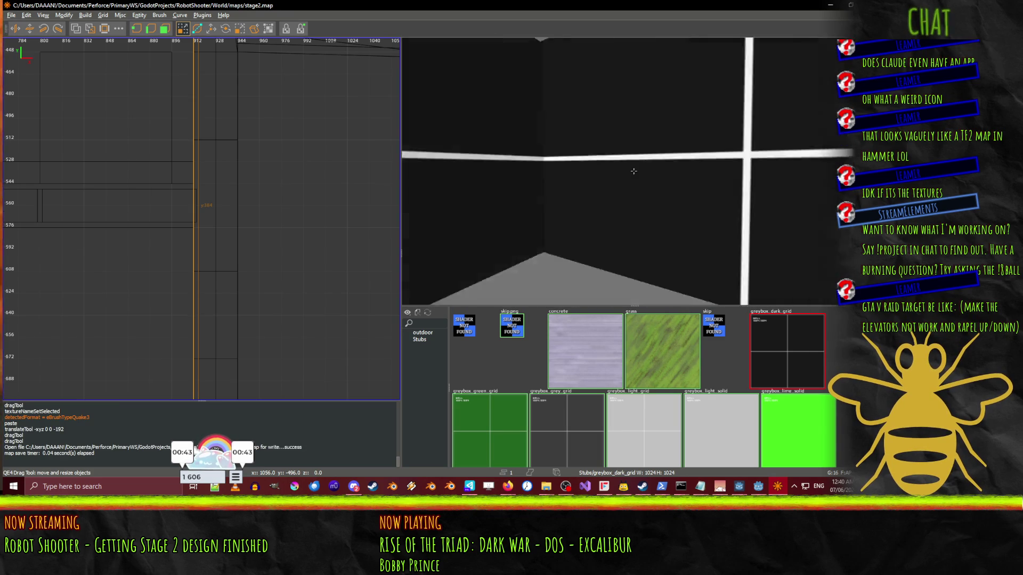
pyautogui.press('s')
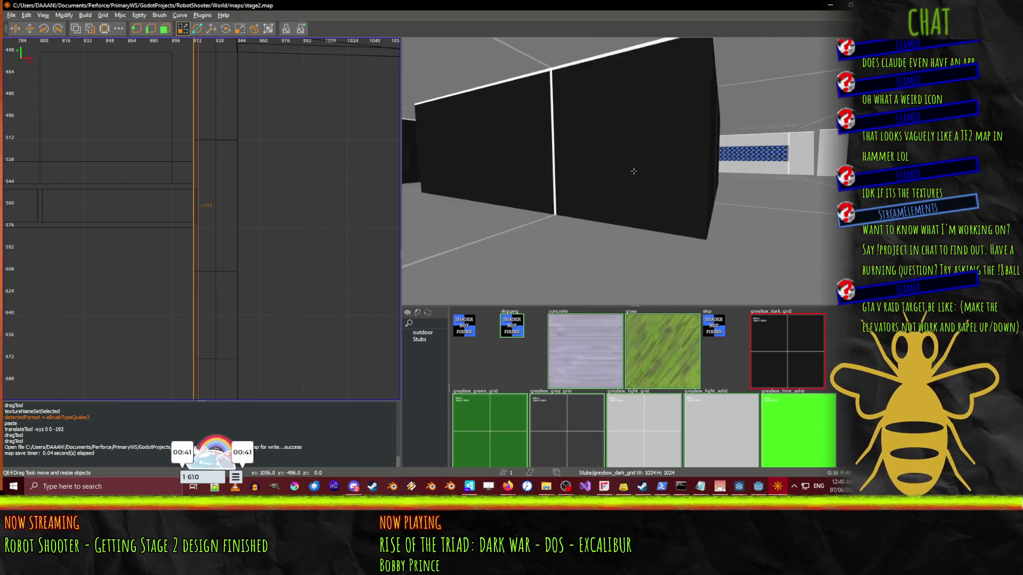
pyautogui.press('w')
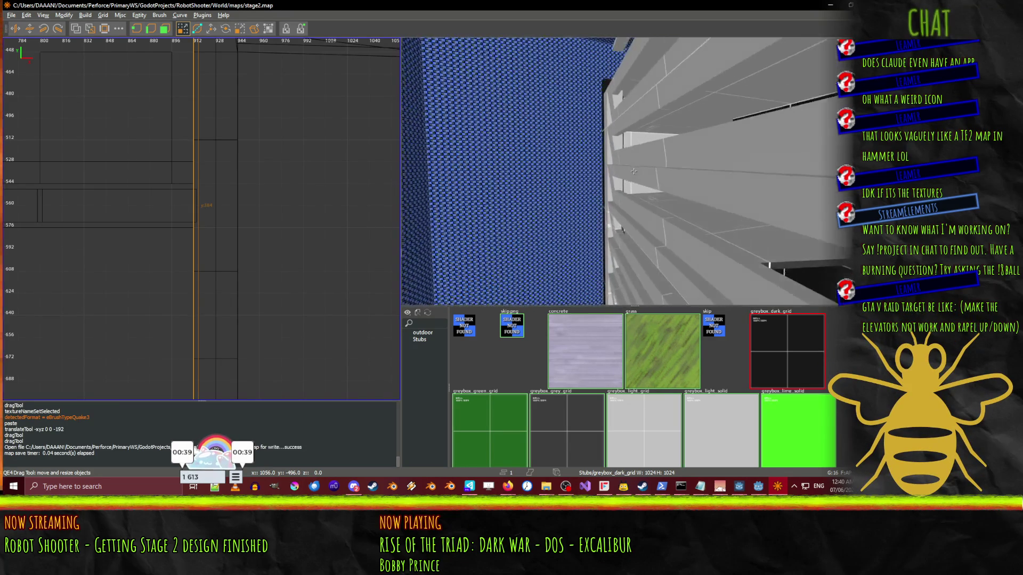
pyautogui.press('w')
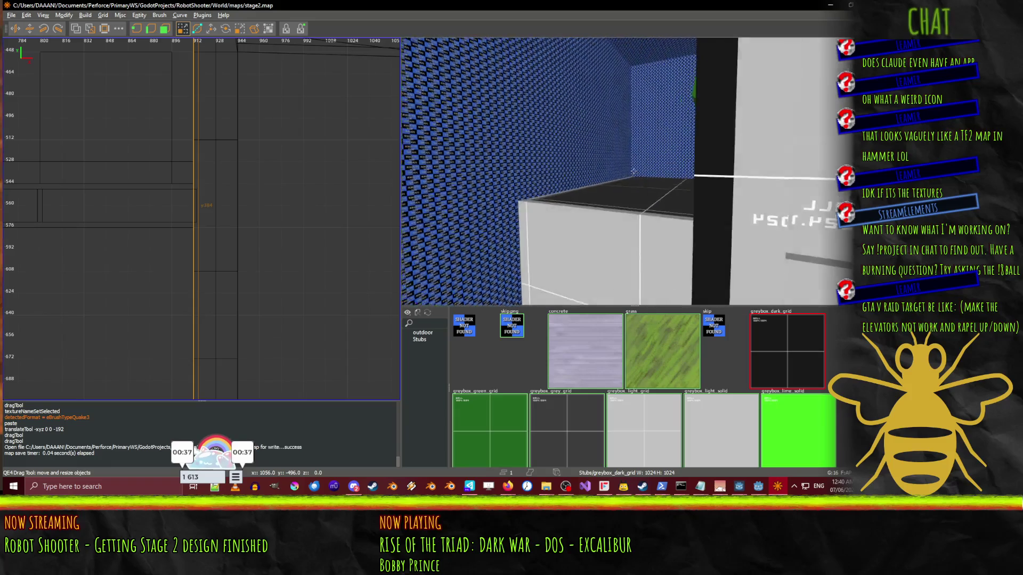
# - Turn to view the white and blue walls, then bring the Godot Engine editor forward
pyautogui.press('Right')
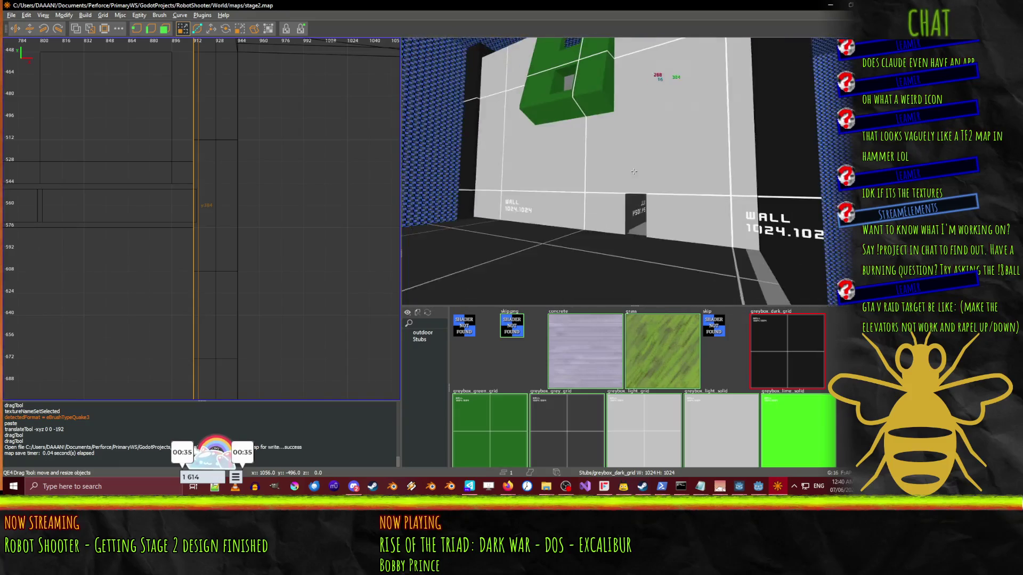
pyautogui.press('Right')
pyautogui.press('Right')
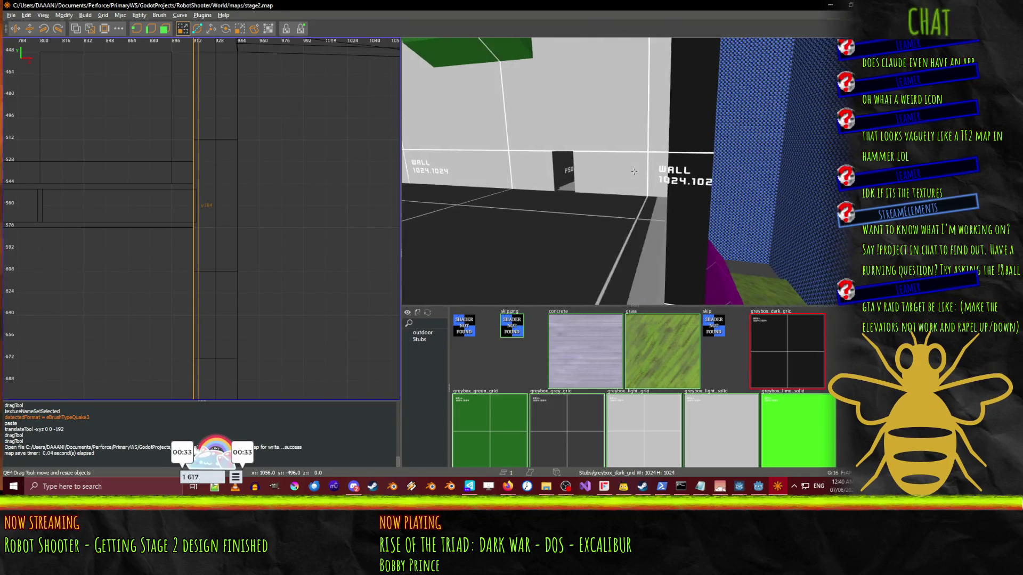
pyautogui.press('Right')
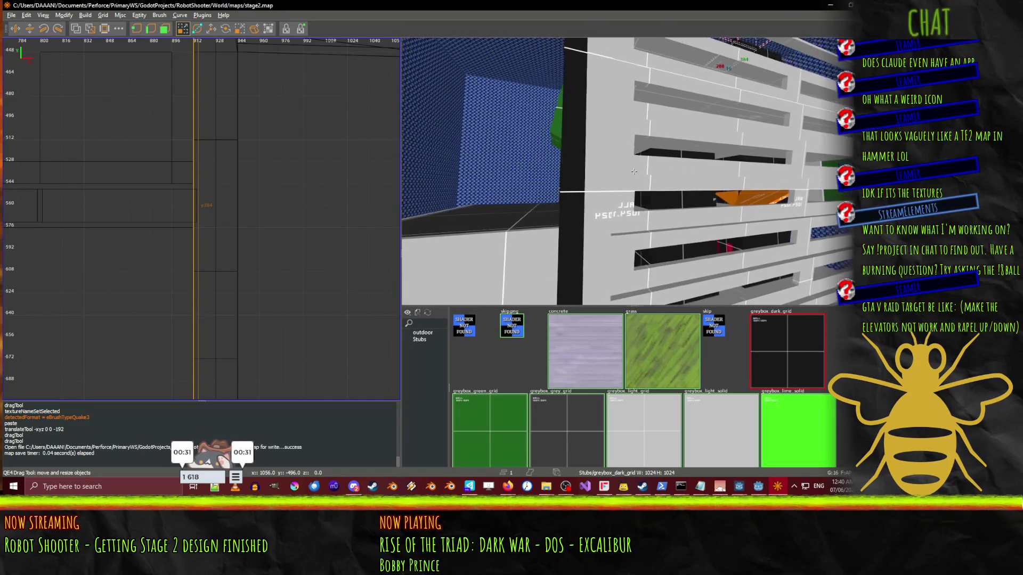
pyautogui.moveTo(634, 171)
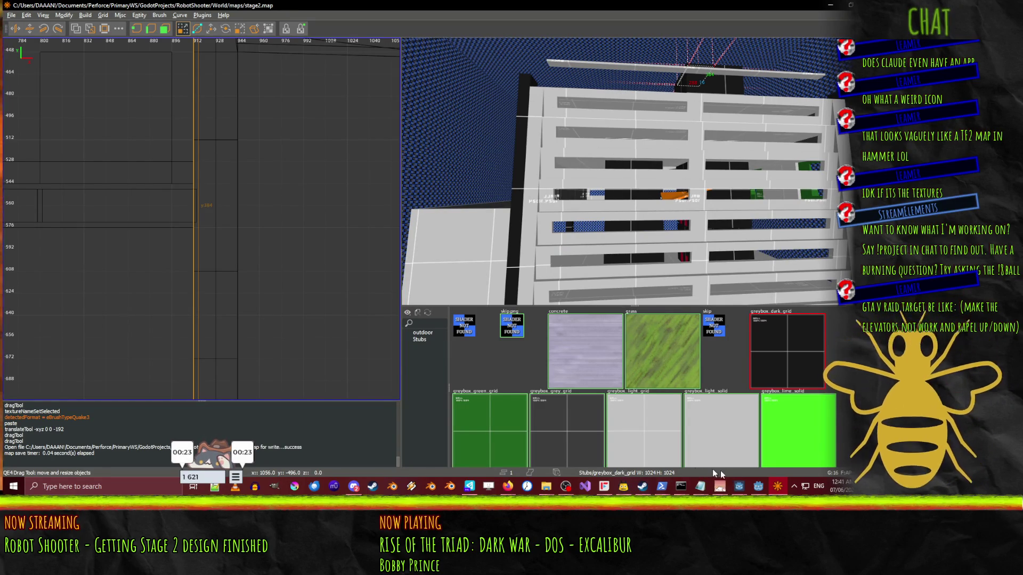
pyautogui.click(756, 488)
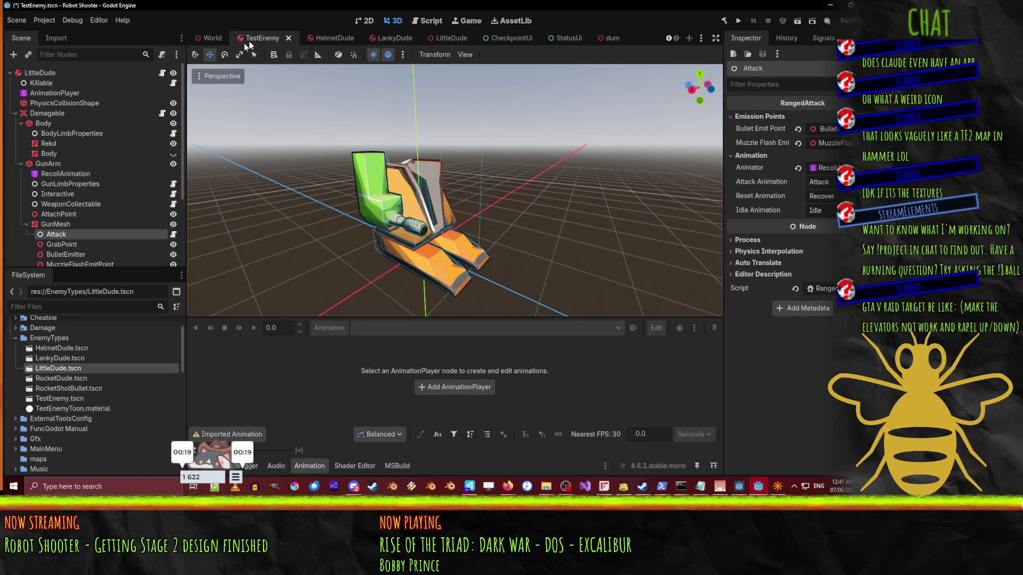
# - Close the TestEnemy tab and fly the World viewport around the TowerWalkerSpawner
pyautogui.click(291, 40)
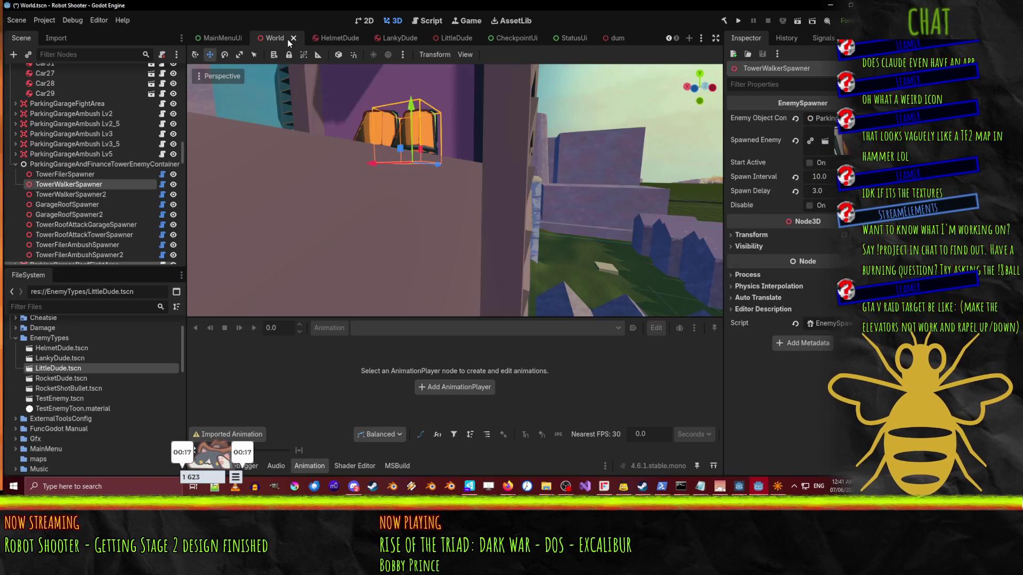
pyautogui.press('w')
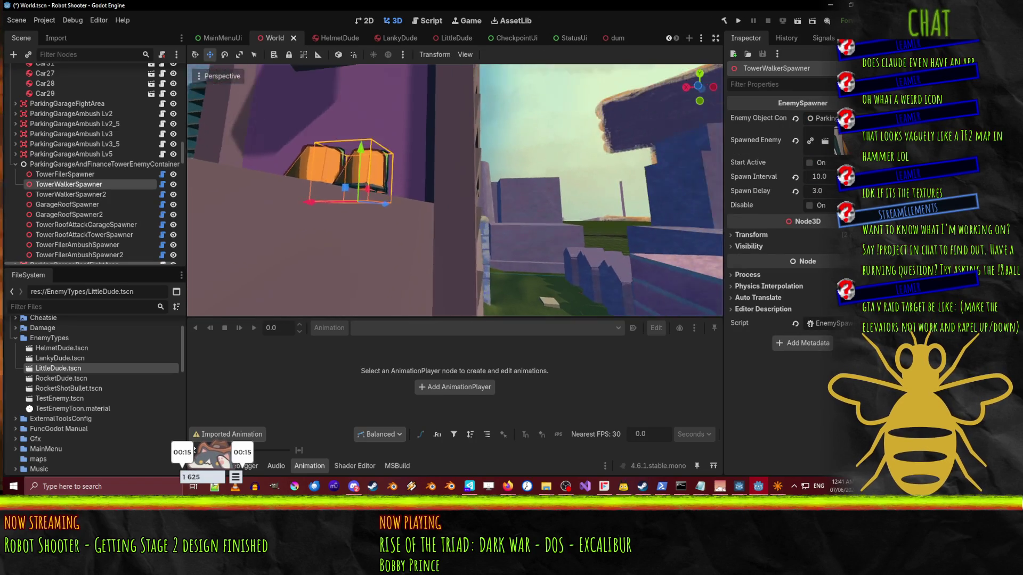
pyautogui.press('s')
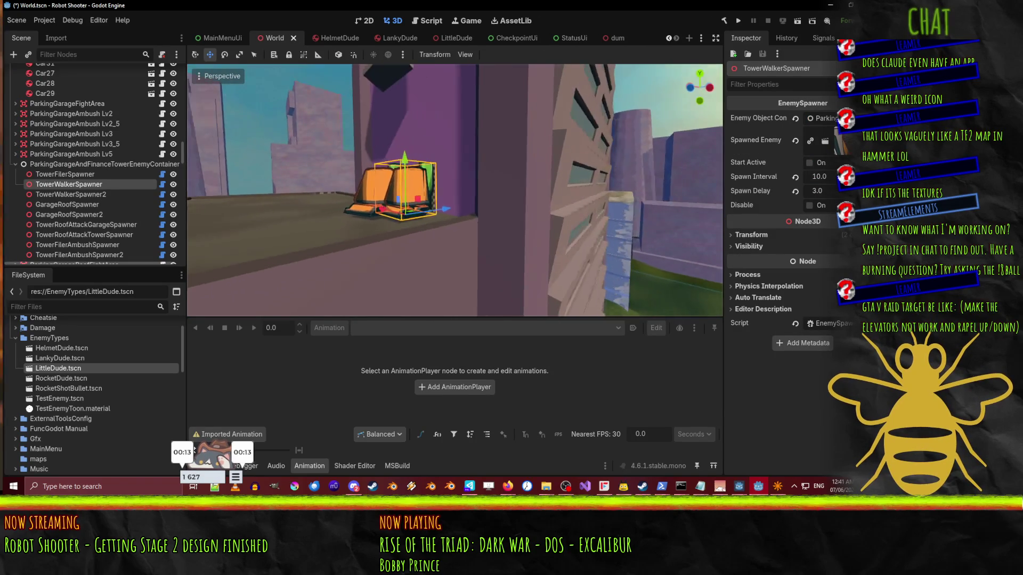
pyautogui.press('w')
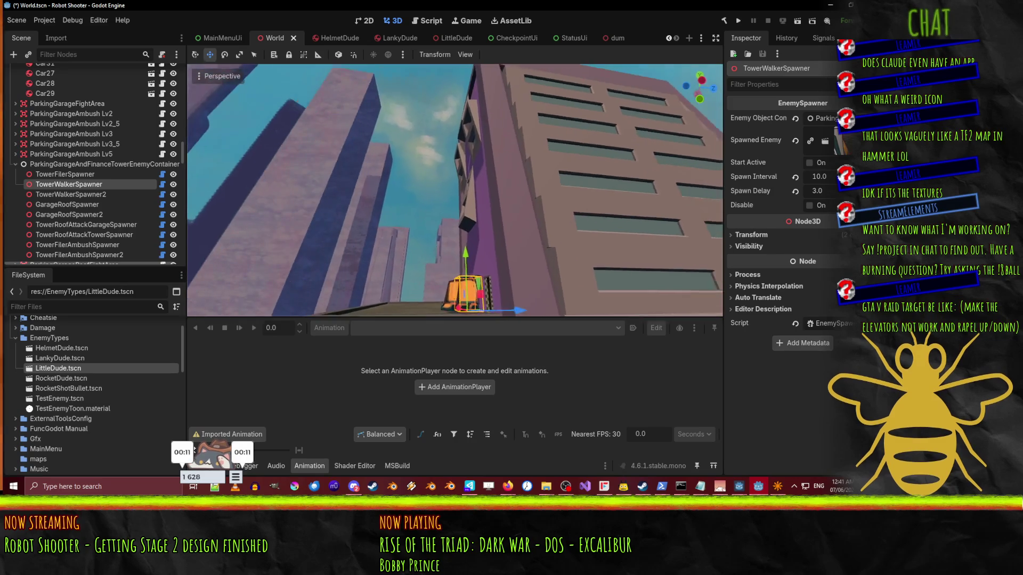
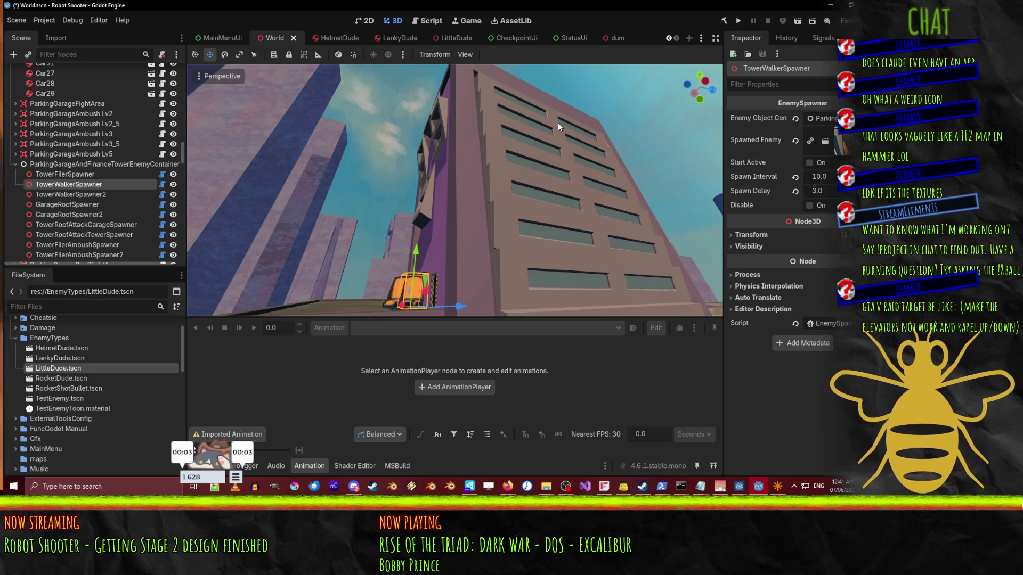
# - Switch from Godot to the NetRadiant window showing stage2.map and its tower building
pyautogui.click(777, 488)
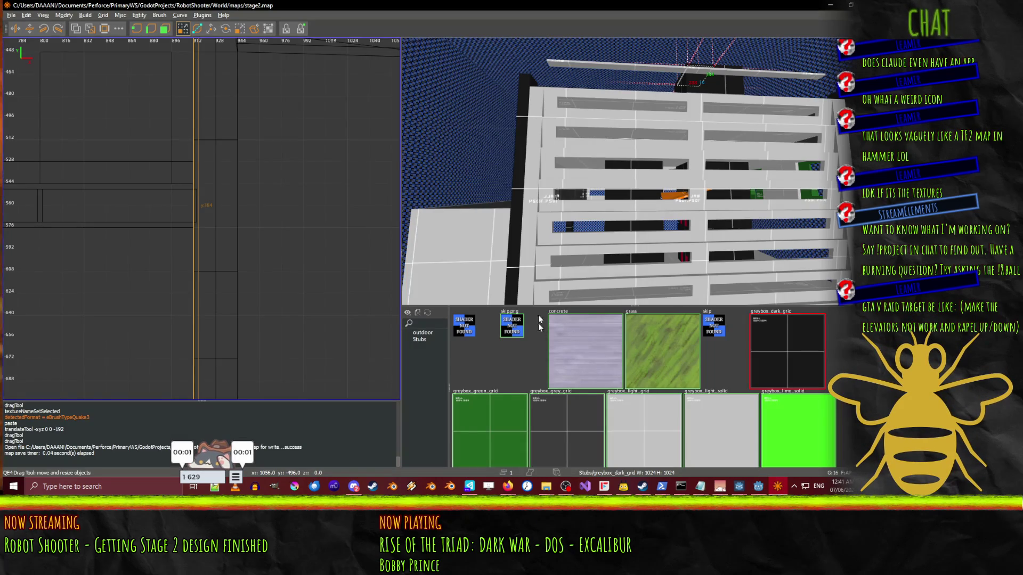
# - Pick the first brown pillar and fly the 3D camera around the white building
pyautogui.moveTo(552, 146); pyautogui.dragTo(693, 181)
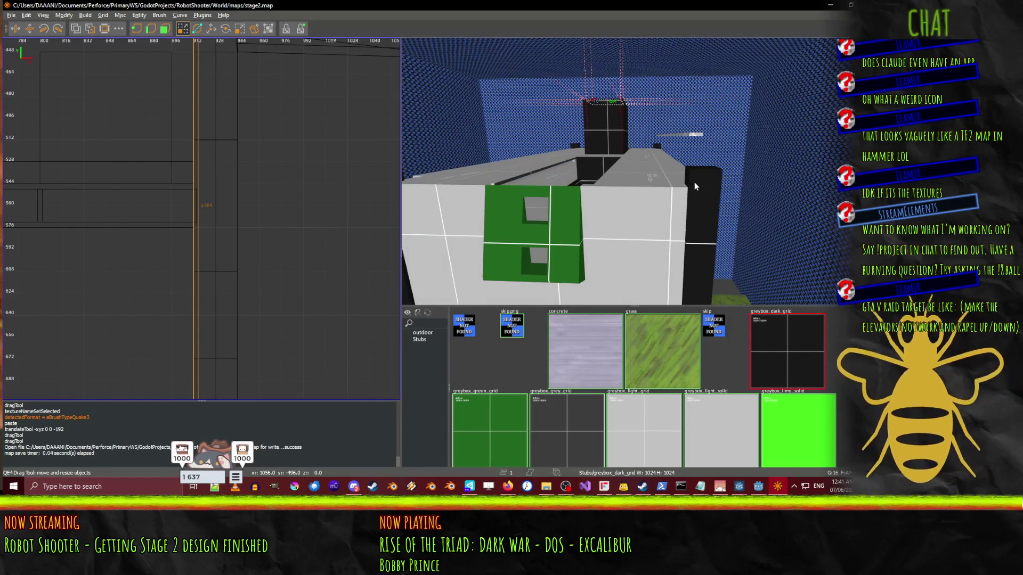
pyautogui.keyDown('shift'); pyautogui.click(695, 184); pyautogui.keyUp('shift')
pyautogui.rightClick(695, 183)
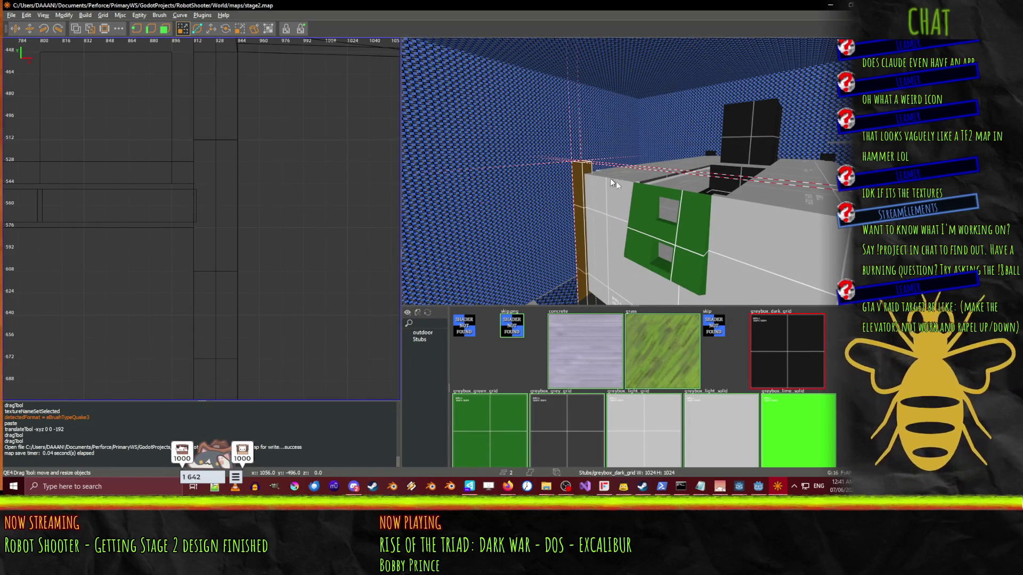
pyautogui.moveTo(633, 171); pyautogui.dragTo(633, 171)
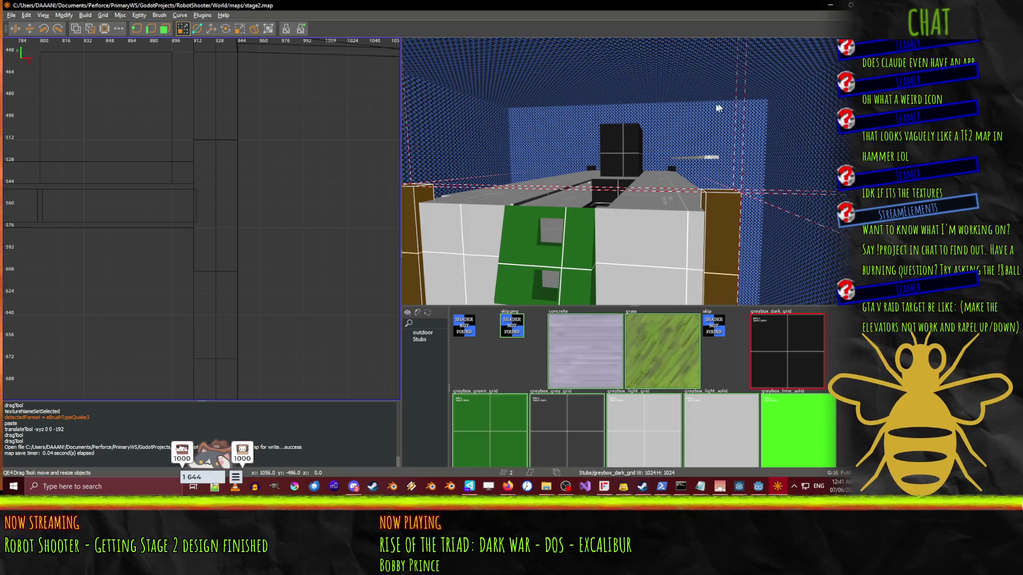
pyautogui.rightClick(719, 39)
pyautogui.moveTo(633, 171); pyautogui.dragTo(634, 171)
pyautogui.rightClick(634, 171)
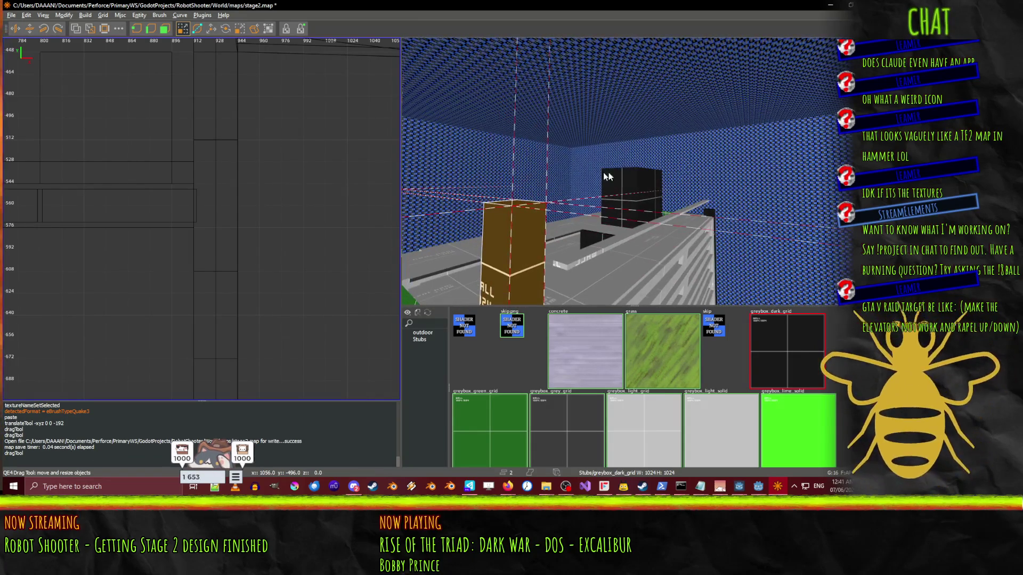
# - Drop the stray wall from the selection and add the second brown pillar
pyautogui.keyDown('shift'); pyautogui.click(520, 155); pyautogui.keyUp('shift')
pyautogui.click(537, 207)
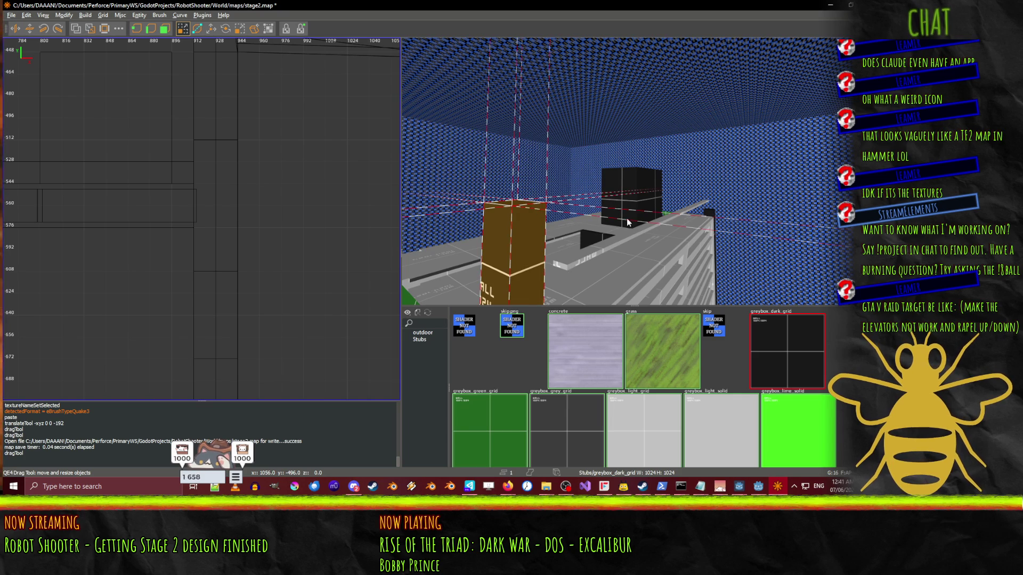
pyautogui.rightClick(537, 207)
pyautogui.click(541, 189)
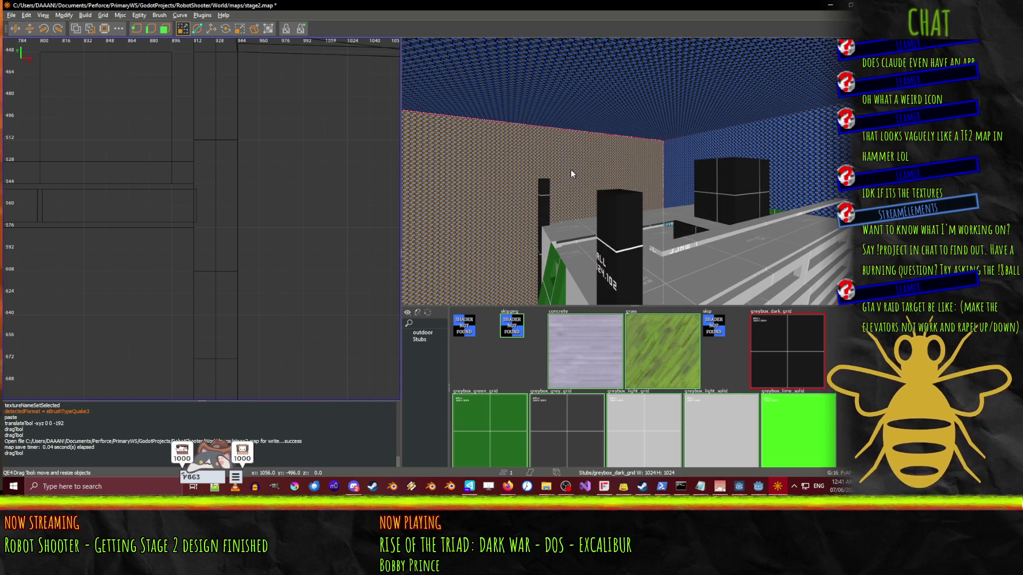
pyautogui.keyDown('shift'); pyautogui.click(637, 234); pyautogui.keyUp('shift')
pyautogui.scroll(-5, 269, 170)
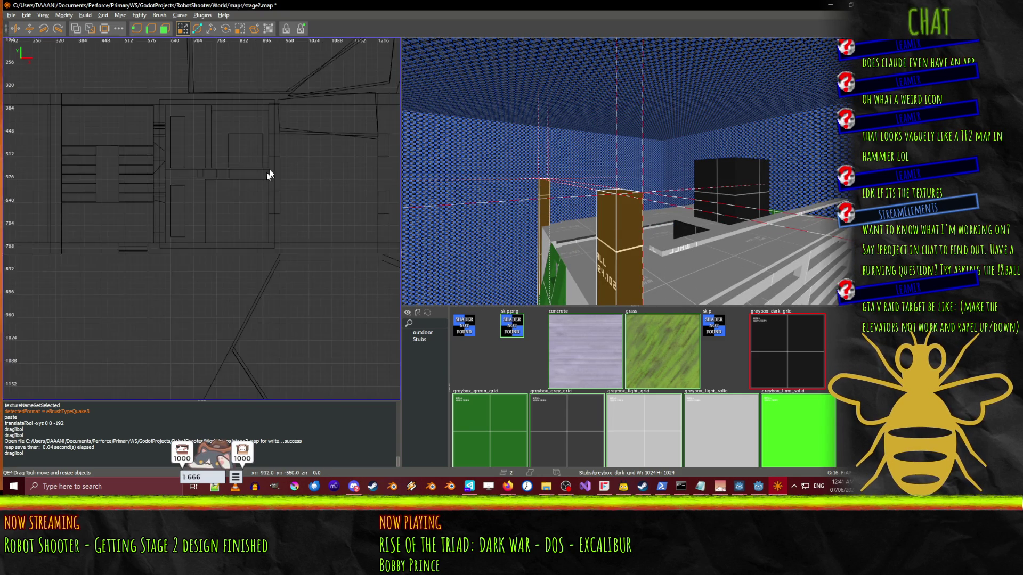
# - In the front (XZ) 2D view, stretch both brown pillars' tops up one grid step
pyautogui.scroll(-2, 222, 128)
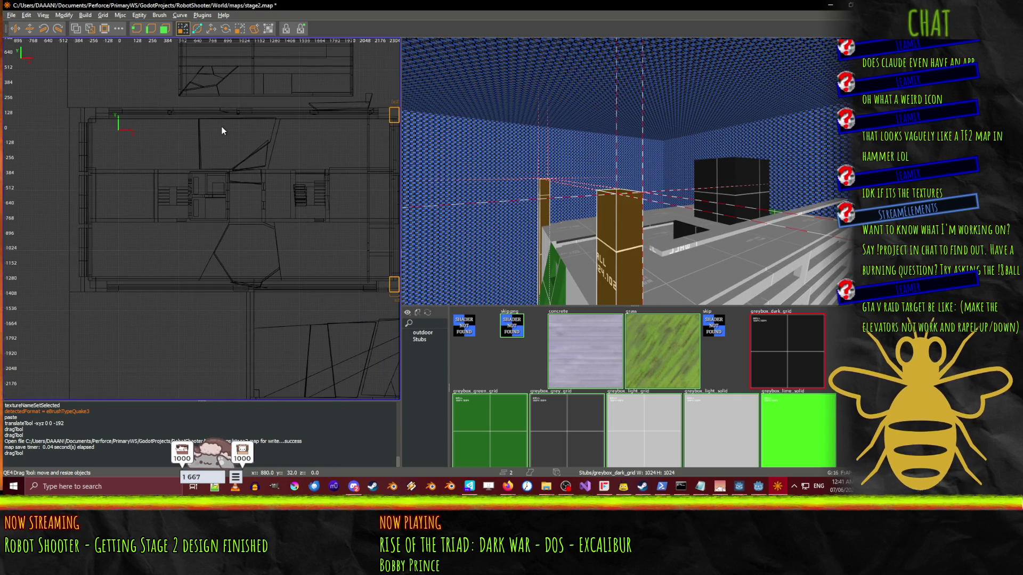
pyautogui.hotkey('ctrl', 'Tab')
pyautogui.scroll(-2, 213, 128)
pyautogui.scroll(4, 209, 128)
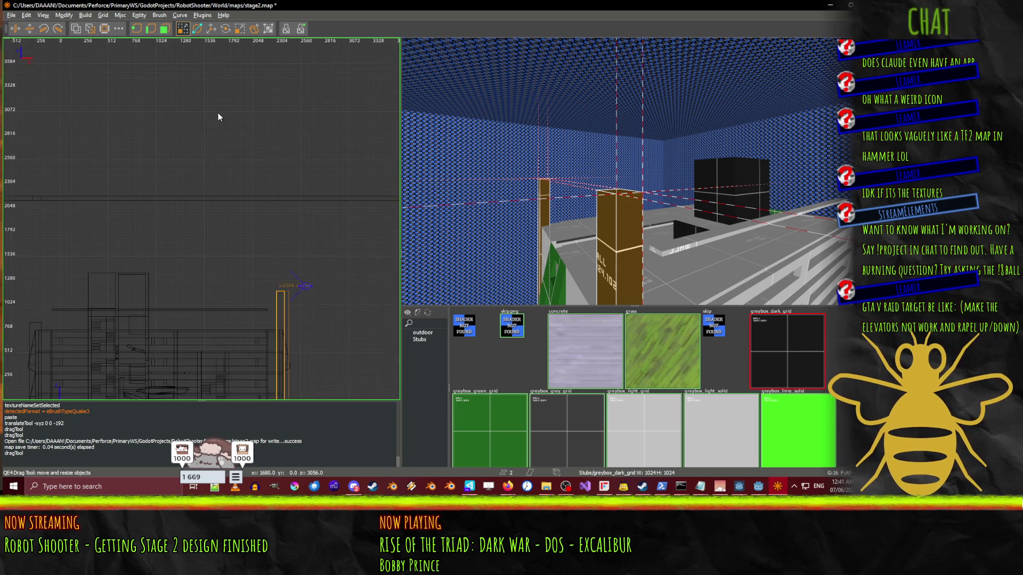
pyautogui.scroll(3, 311, 295)
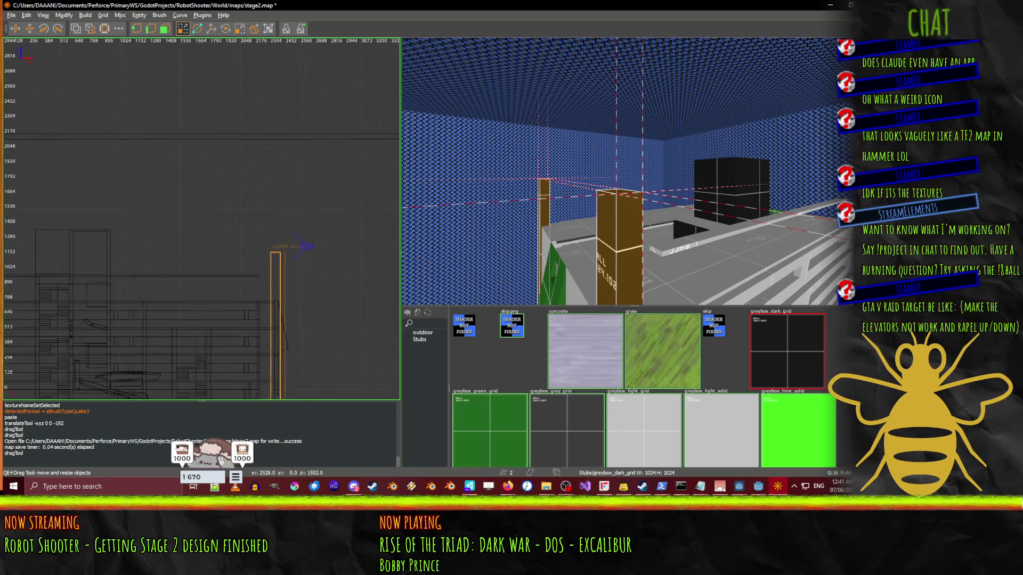
pyautogui.moveTo(253, 219); pyautogui.dragTo(429, 248)
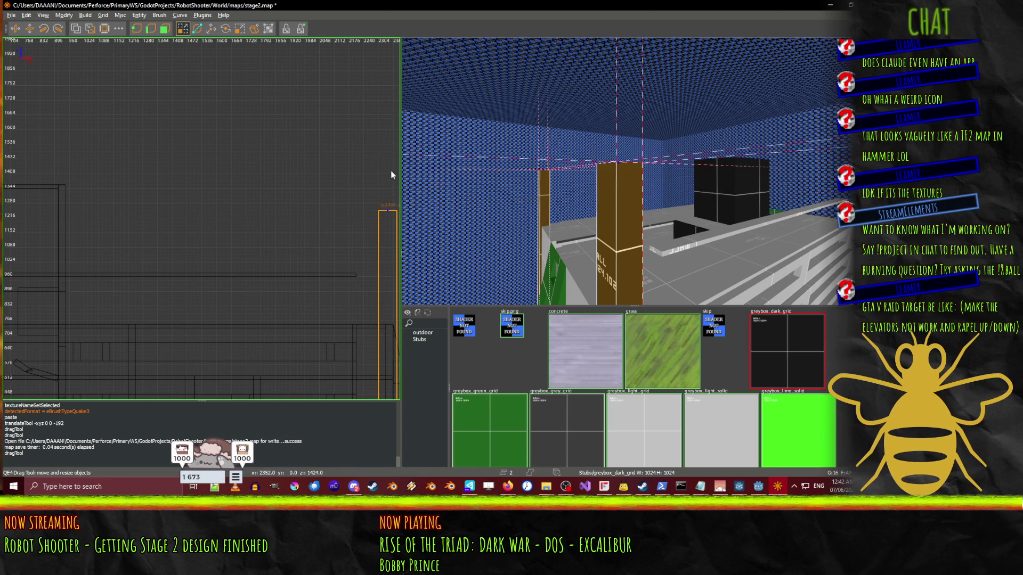
pyautogui.moveTo(392, 166); pyautogui.dragTo(347, 155)
pyautogui.moveTo(209, 156); pyautogui.dragTo(213, 162)
# - Turn the camera to face the lower green window panel and select it
pyautogui.press('Down')
pyautogui.press('Down')
pyautogui.press('Down')
pyautogui.press('Right')
pyautogui.press('Right')
pyautogui.press('Right')
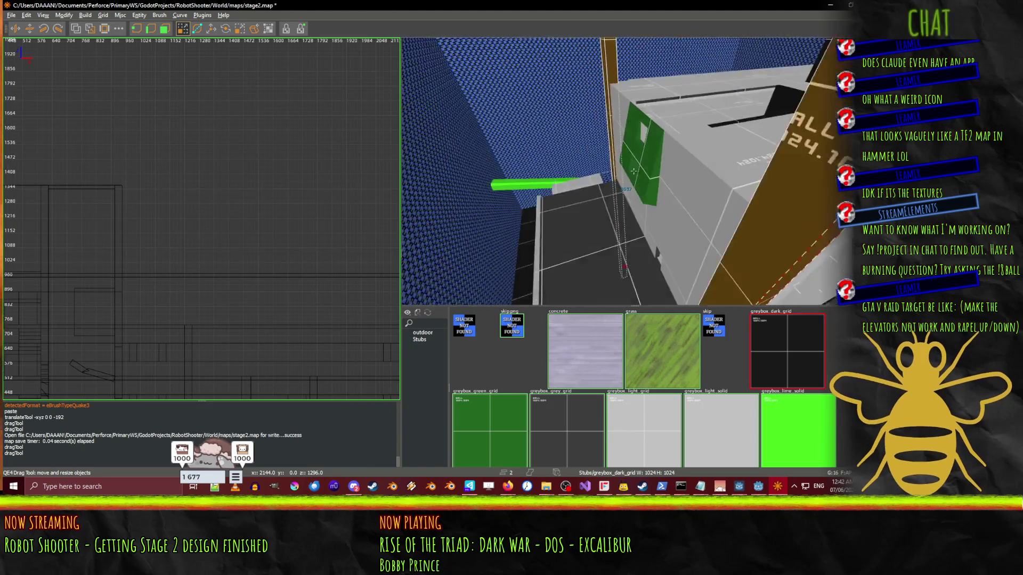
pyautogui.press('Left')
pyautogui.press('Left')
pyautogui.press('Left')
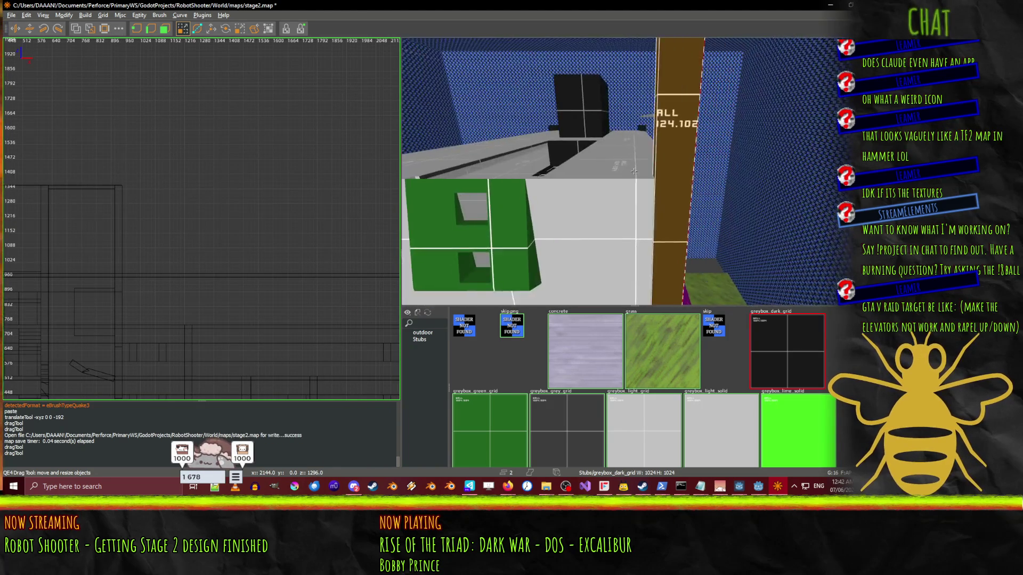
pyautogui.press('Up')
pyautogui.press('Up')
pyautogui.rightClick(633, 171)
pyautogui.keyDown('shift'); pyautogui.click(552, 238); pyautogui.keyUp('shift')
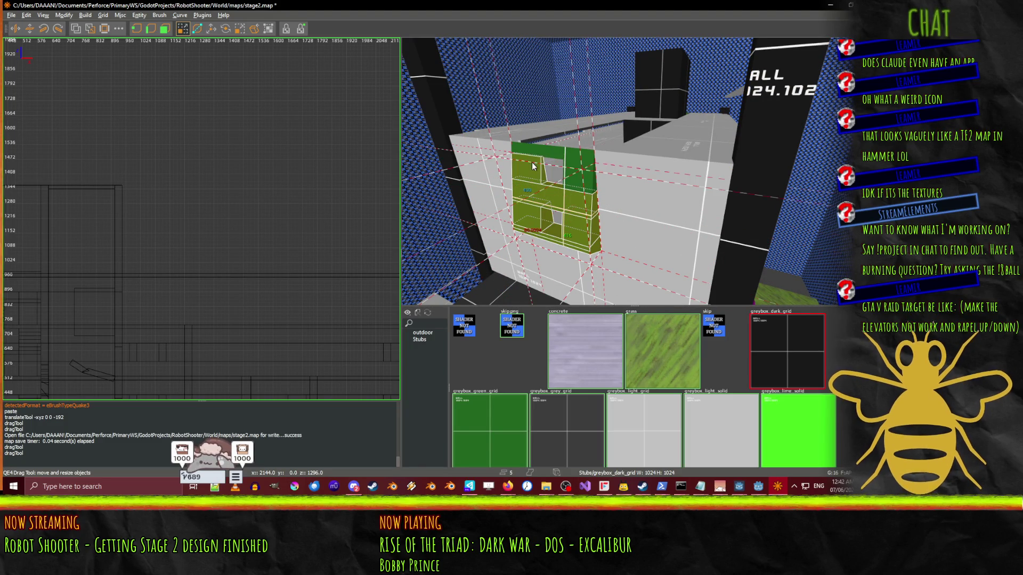
pyautogui.scroll(-3, 629, 150)
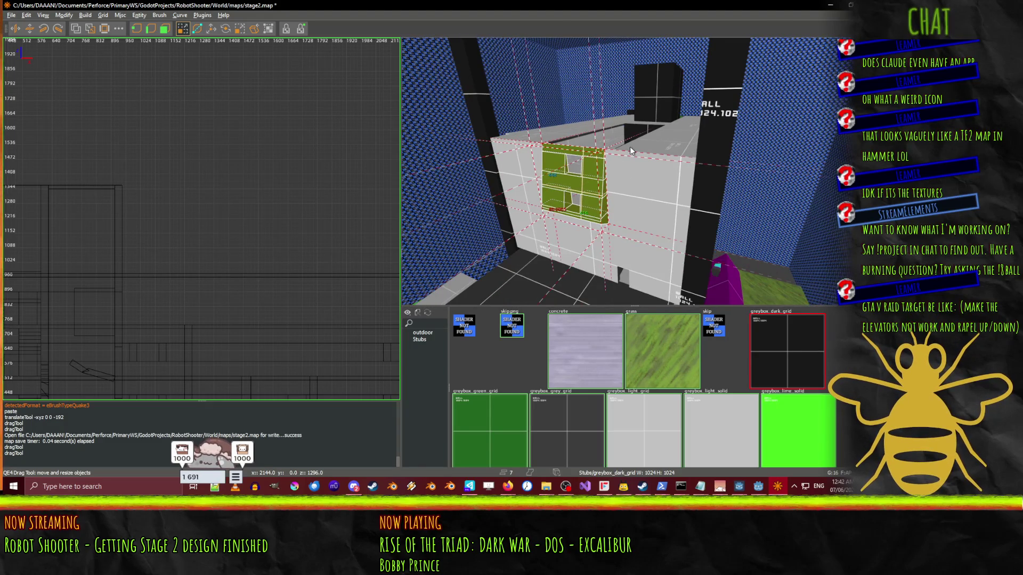
pyautogui.scroll(3, 660, 152)
# - Paste a copy of the green panel, move it higher on the building, then return to Godot
pyautogui.hotkey('ctrl', 'v')
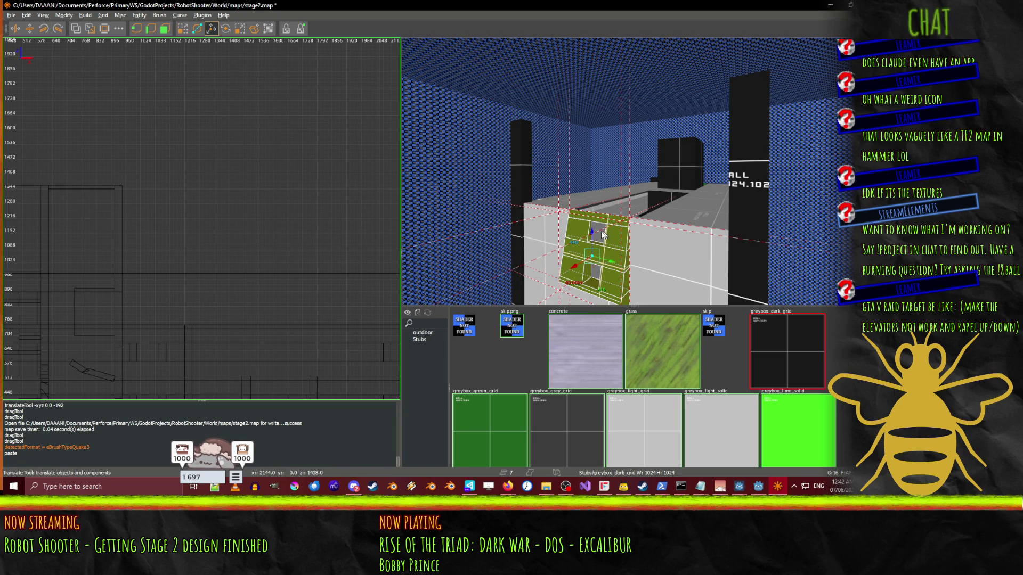
pyautogui.moveTo(593, 235); pyautogui.dragTo(600, 180)
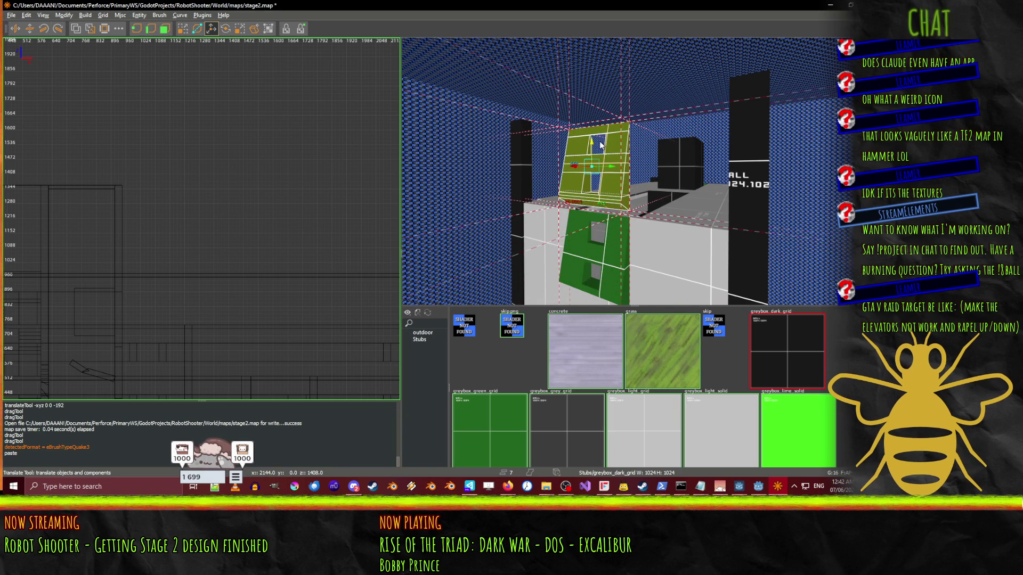
pyautogui.moveTo(612, 174); pyautogui.dragTo(705, 175)
pyautogui.rightClick(704, 174)
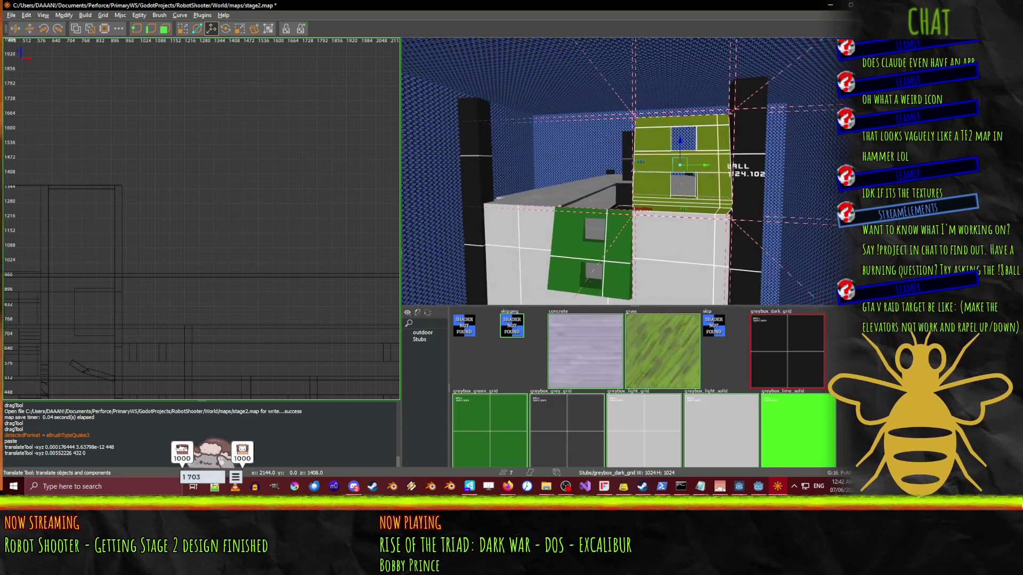
pyautogui.press('a')
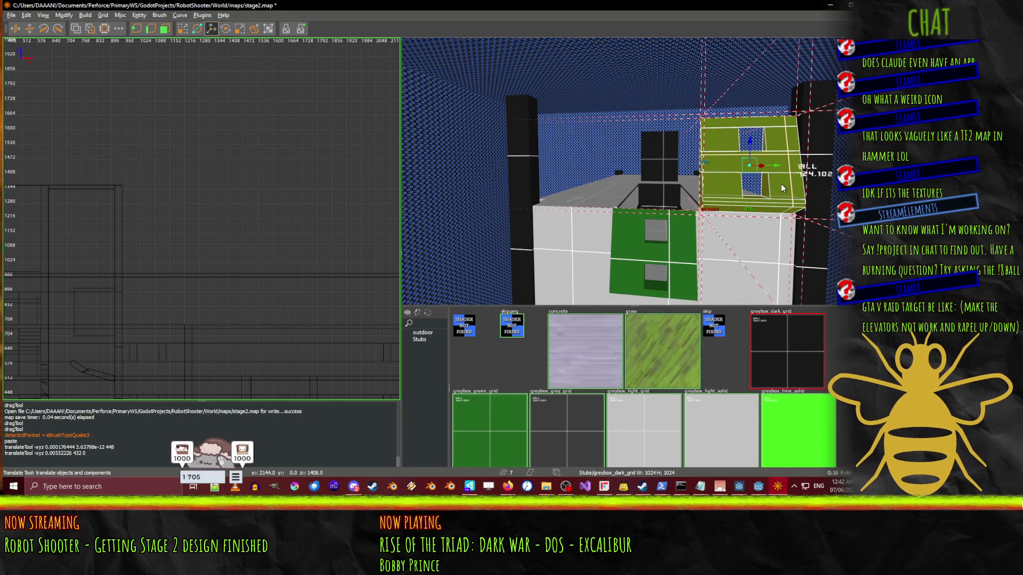
pyautogui.moveTo(776, 167)
pyautogui.mouseDown()
pyautogui.moveTo(573, 140)
pyautogui.moveTo(583, 140)
pyautogui.mouseUp()
pyautogui.scroll(5, 634, 168)
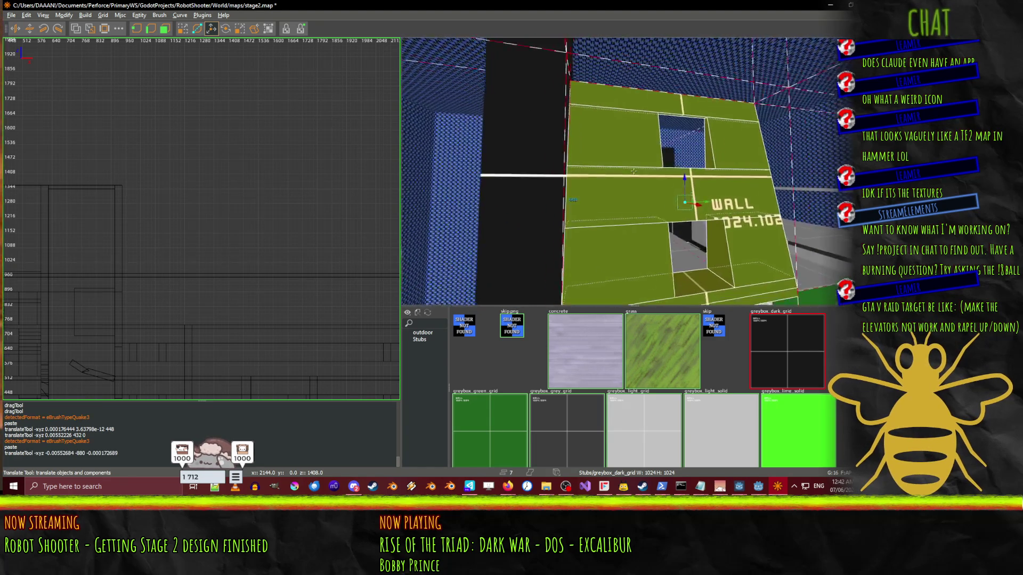
pyautogui.scroll(-5, 633, 170)
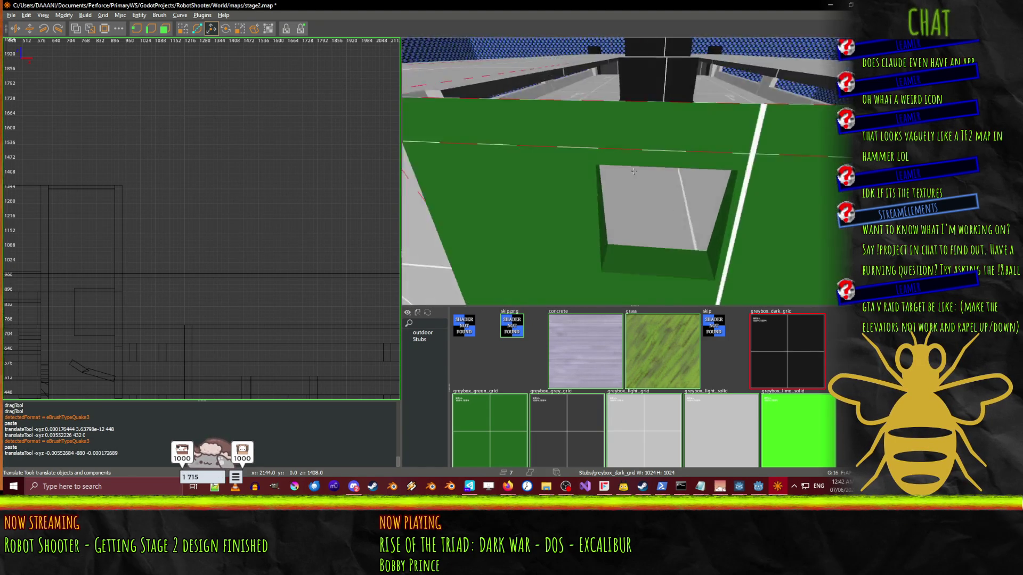
pyautogui.scroll(5, 634, 171)
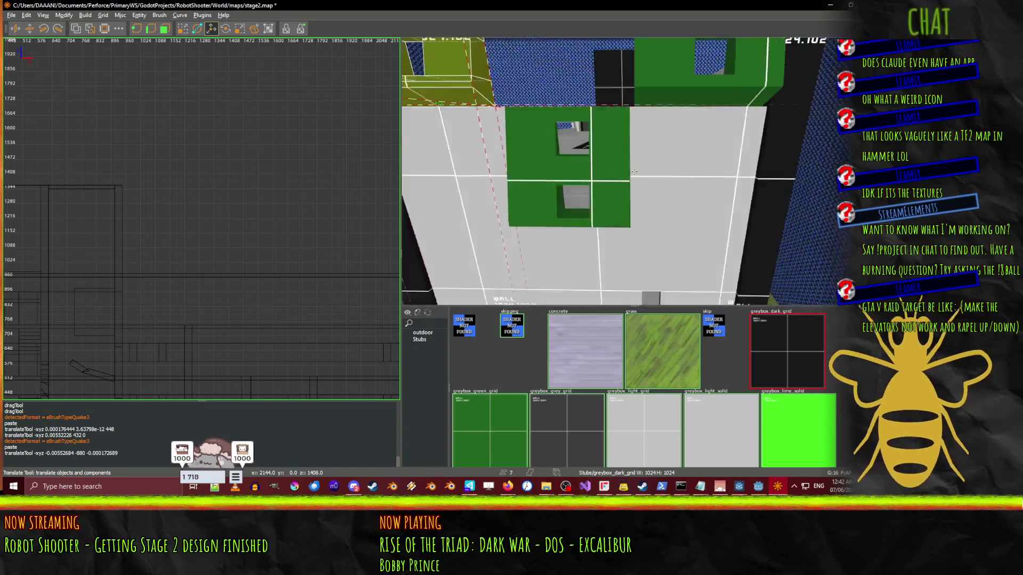
pyautogui.scroll(-5, 634, 171)
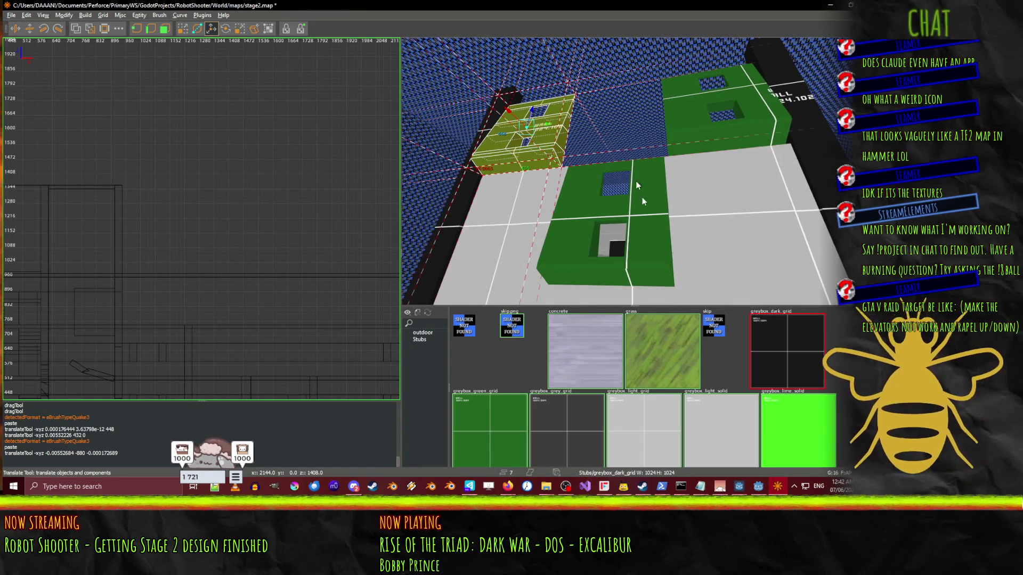
pyautogui.click(763, 485)
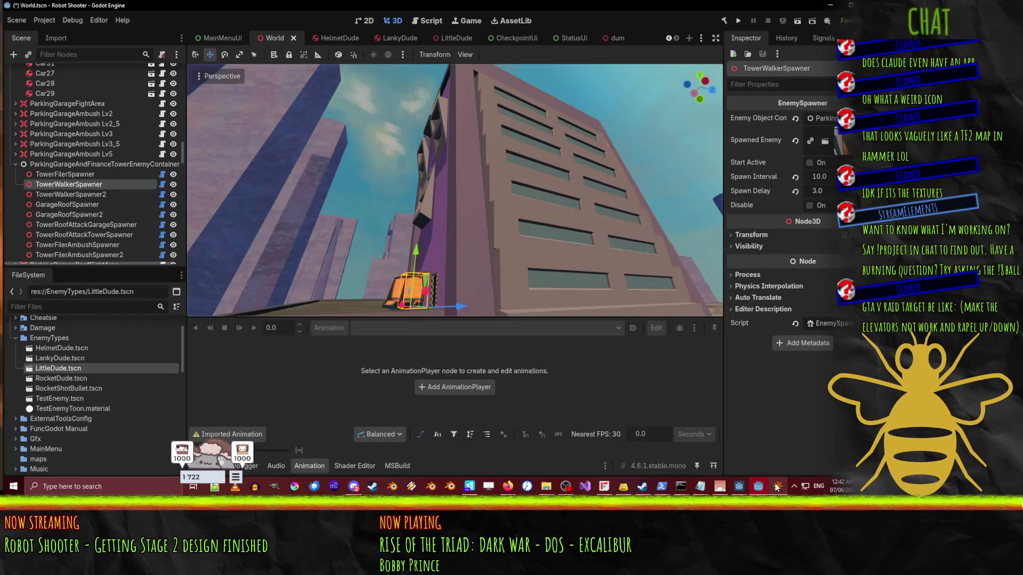
pyautogui.moveTo(633, 228)
pyautogui.mouseDown()
pyautogui.moveTo(570, 208)
pyautogui.moveTo(613, 219)
pyautogui.mouseUp()
pyautogui.moveTo(457, 151)
pyautogui.mouseDown()
pyautogui.moveTo(416, 143)
pyautogui.moveTo(395, 165)
pyautogui.moveTo(266, 190)
pyautogui.mouseUp()
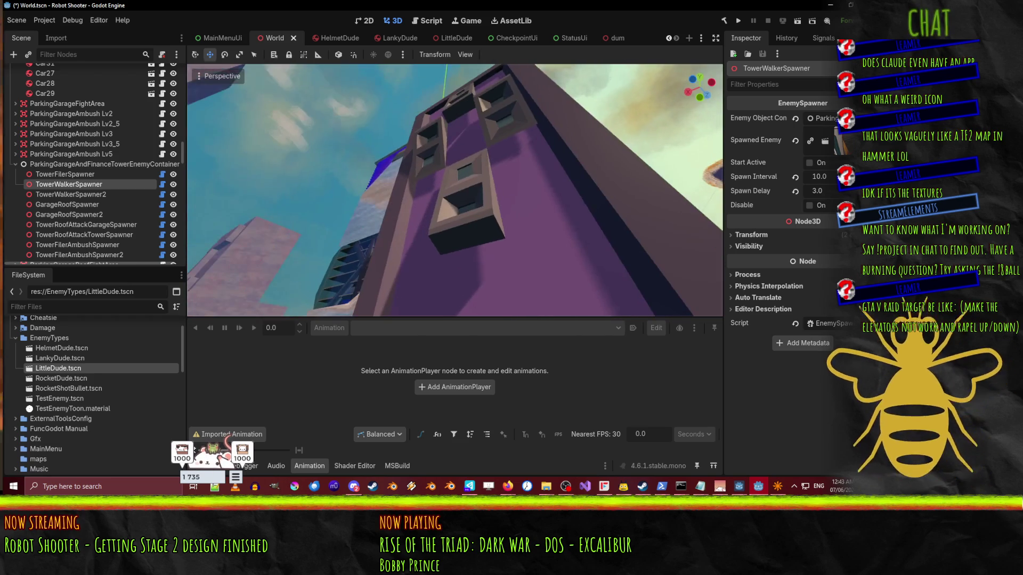
# - Back in NetRadiant, select the thin strip and green wall box and slide them to the far wall
pyautogui.hotkey('alt', 'Tab')
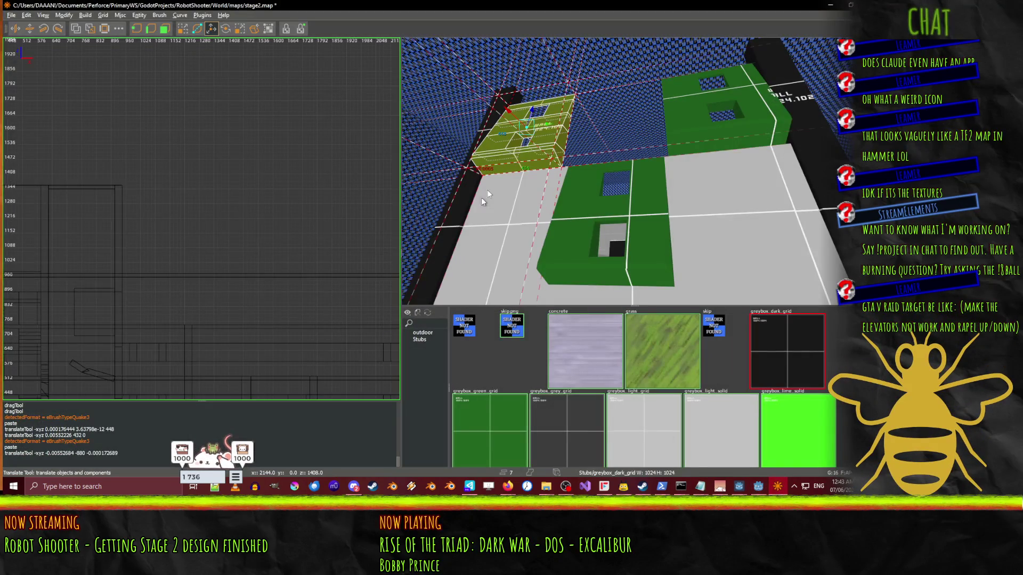
pyautogui.click(571, 205)
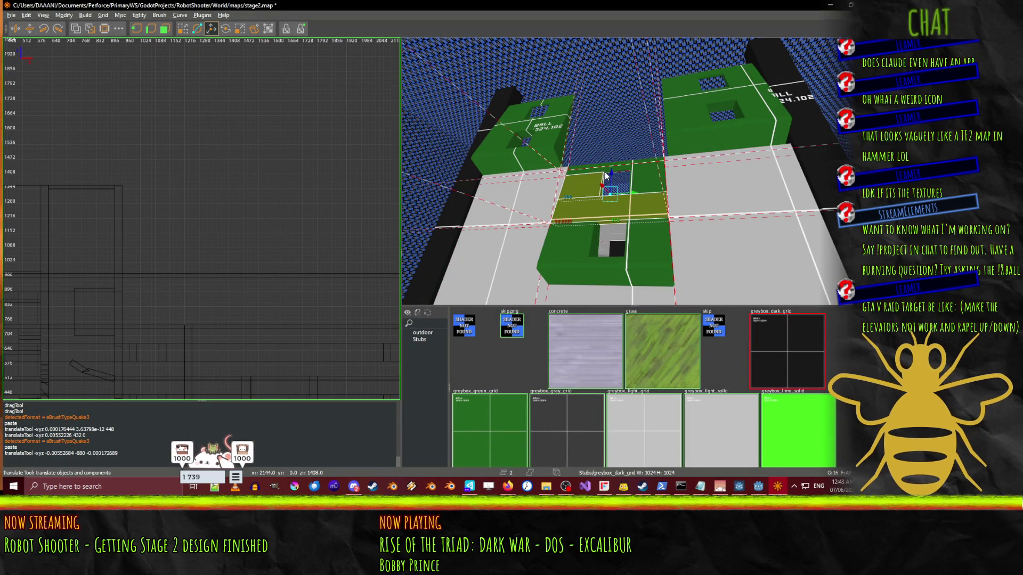
pyautogui.keyDown('ctrl'); pyautogui.click(593, 275); pyautogui.keyUp('ctrl')
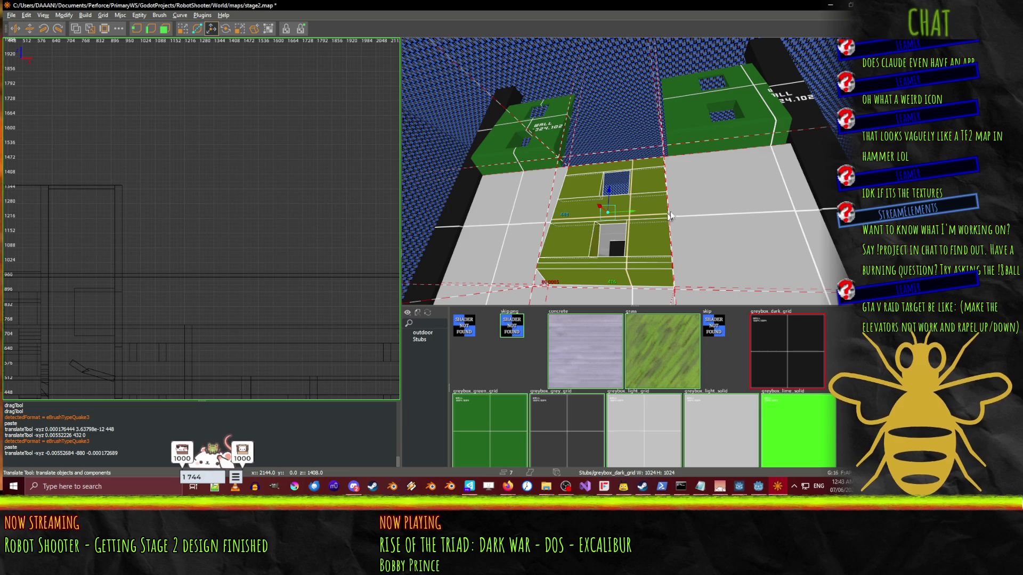
pyautogui.moveTo(614, 197); pyautogui.dragTo(607, 94)
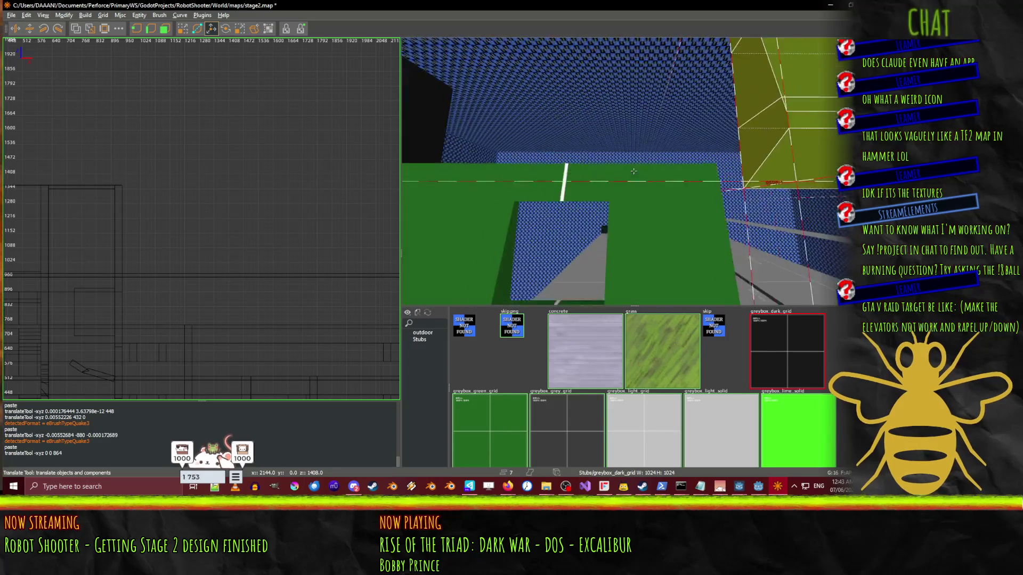
# - Raise the yellow angled brush higher, then back off and select the black pillar
pyautogui.moveTo(674, 96); pyautogui.dragTo(673, 85)
pyautogui.rightClick(672, 82)
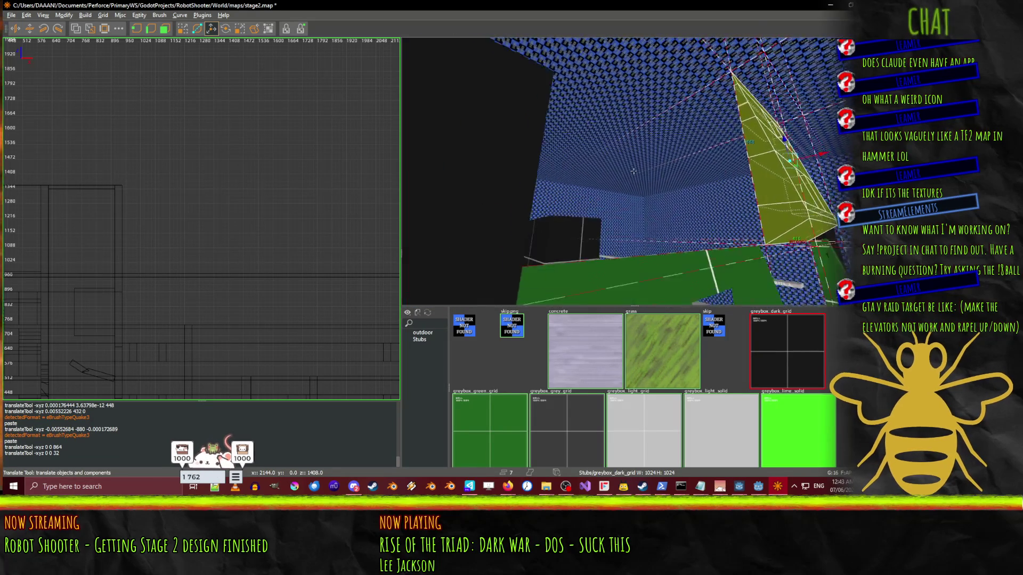
pyautogui.press('s')
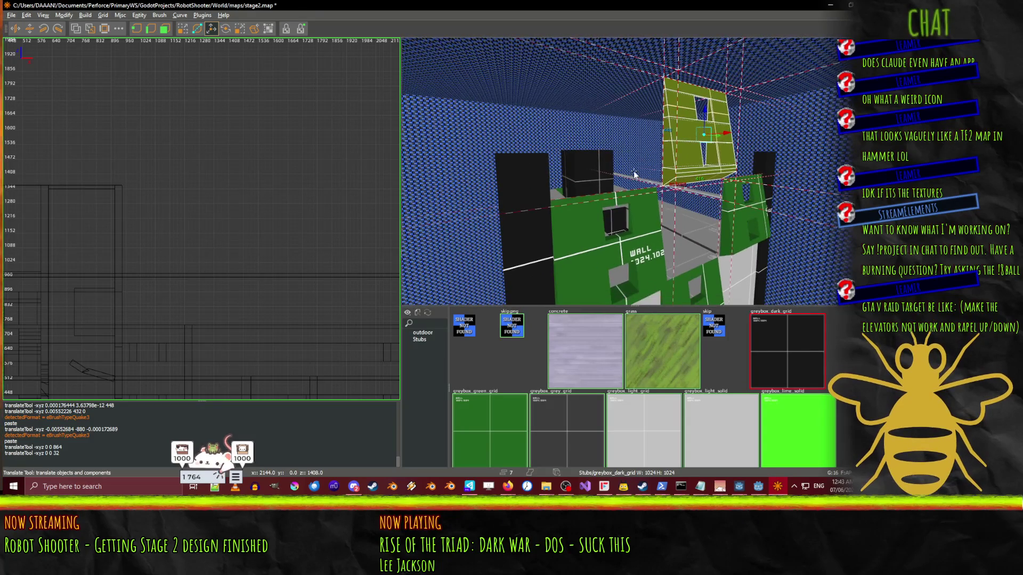
pyautogui.click(552, 182)
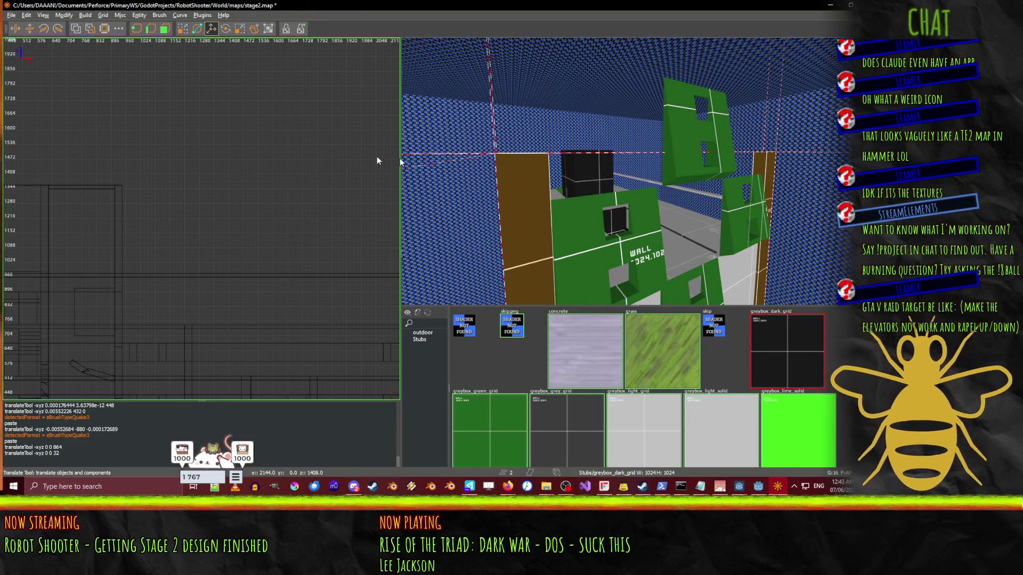
# - Drag the black pillar's top face upward with QE4 Drag, then fly around to inspect it
pyautogui.press('q')
pyautogui.moveTo(550, 107); pyautogui.dragTo(551, 55)
pyautogui.scroll(-4, 215, 164)
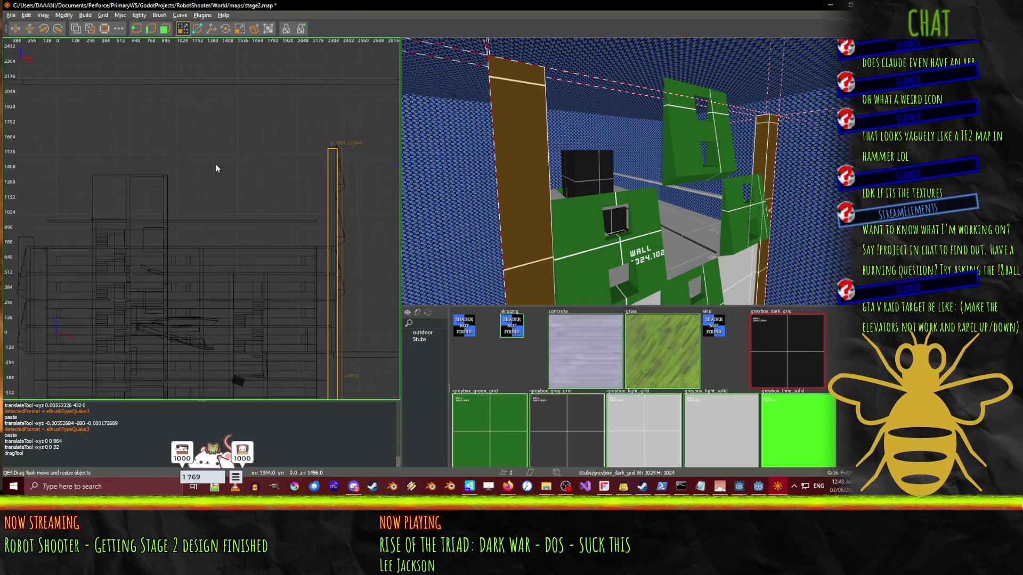
pyautogui.scroll(3, 282, 129)
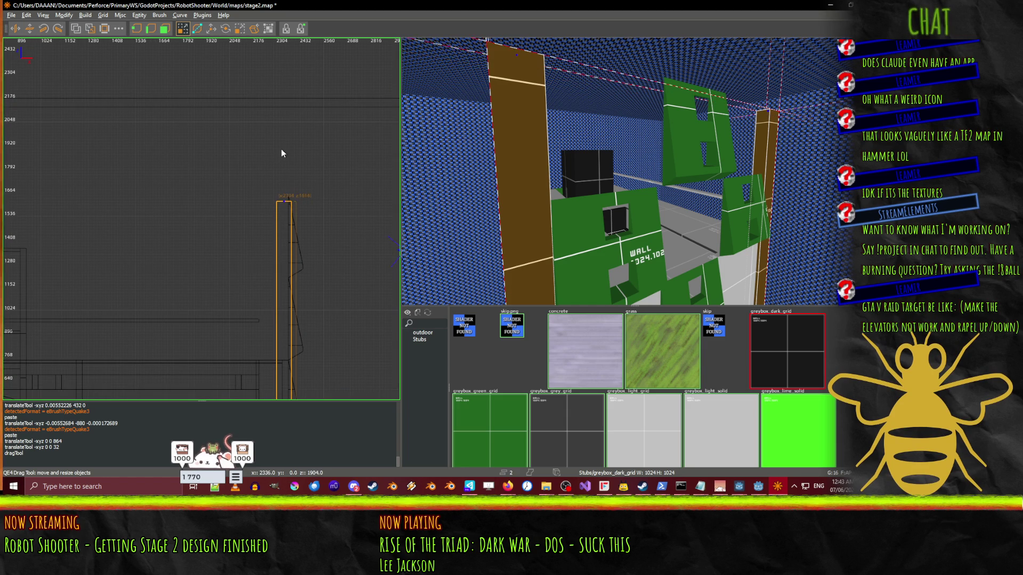
pyautogui.scroll(2, 282, 148)
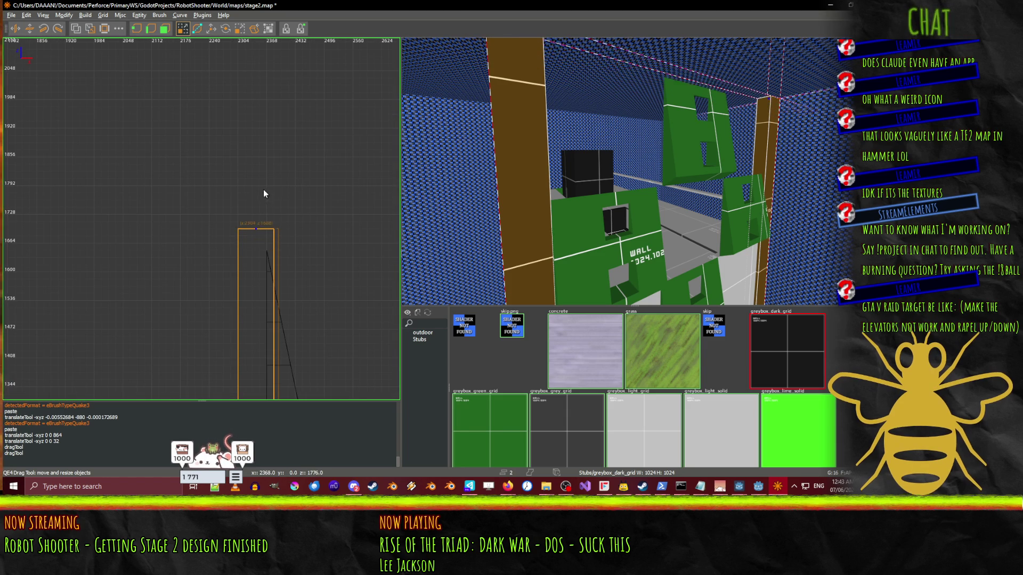
pyautogui.scroll(-5, 696, 176)
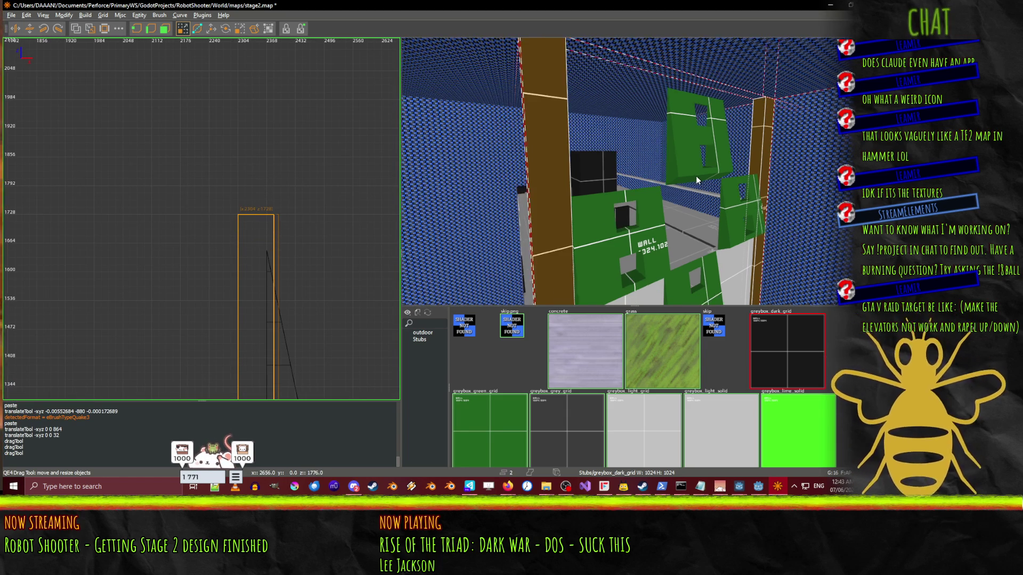
pyautogui.rightClick(700, 181)
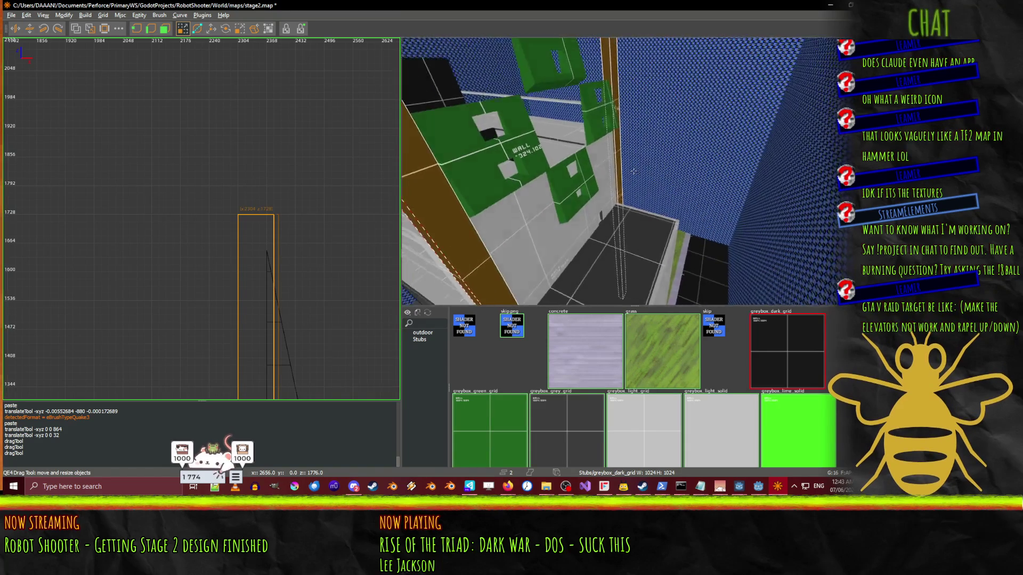
pyautogui.press('Up')
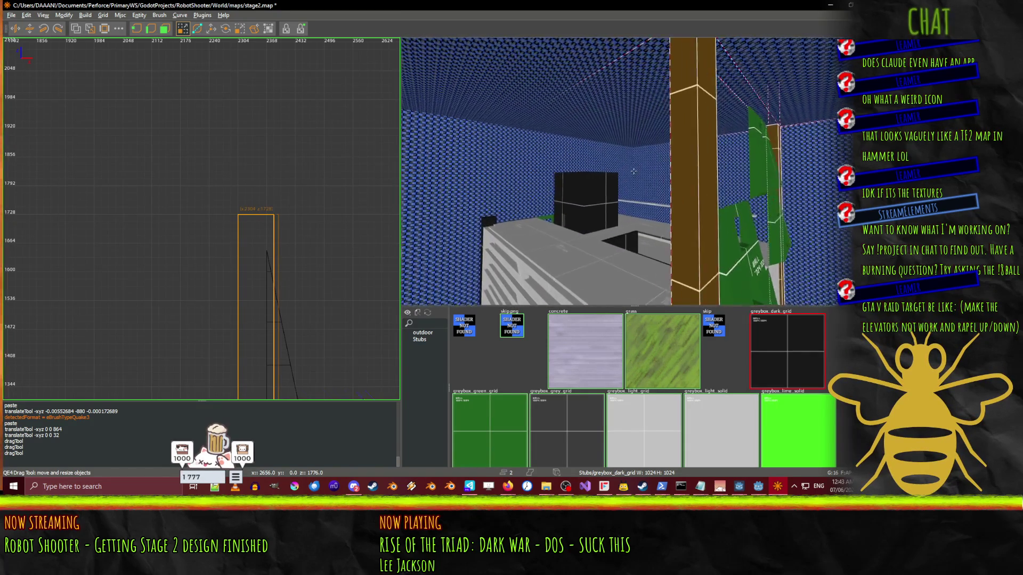
pyautogui.press('Up')
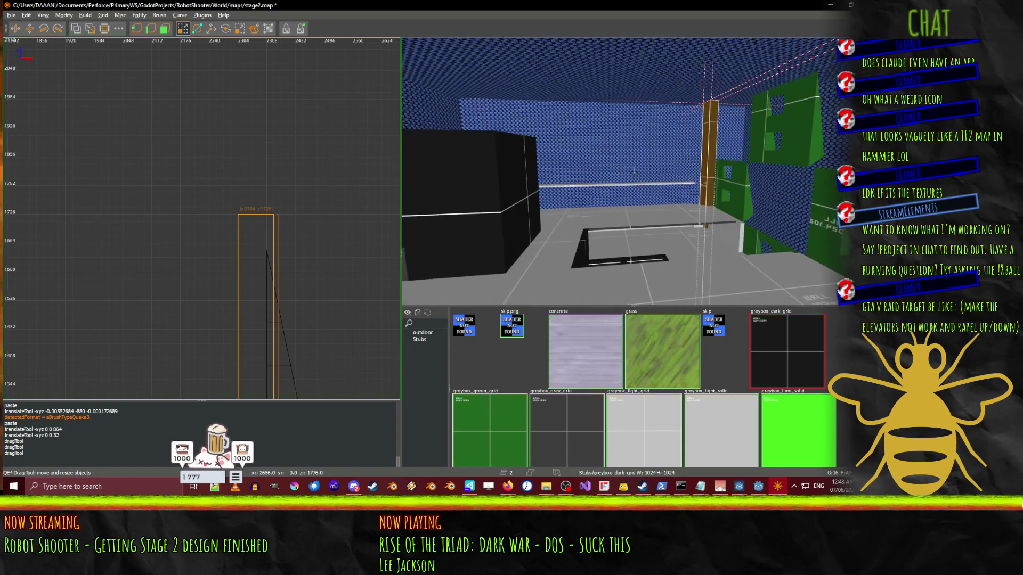
pyautogui.press('Up')
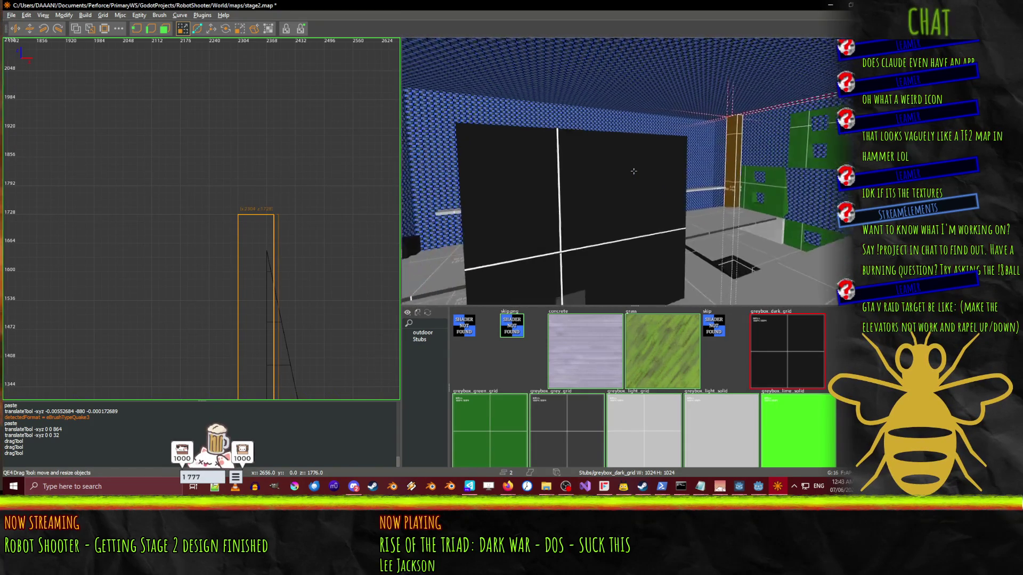
pyautogui.press('Down')
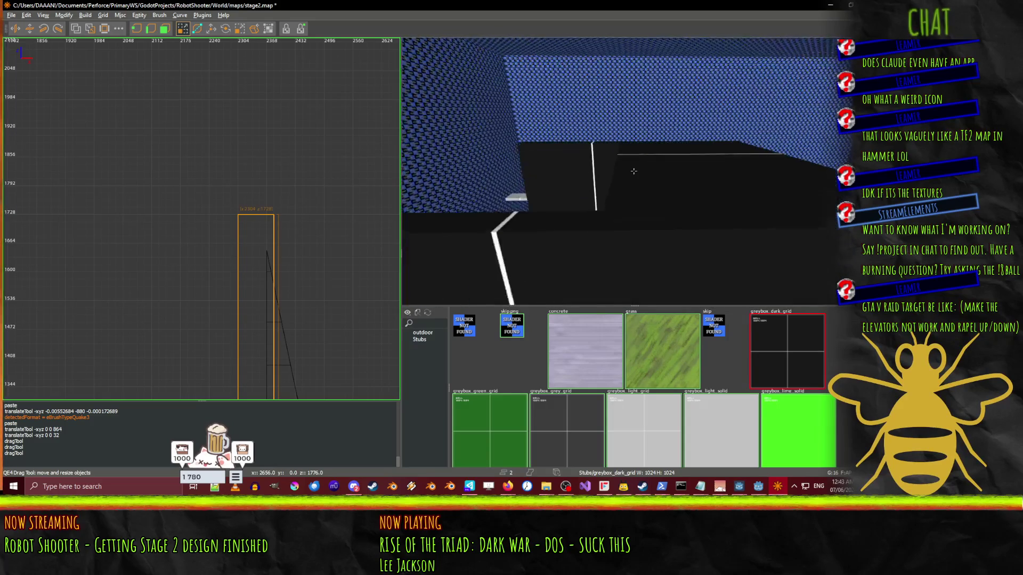
# - Lift the slab atop the black block toward the ceiling by 352 and 96 units
pyautogui.press('Left')
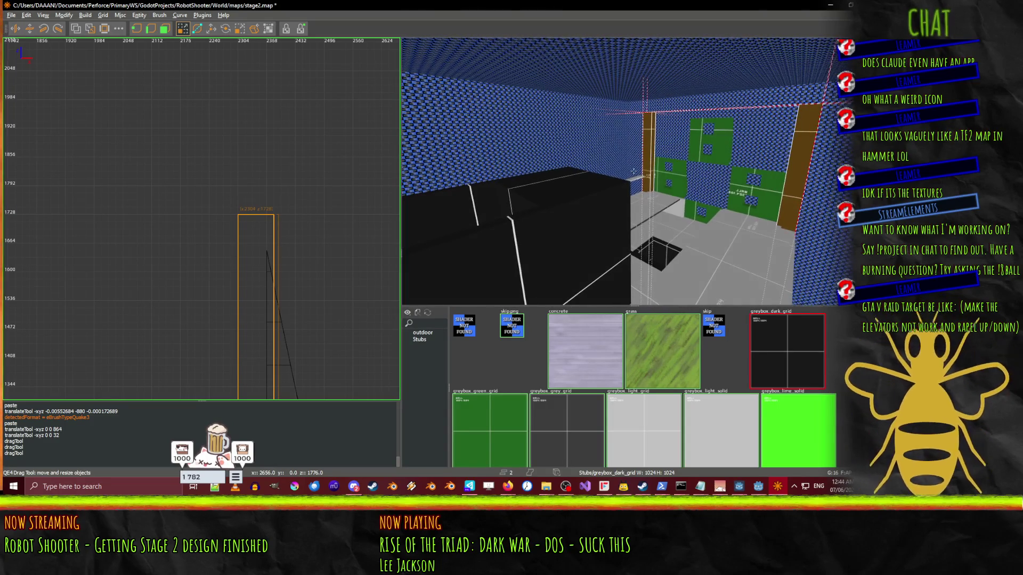
pyautogui.click(570, 180)
pyautogui.scroll(-1, 189, 190)
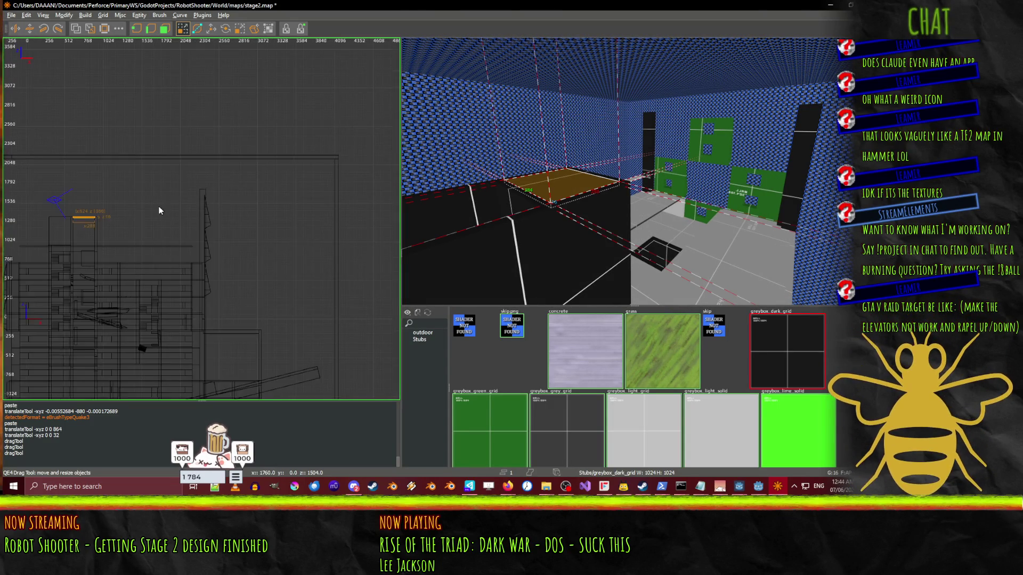
pyautogui.scroll(1, 227, 179)
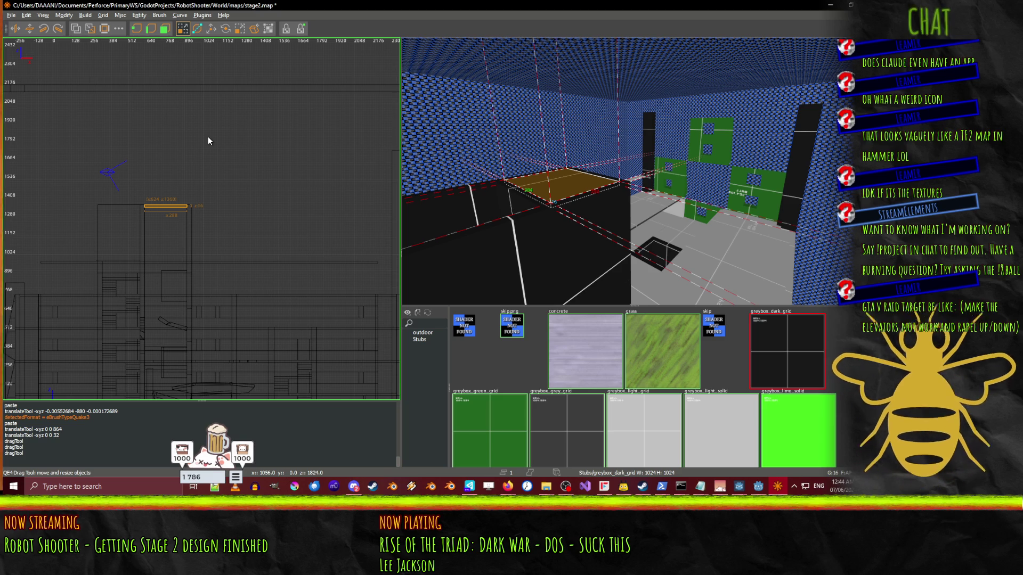
pyautogui.moveTo(218, 136); pyautogui.dragTo(165, 114)
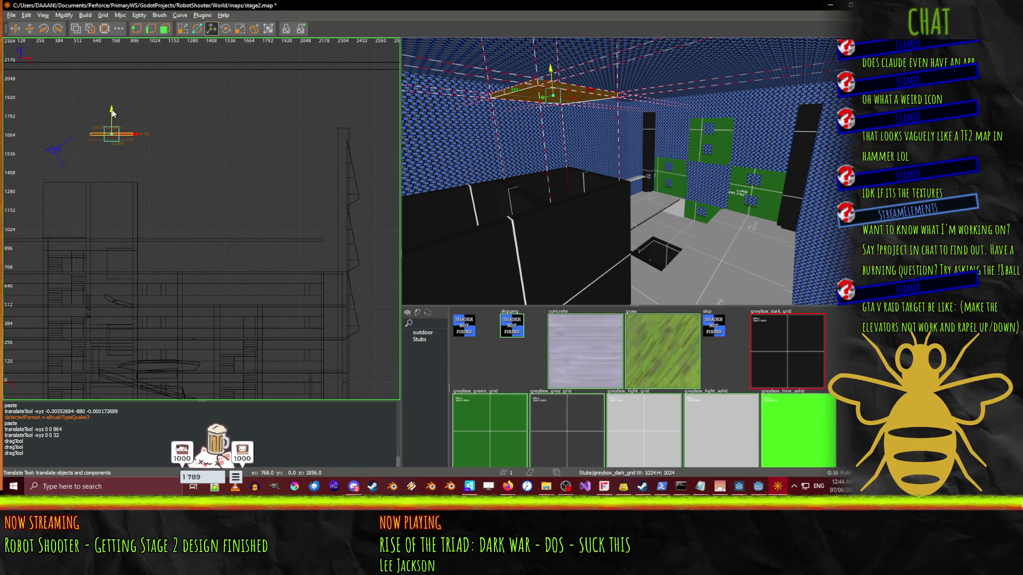
pyautogui.scroll(4, 210, 117)
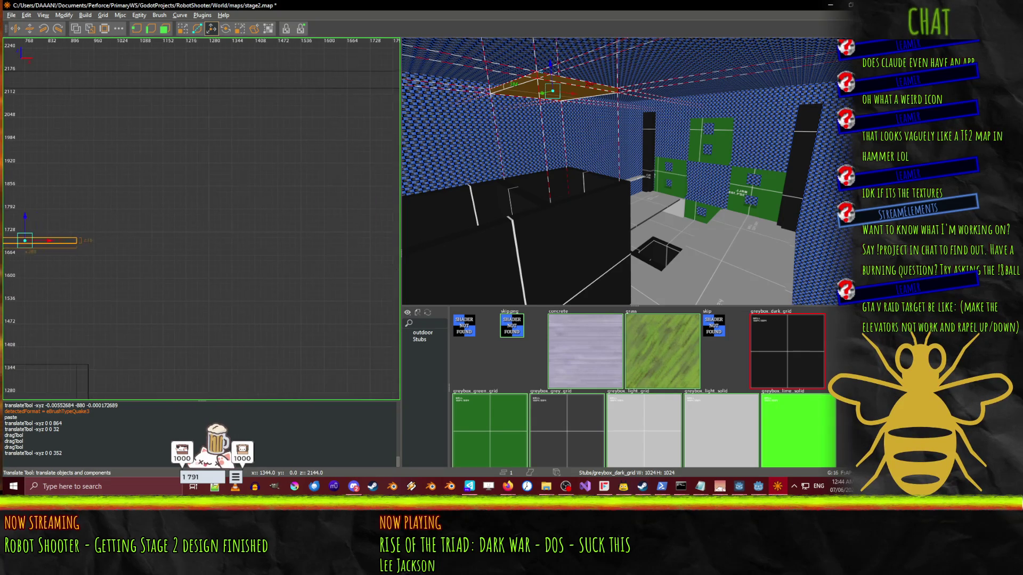
pyautogui.moveTo(49, 144); pyautogui.dragTo(270, 155)
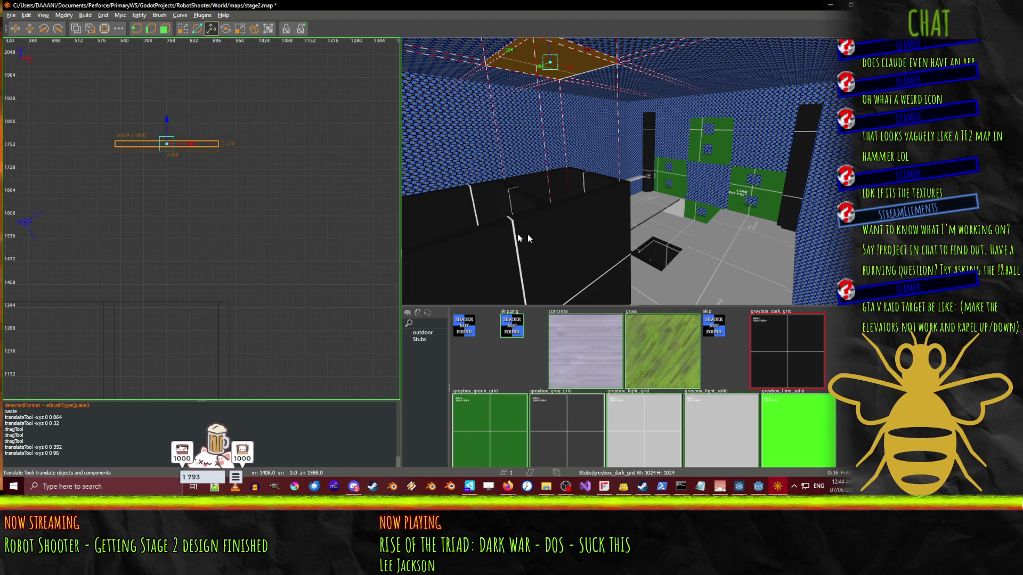
pyautogui.click(552, 238)
# - Stretch the black block and both adjoining wall sections up to height 1776
pyautogui.keyDown('shift'); pyautogui.click(554, 190); pyautogui.keyUp('shift')
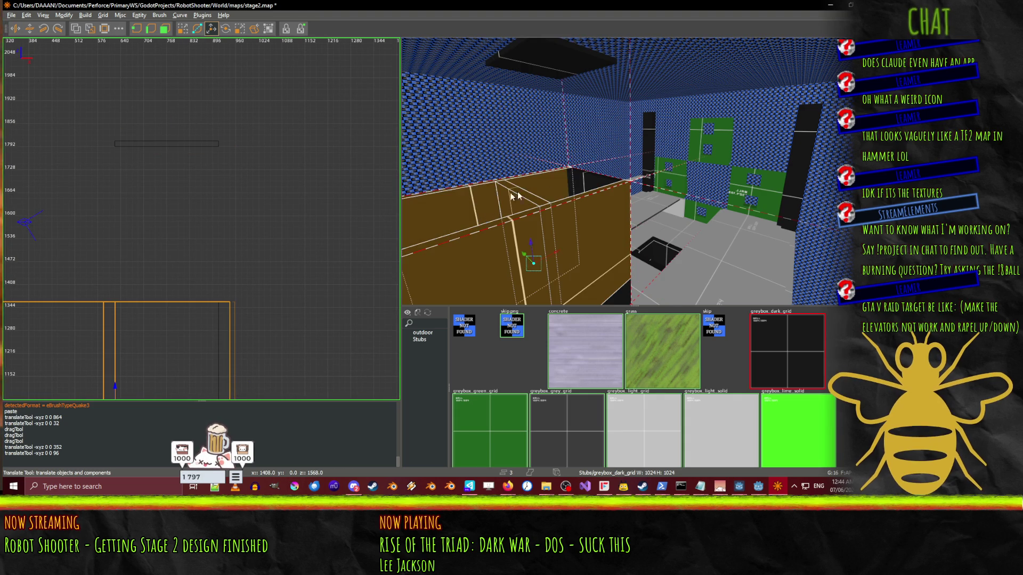
pyautogui.keyDown('shift'); pyautogui.click(584, 185); pyautogui.keyUp('shift')
pyautogui.scroll(-2, 187, 216)
pyautogui.scroll(-1, 184, 212)
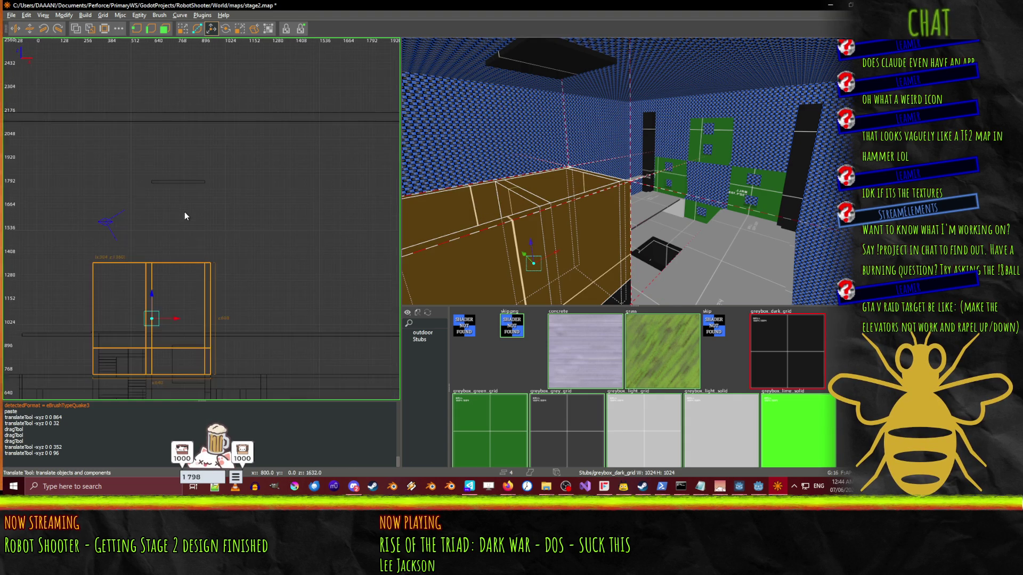
pyautogui.press('q')
pyautogui.moveTo(181, 221); pyautogui.dragTo(184, 142)
pyautogui.rightClick(613, 170)
pyautogui.press('Down')
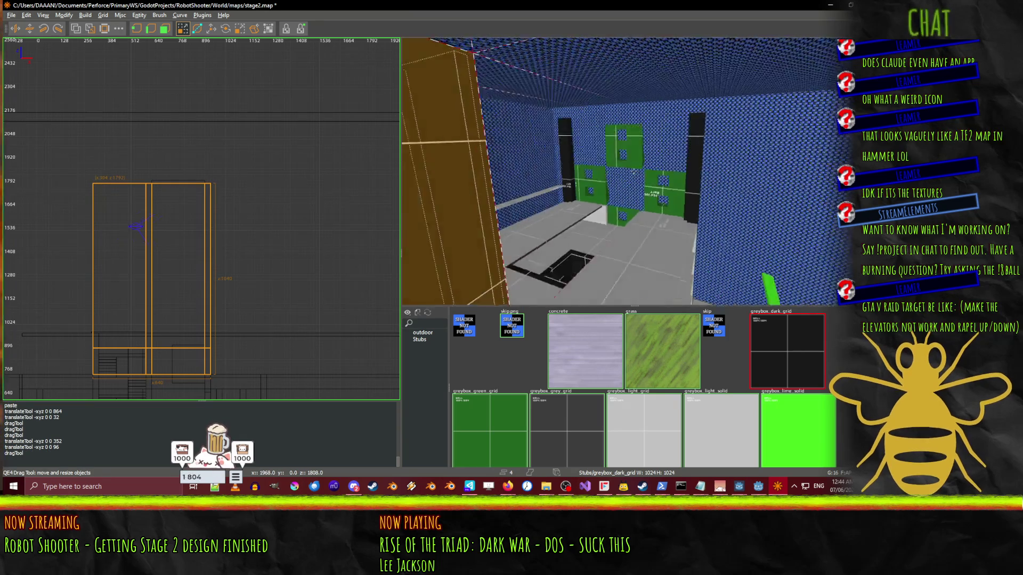
pyautogui.press('Up')
pyautogui.press('Up')
pyautogui.press('Up')
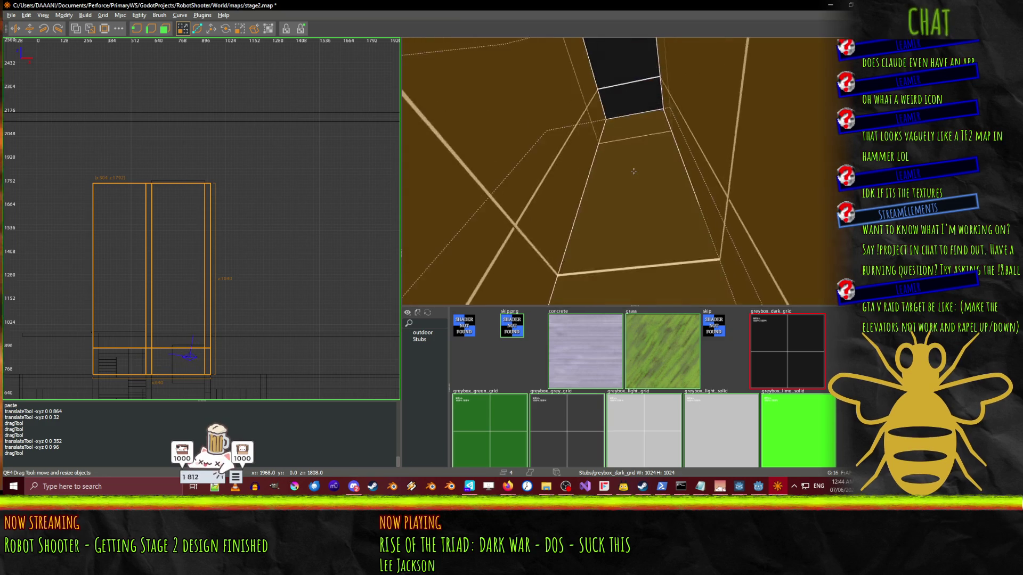
# - Fly into the orange shaft, clear the selection, and select the orange brush and slanted beams
pyautogui.press('Up')
pyautogui.press('Up')
pyautogui.press('Down')
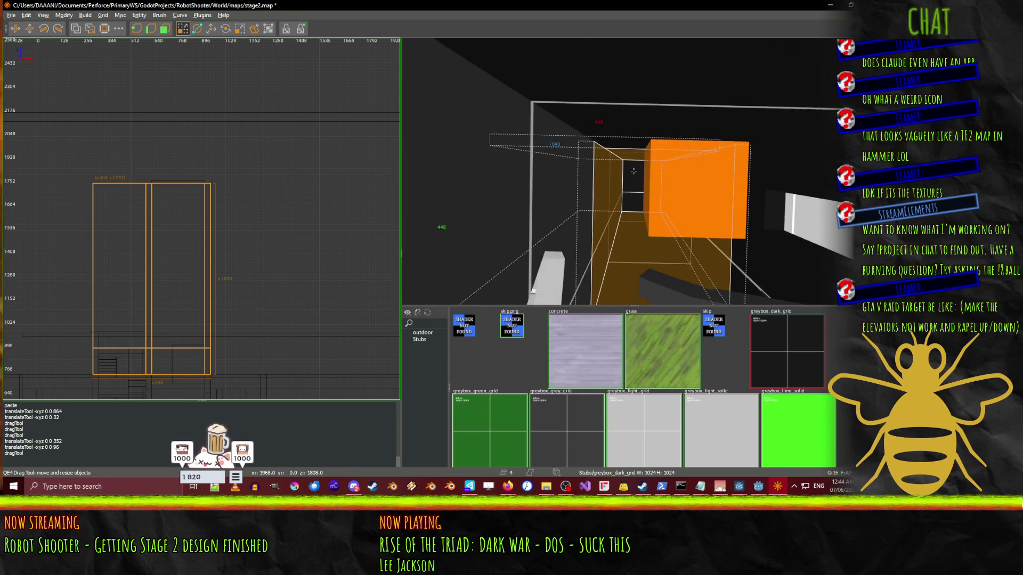
pyautogui.press('Down')
pyautogui.press('Escape')
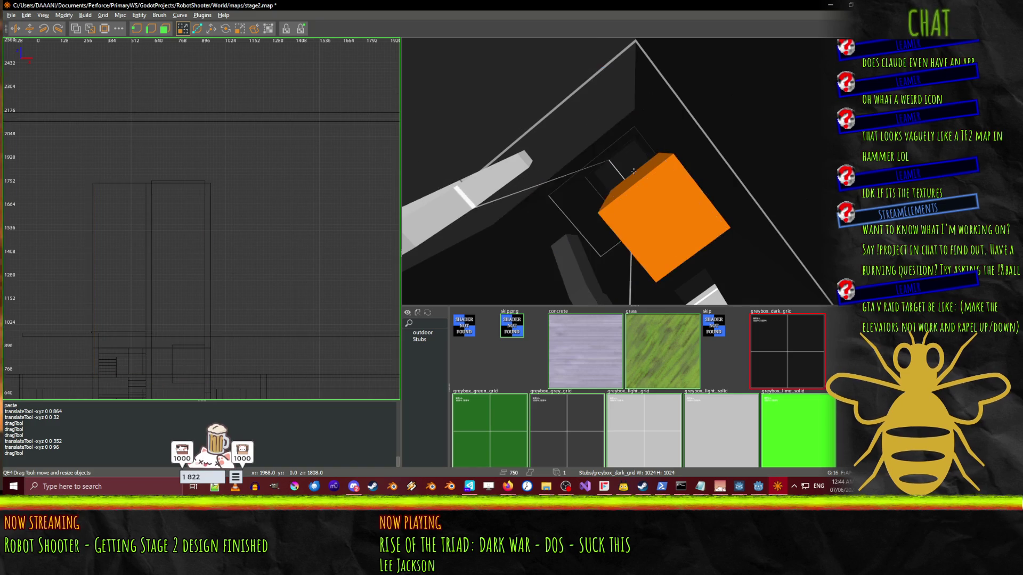
pyautogui.press('Up')
pyautogui.press('Down')
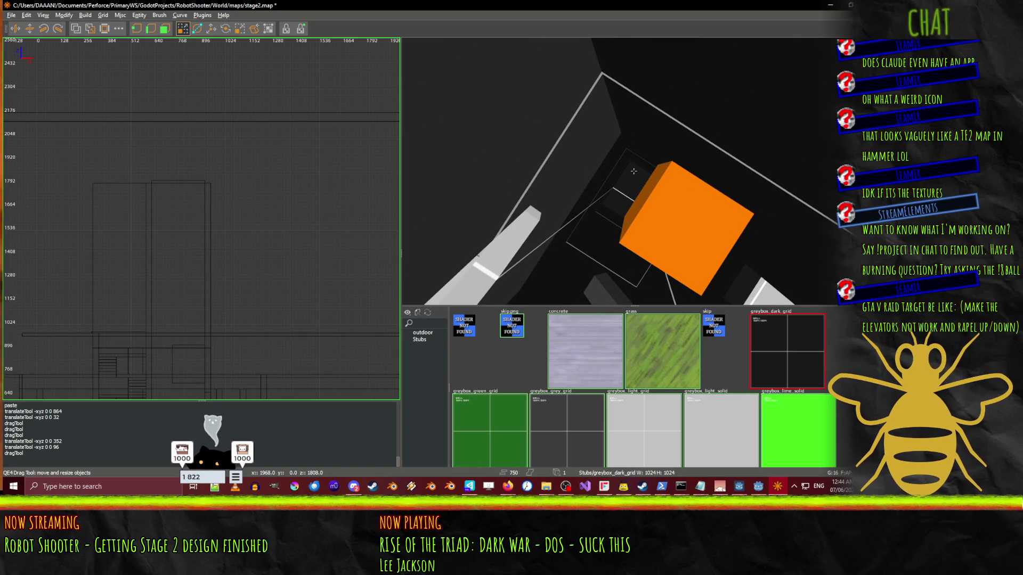
pyautogui.press('Up')
pyautogui.press('Down')
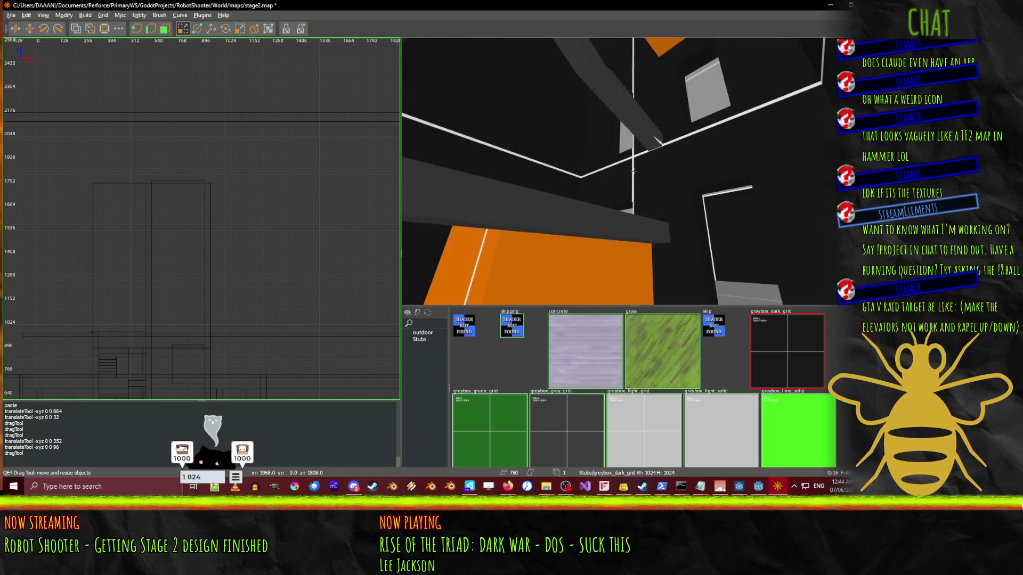
pyautogui.click(606, 194)
pyautogui.keyDown('shift'); pyautogui.click(600, 172); pyautogui.keyUp('shift')
pyautogui.press('z')
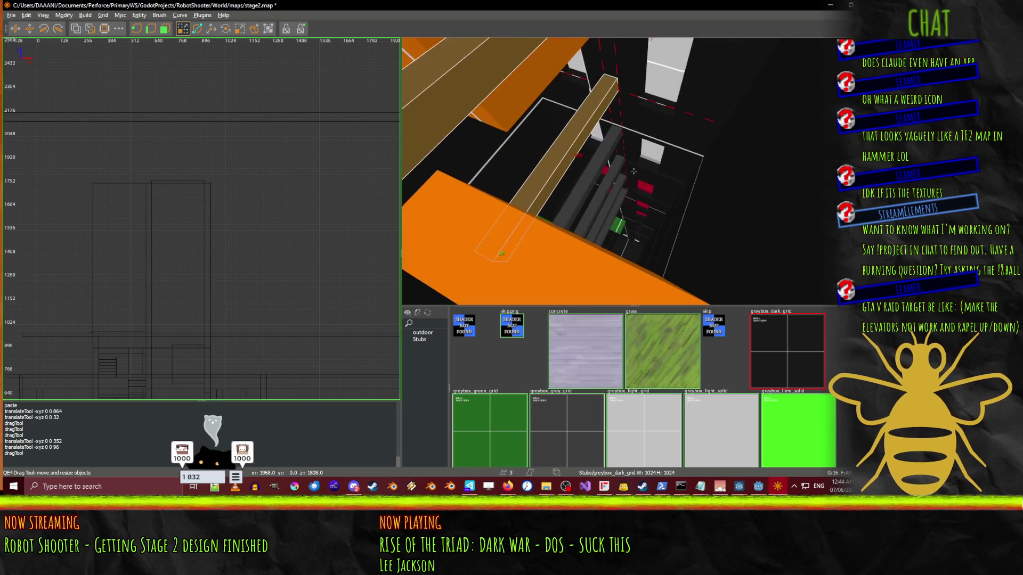
pyautogui.keyDown('shift'); pyautogui.click(596, 226); pyautogui.keyUp('shift')
# - Add the last beam, paste a duplicate set of beams, and move it up the shaft
pyautogui.keyDown('shift'); pyautogui.click(603, 234); pyautogui.keyUp('shift')
pyautogui.scroll(-4, 140, 205)
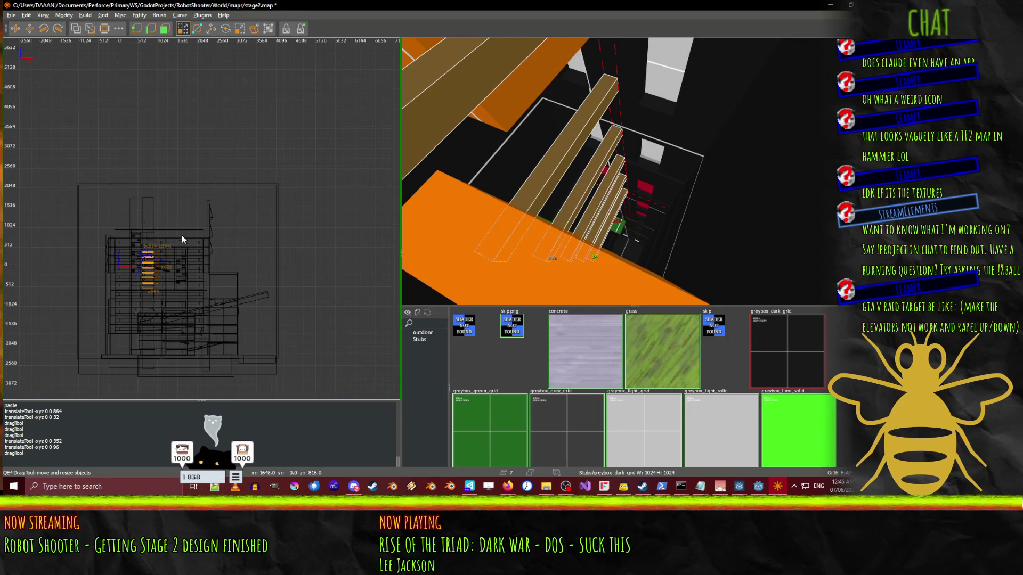
pyautogui.moveTo(82, 301); pyautogui.dragTo(196, 201)
pyautogui.hotkey('ctrl', 'v')
pyautogui.press('w')
pyautogui.moveTo(183, 208); pyautogui.dragTo(183, 94)
pyautogui.scroll(5, 189, 98)
pyautogui.scroll(-1, 182, 145)
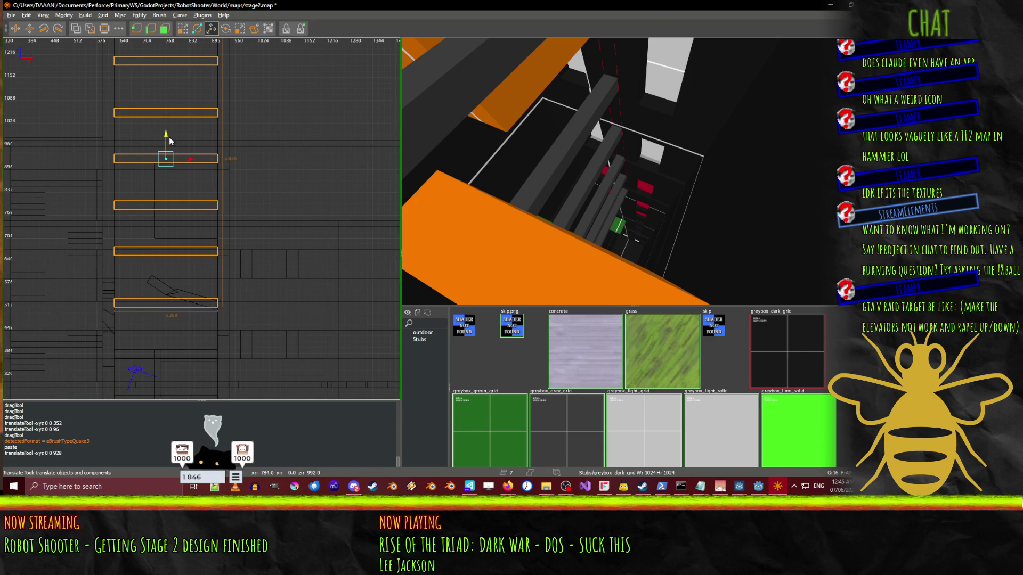
pyautogui.scroll(3, 223, 134)
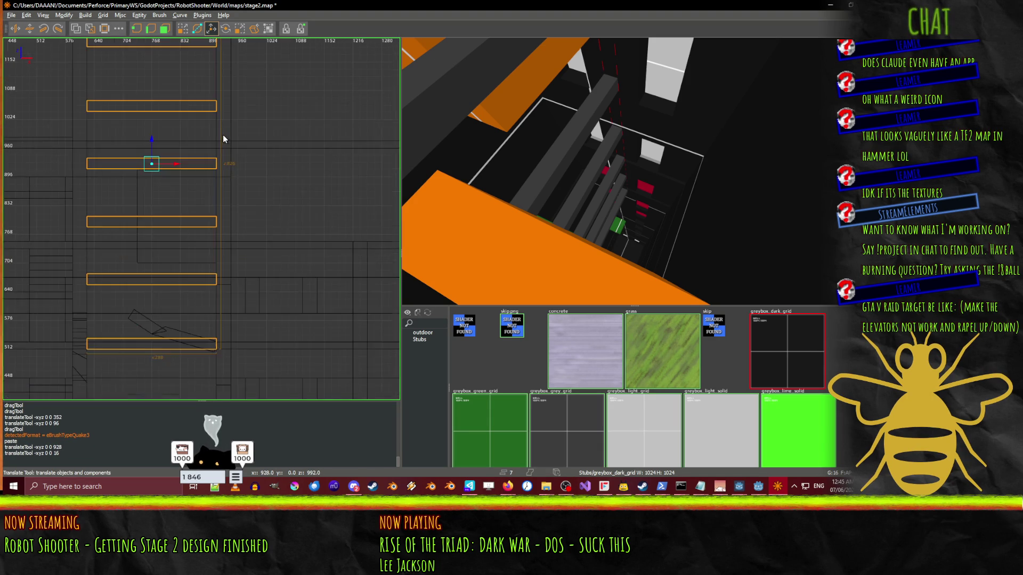
# - Centre both views on the beams and raise them from height 928 to 1088
pyautogui.moveTo(217, 140); pyautogui.dragTo(163, 291)
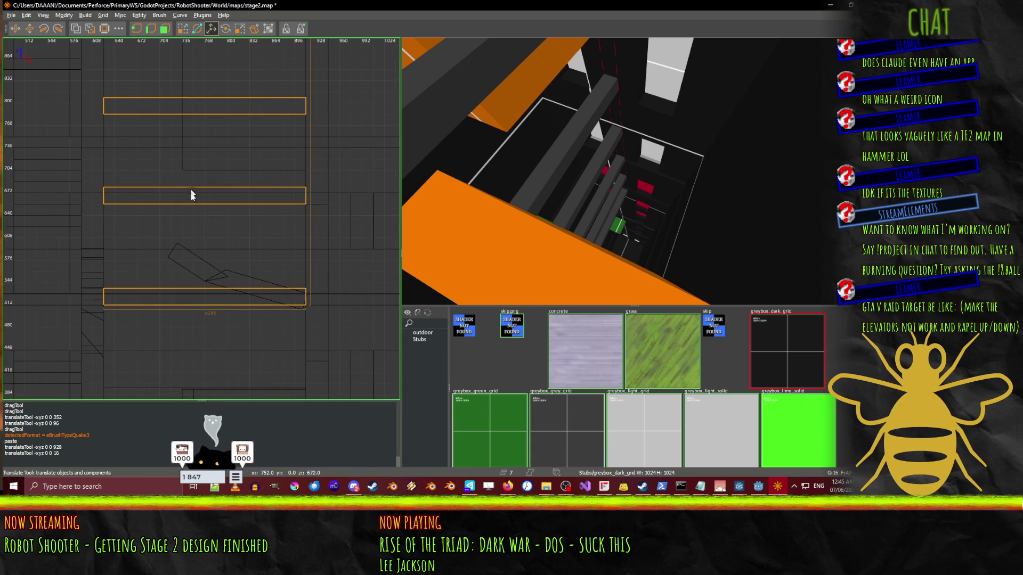
pyautogui.scroll(-5, 196, 232)
pyautogui.scroll(4, 201, 228)
pyautogui.hotkey('ctrl', 'u')
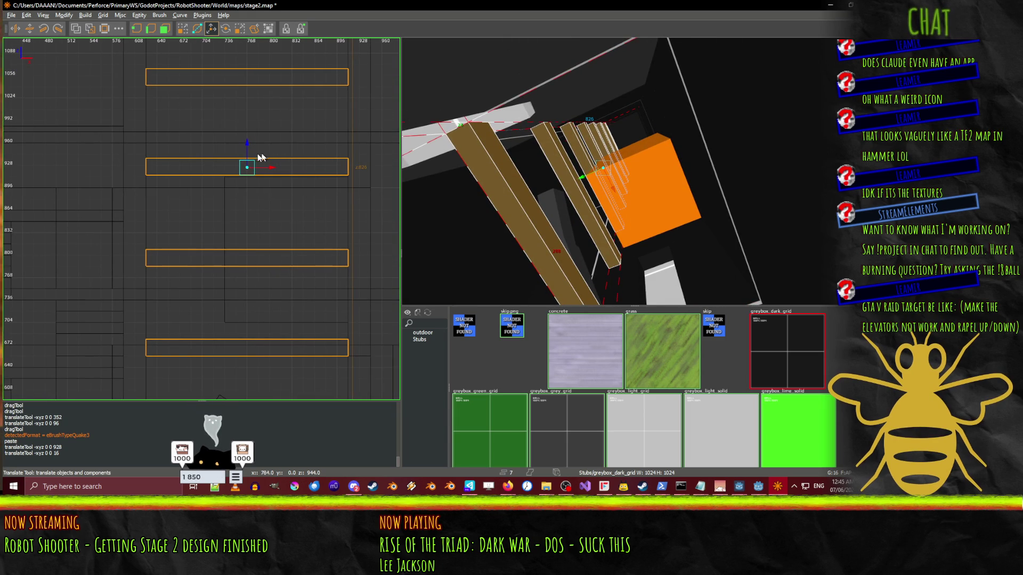
pyautogui.moveTo(250, 145); pyautogui.dragTo(245, 62)
pyautogui.scroll(-3, 202, 218)
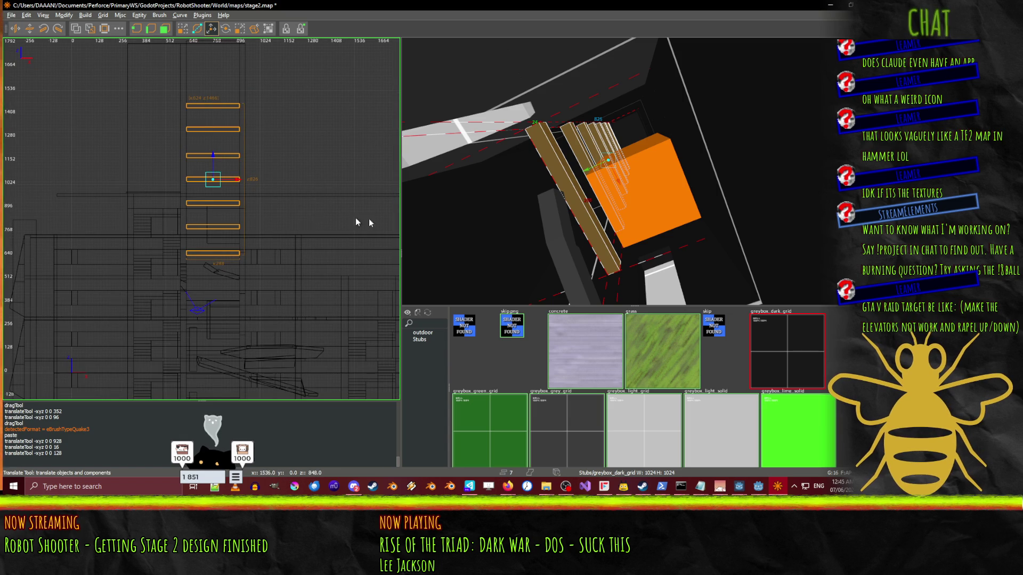
pyautogui.moveTo(550, 217); pyautogui.dragTo(633, 171)
pyautogui.scroll(10, 633, 171)
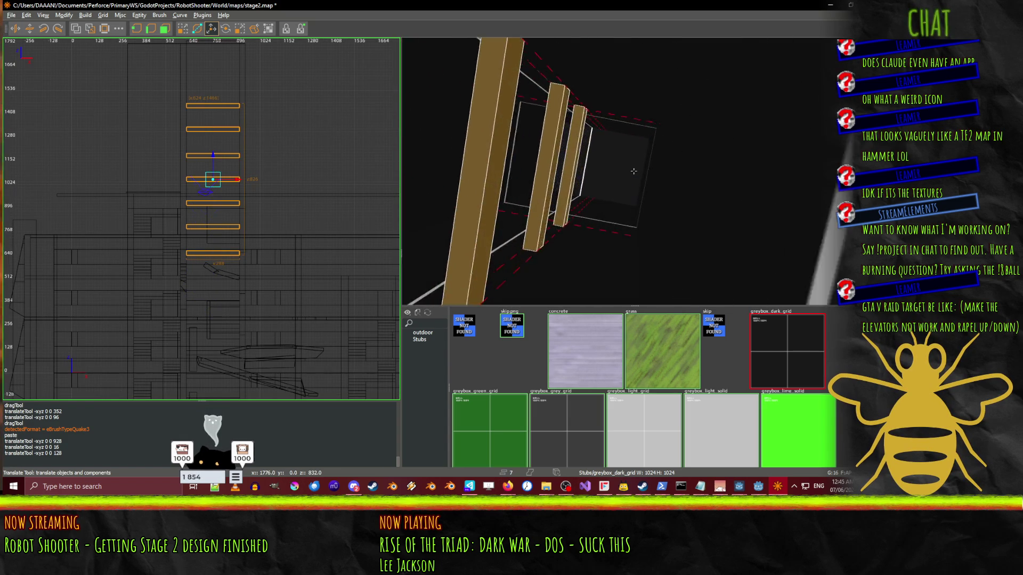
pyautogui.scroll(10, 633, 171)
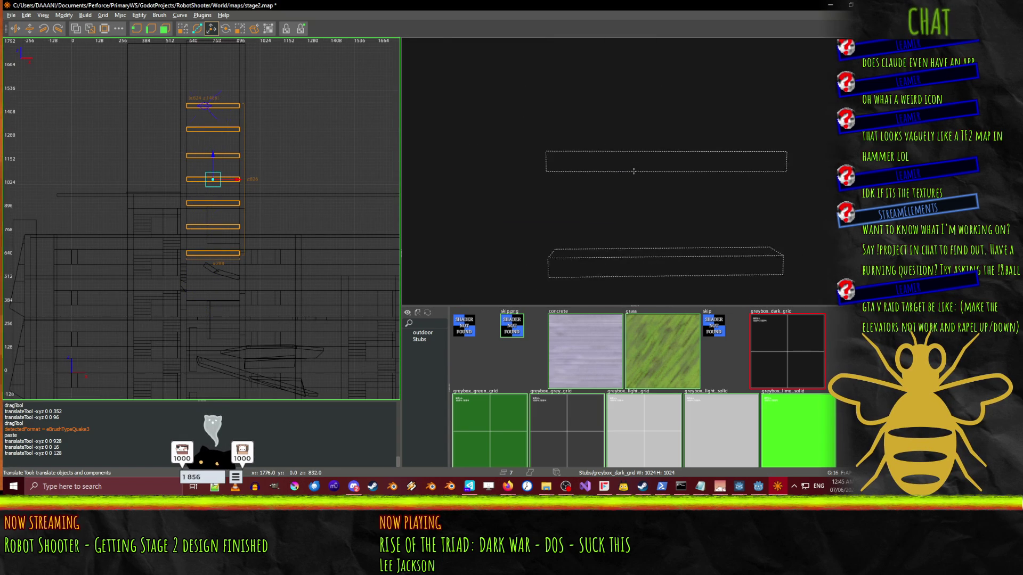
# - Add a second beam to the selection and paste the pair about 224 units higher
pyautogui.scroll(3, 294, 134)
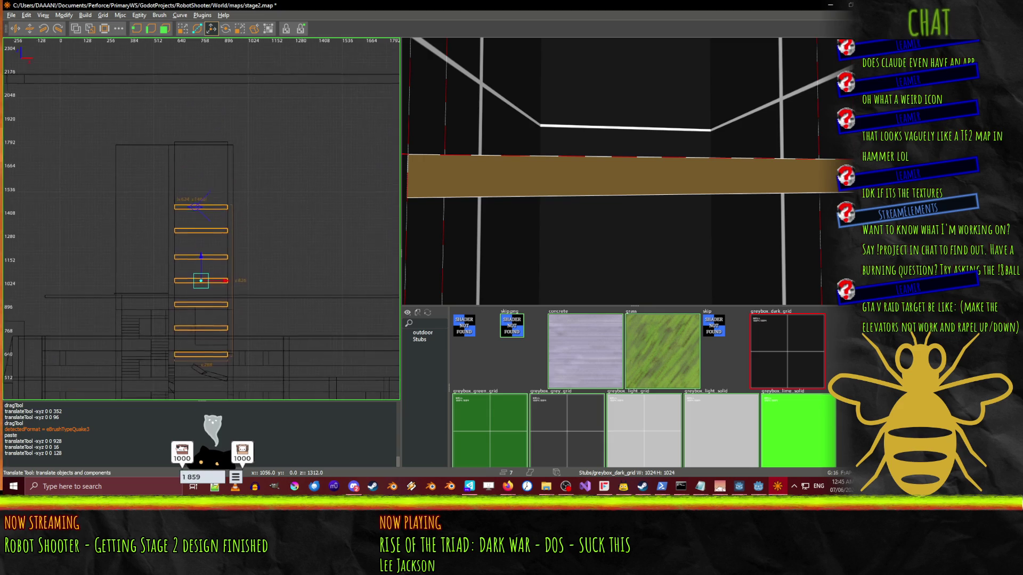
pyautogui.hotkey('shift', 'z')
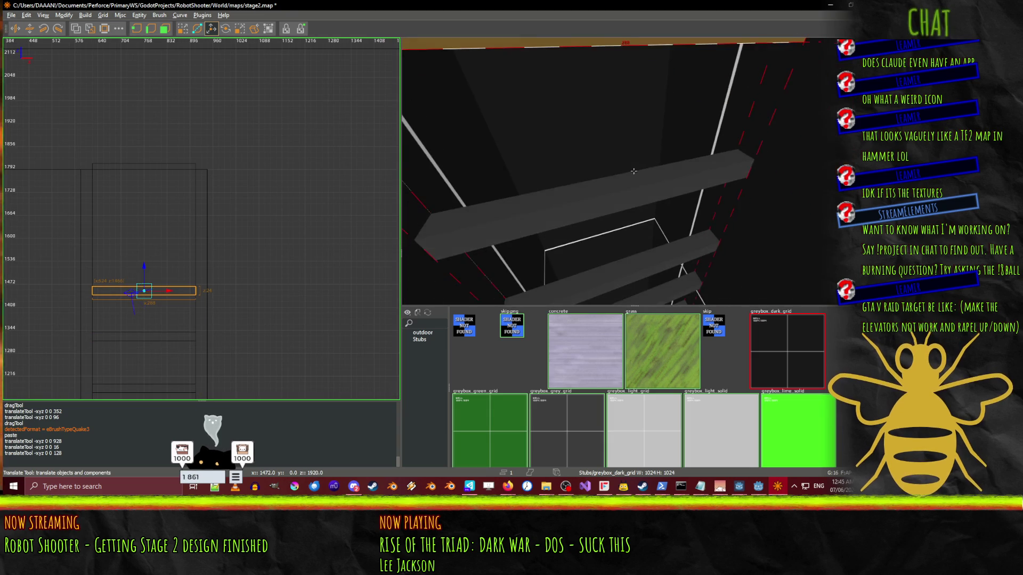
pyautogui.keyDown('ctrl'); pyautogui.click(638, 194); pyautogui.keyUp('ctrl')
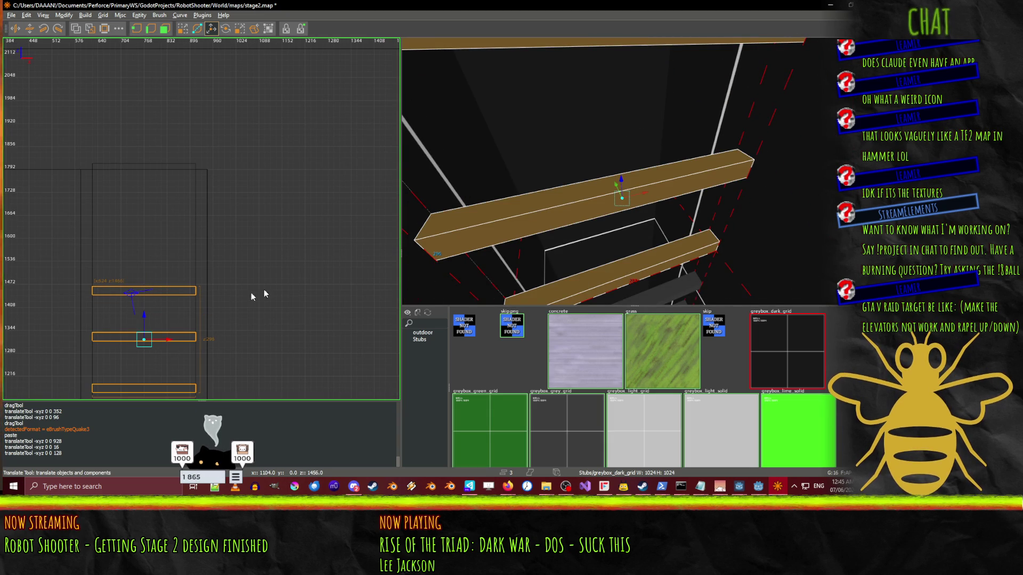
pyautogui.hotkey('ctrl', 'v')
pyautogui.moveTo(144, 317); pyautogui.dragTo(144, 218)
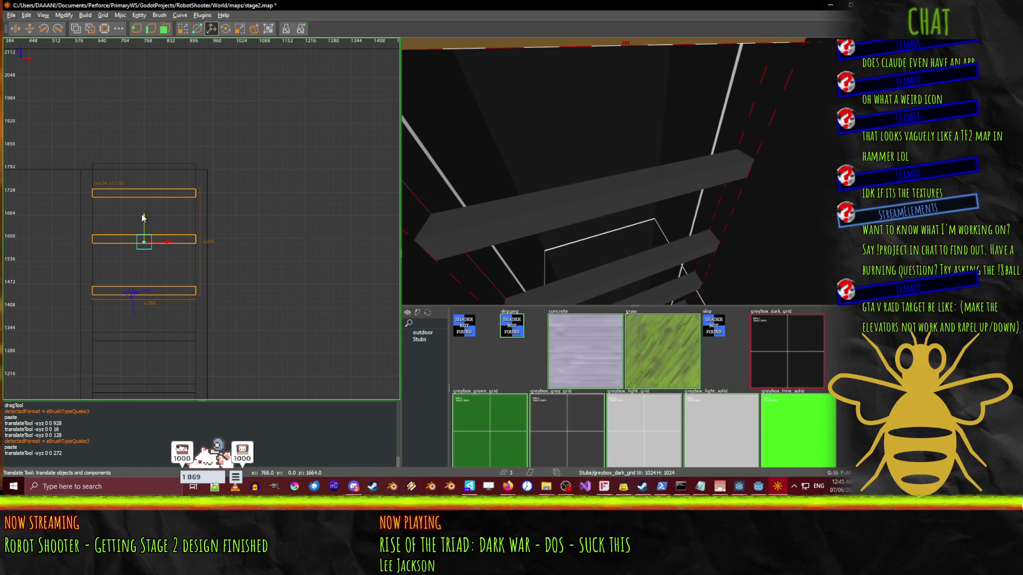
# - Delete the unwanted extra beam and save stage2.map
pyautogui.scroll(5, 633, 171)
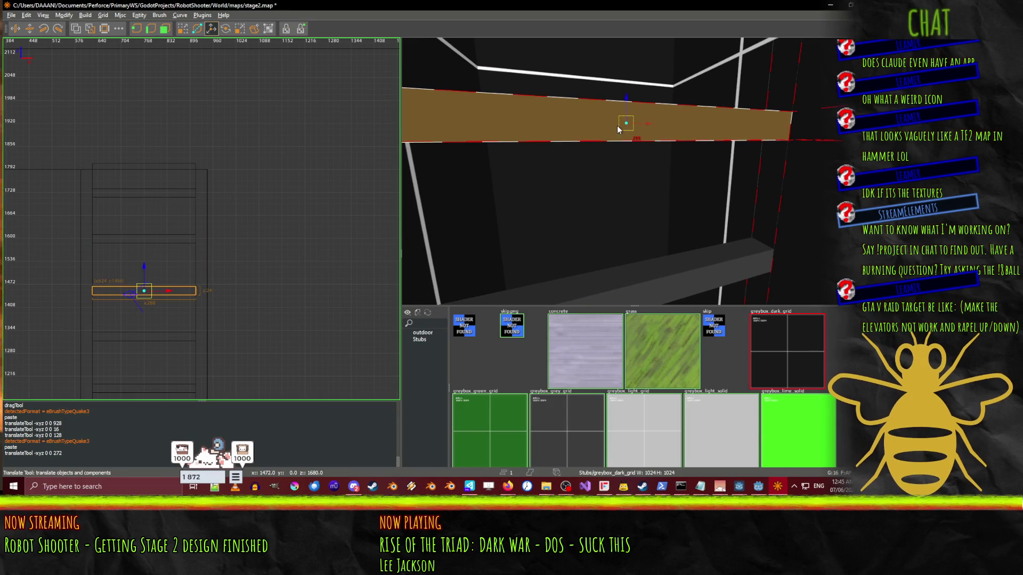
pyautogui.press('Delete')
pyautogui.hotkey('ctrl', 's')
pyautogui.rightClick(597, 135)
# - Fly down into the stair shaft and select the lower beam plus the upper beams above it
pyautogui.press('s')
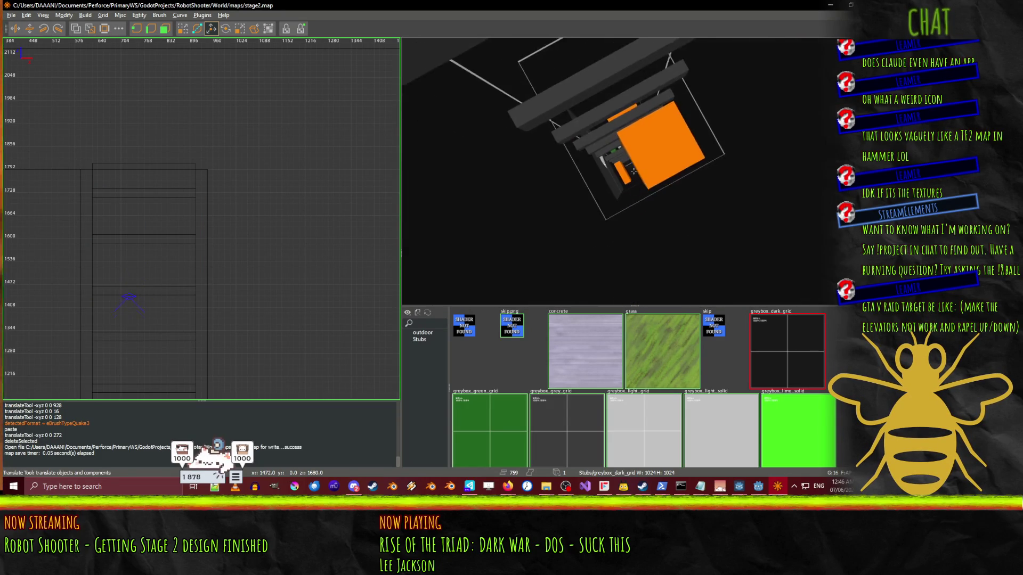
pyautogui.press('w')
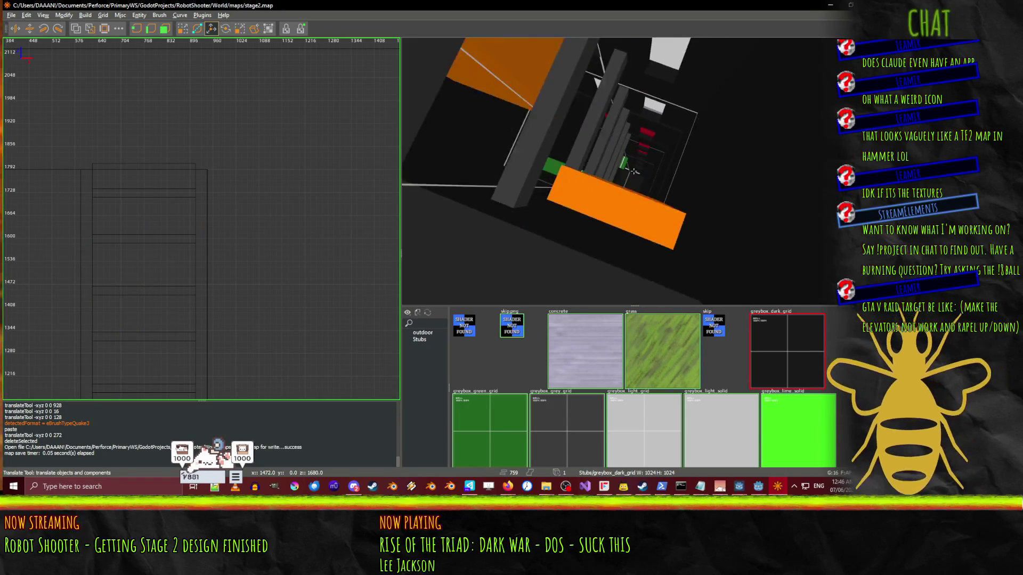
pyautogui.press('w')
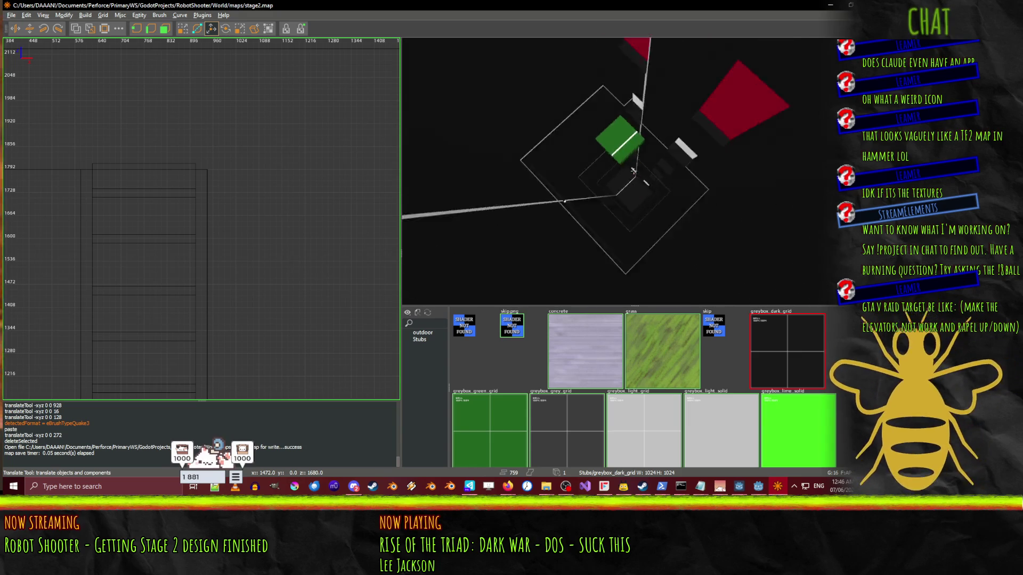
pyautogui.press('s')
pyautogui.rightClick(633, 171)
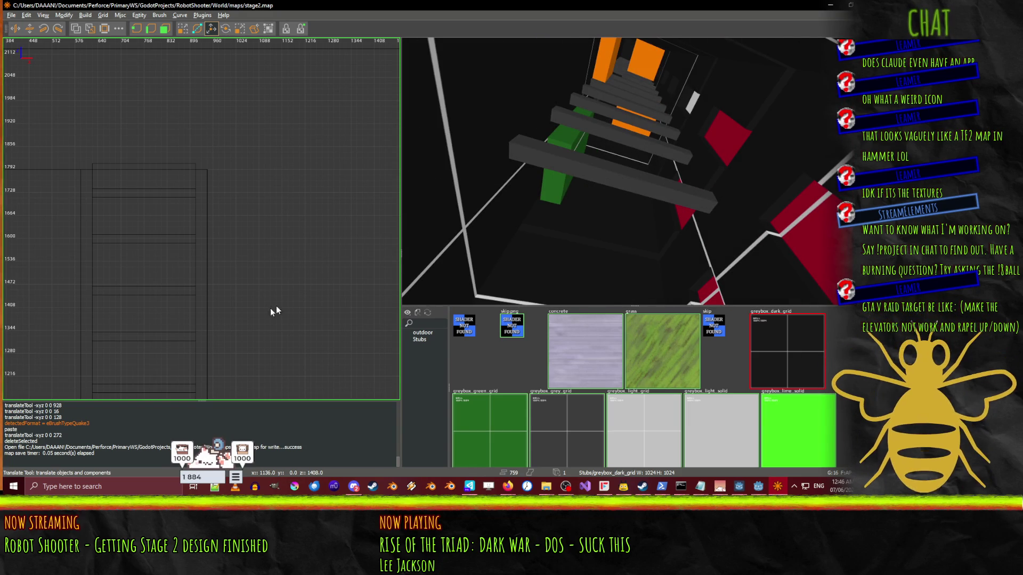
pyautogui.click(605, 176)
pyautogui.keyDown('ctrl'); pyautogui.click(641, 121); pyautogui.keyUp('ctrl')
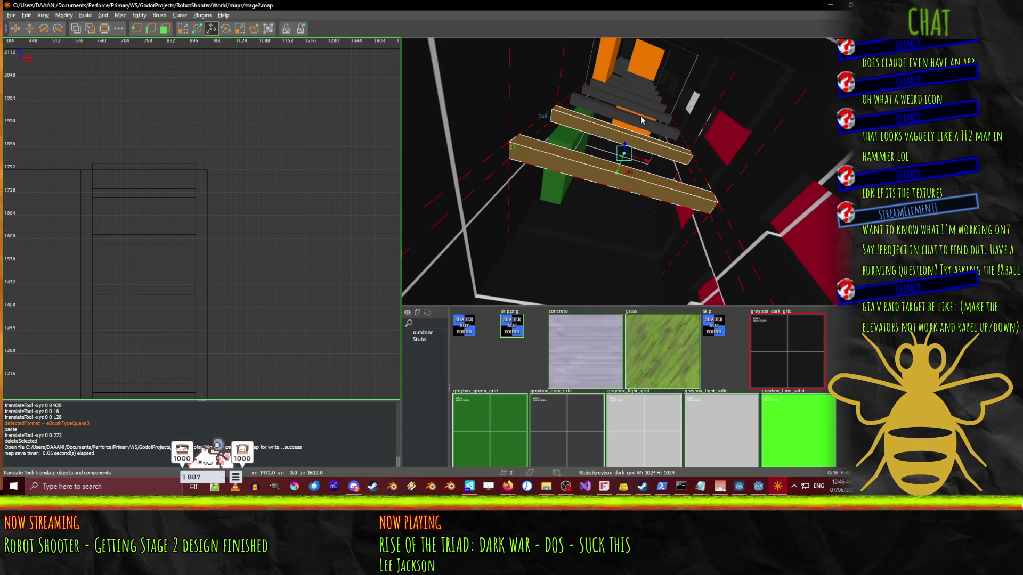
pyautogui.keyDown('ctrl'); pyautogui.click(642, 104); pyautogui.keyUp('ctrl')
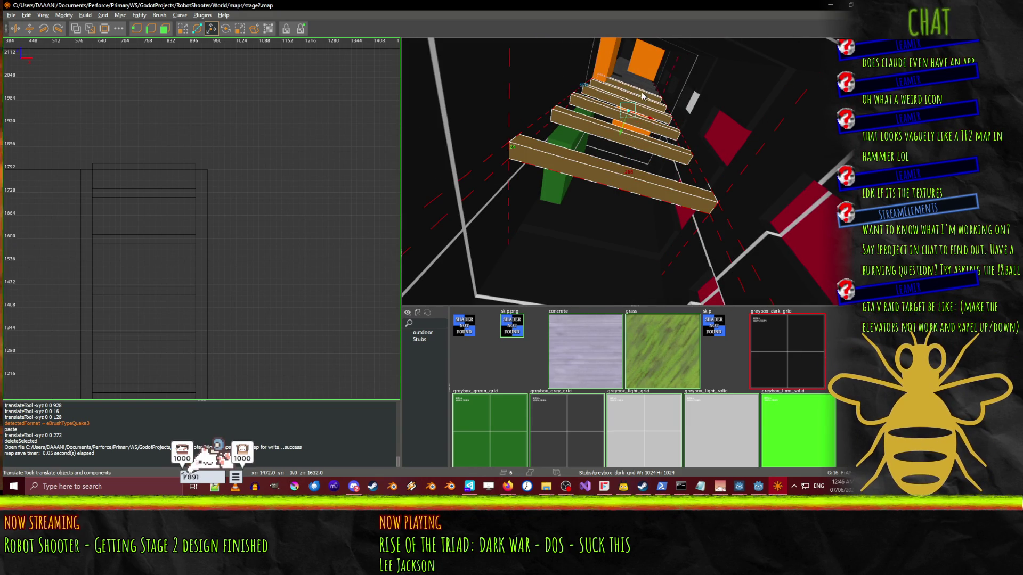
pyautogui.rightClick(641, 88)
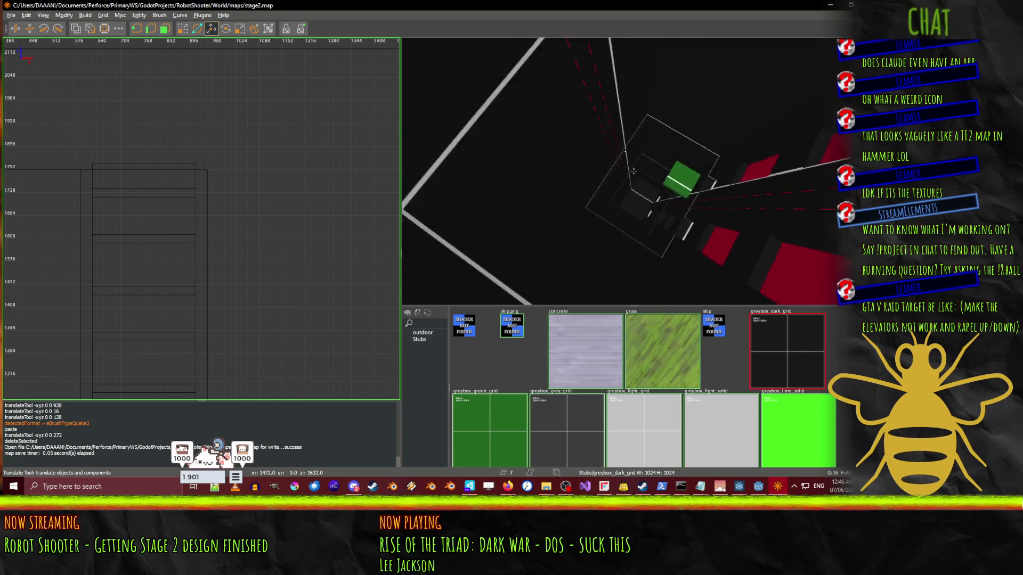
pyautogui.rightClick(634, 170)
pyautogui.scroll(-4, 66, 263)
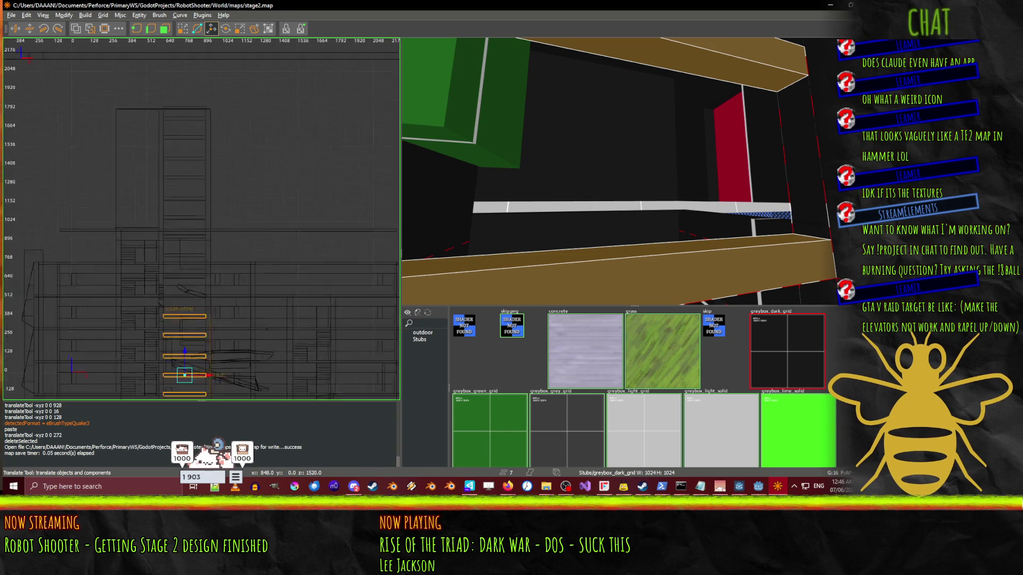
pyautogui.scroll(4, 138, 300)
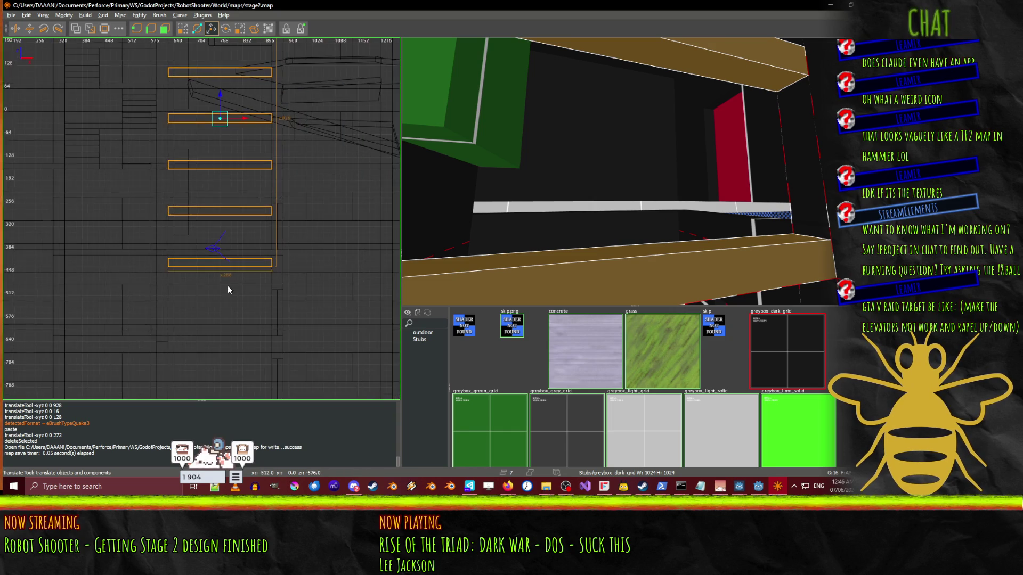
pyautogui.moveTo(221, 95); pyautogui.dragTo(226, 383)
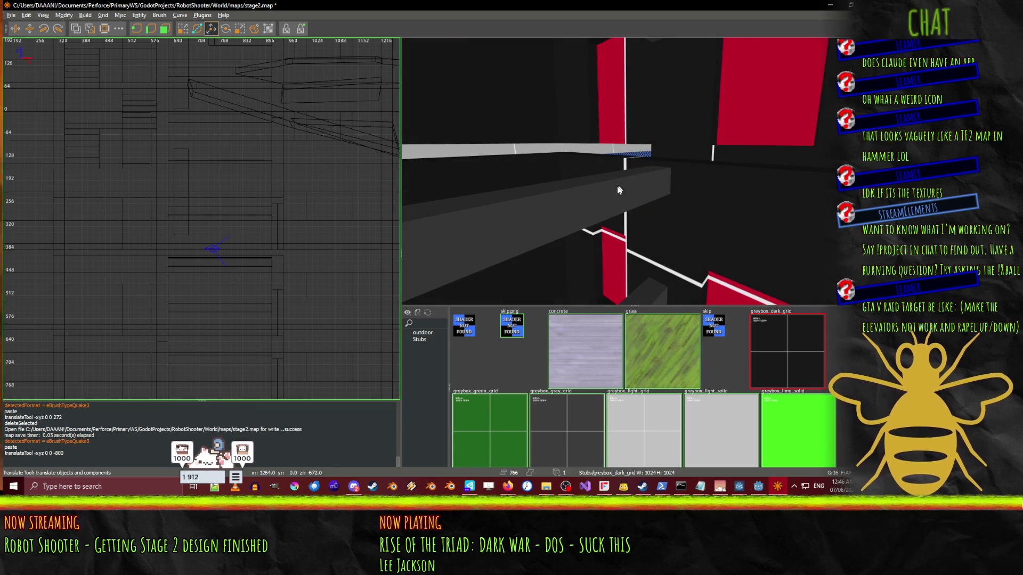
pyautogui.keyDown('shift'); pyautogui.click(615, 186); pyautogui.keyUp('shift')
pyautogui.press('Delete')
pyautogui.rightClick(616, 187)
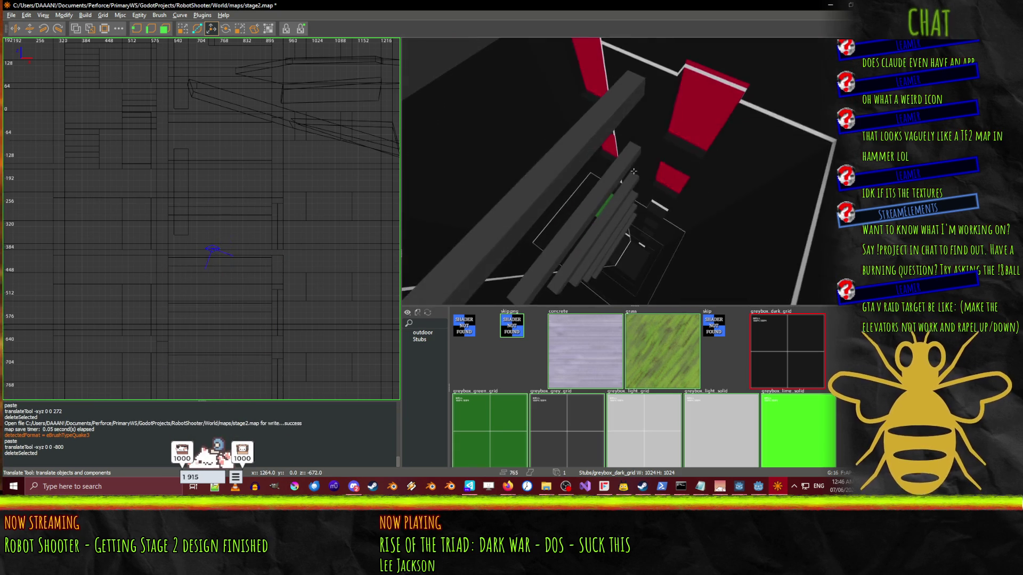
pyautogui.scroll(10, 634, 171)
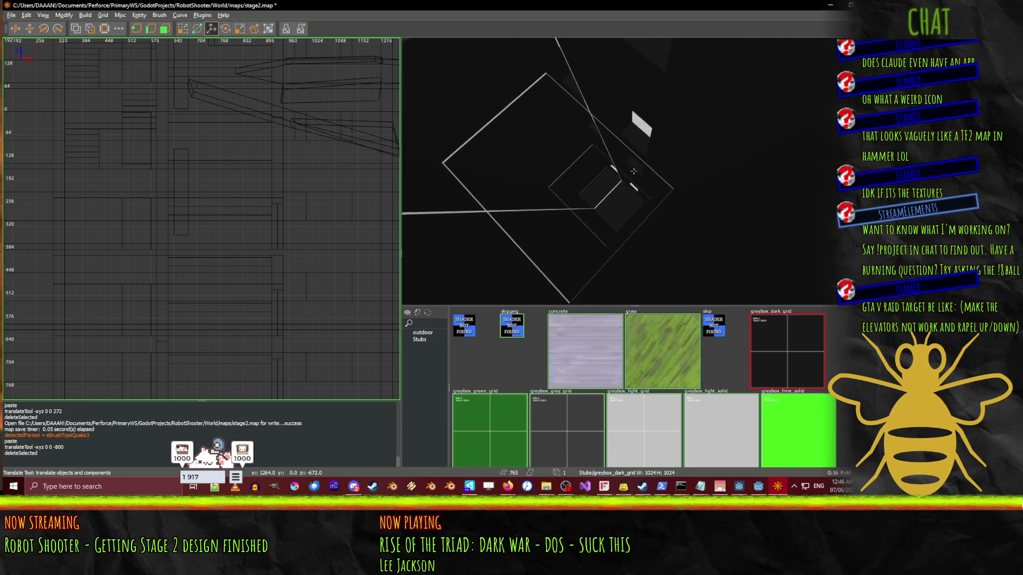
pyautogui.scroll(-10, 633, 171)
pyautogui.scroll(5, 633, 171)
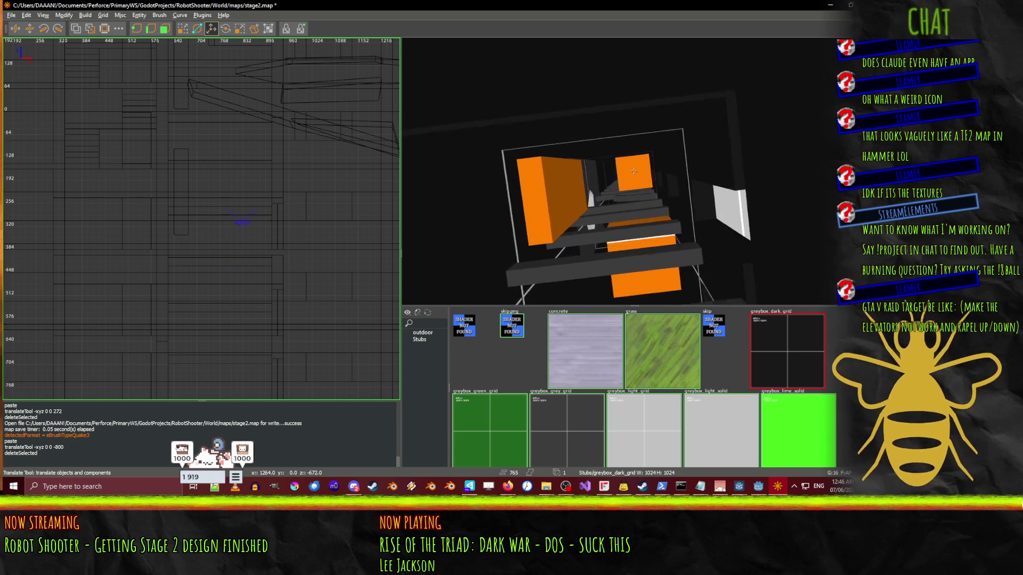
pyautogui.scroll(10, 633, 171)
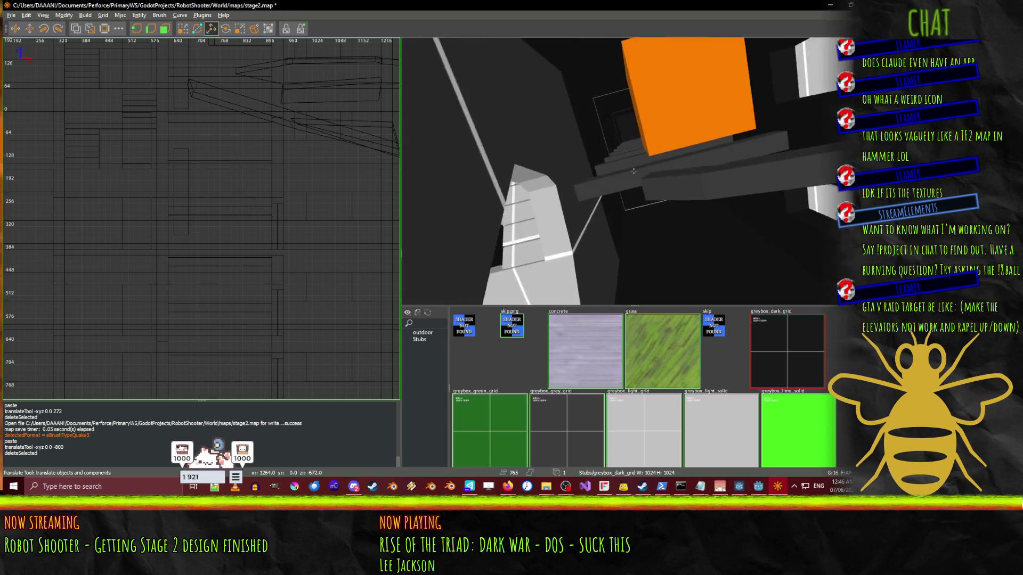
pyautogui.scroll(-10, 634, 171)
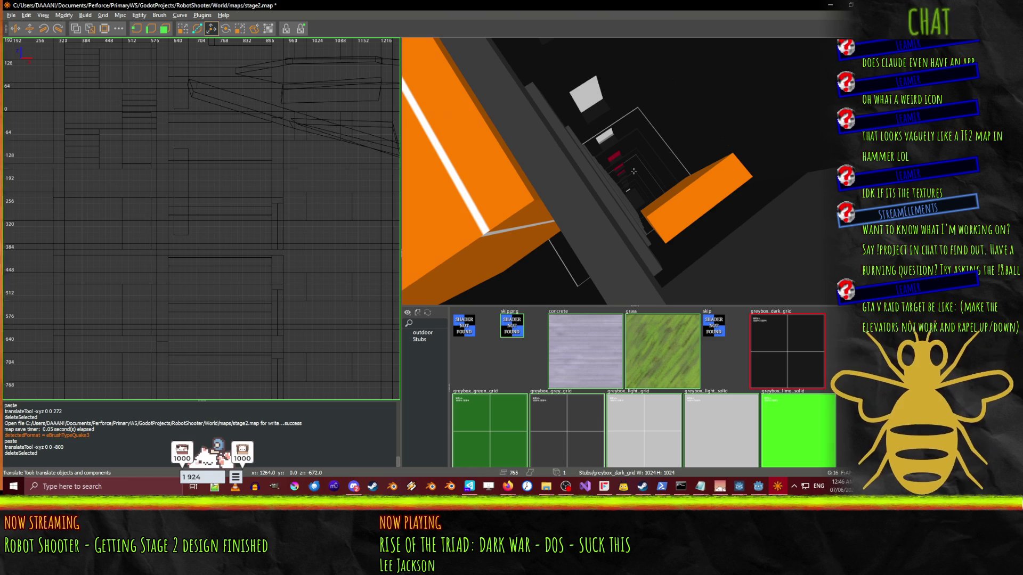
pyautogui.scroll(8, 633, 171)
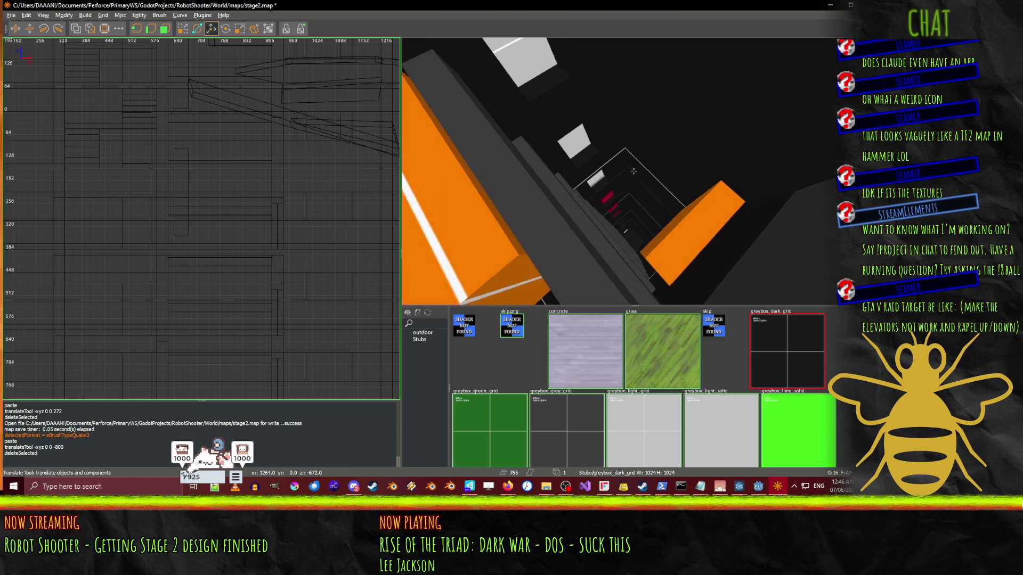
pyautogui.scroll(8, 633, 171)
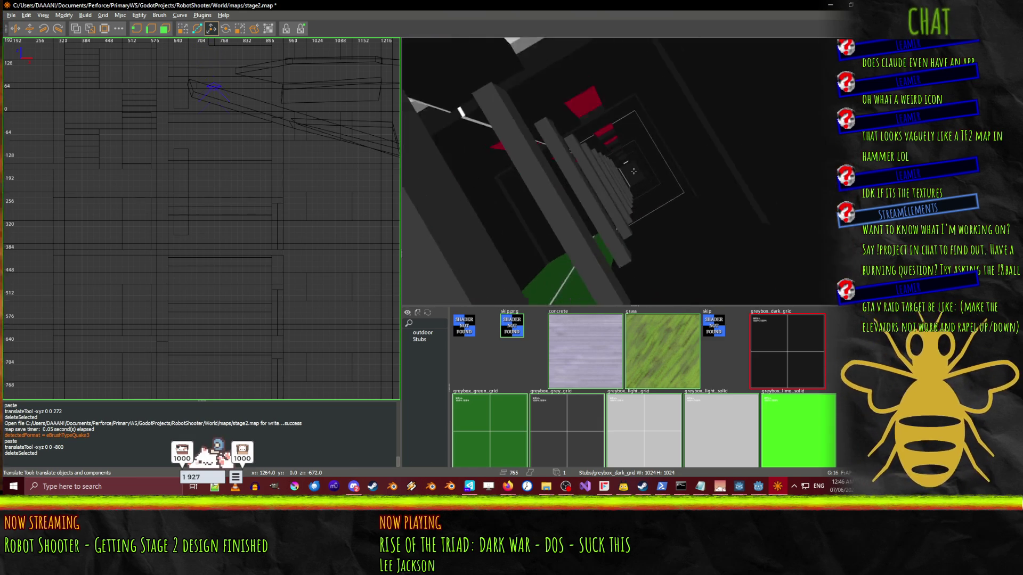
pyautogui.scroll(8, 633, 171)
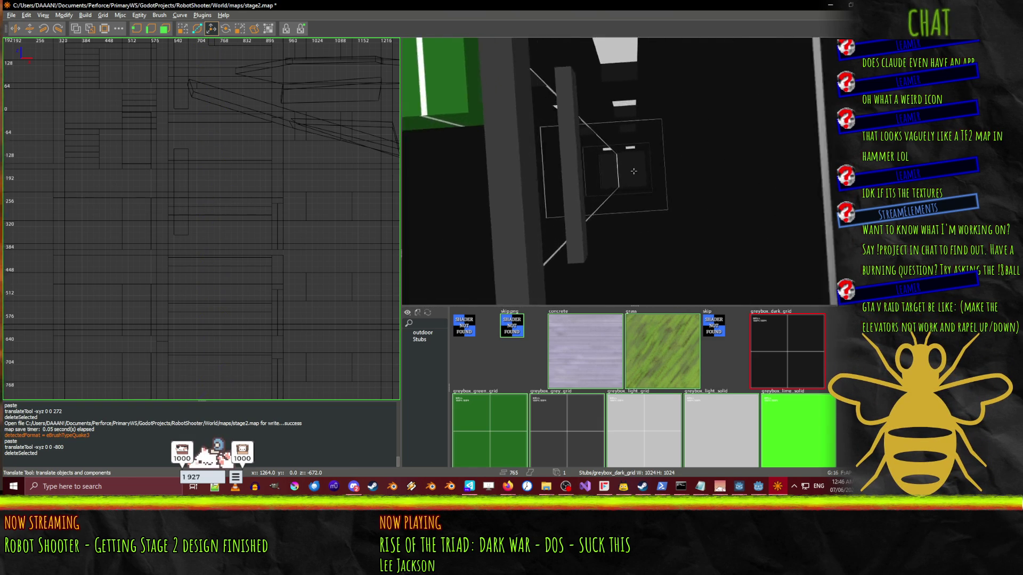
pyautogui.scroll(8, 634, 171)
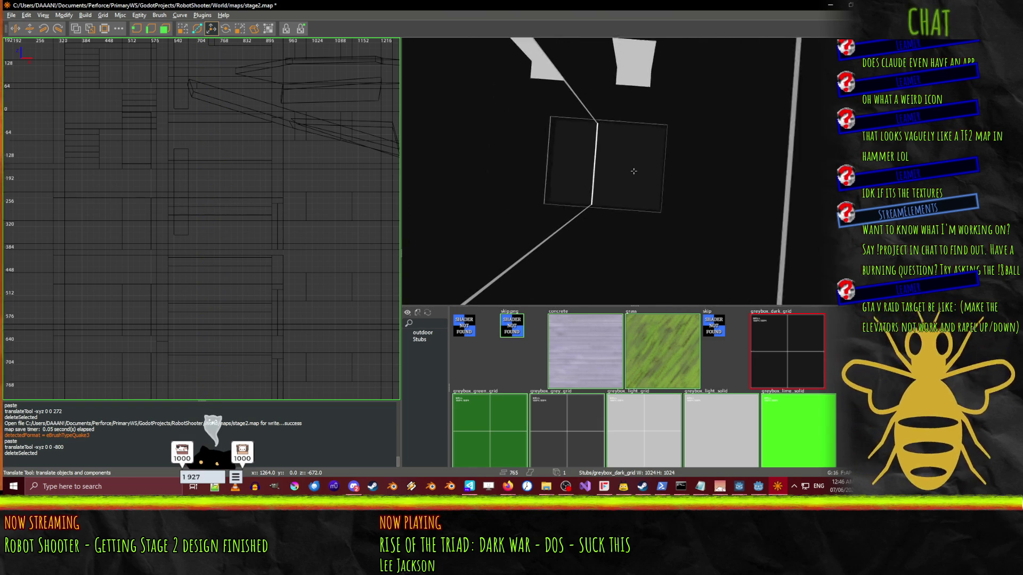
pyautogui.scroll(-10, 633, 171)
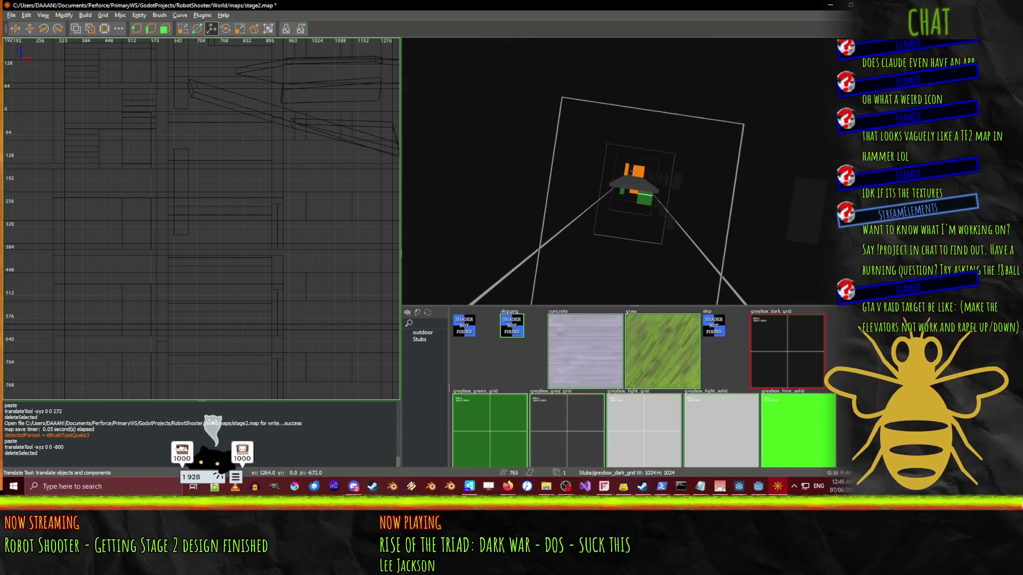
pyautogui.scroll(8, 634, 171)
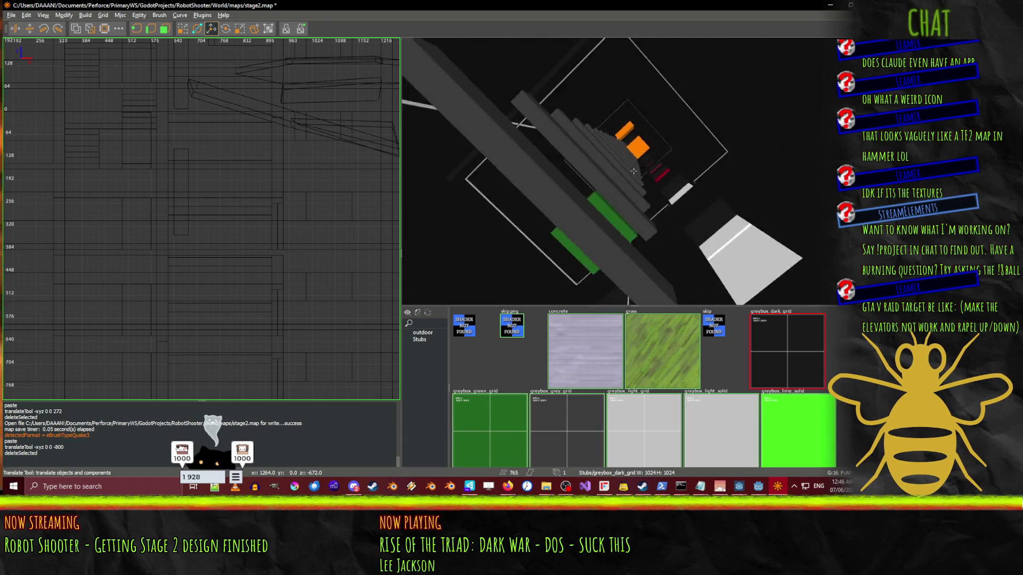
pyautogui.scroll(8, 633, 171)
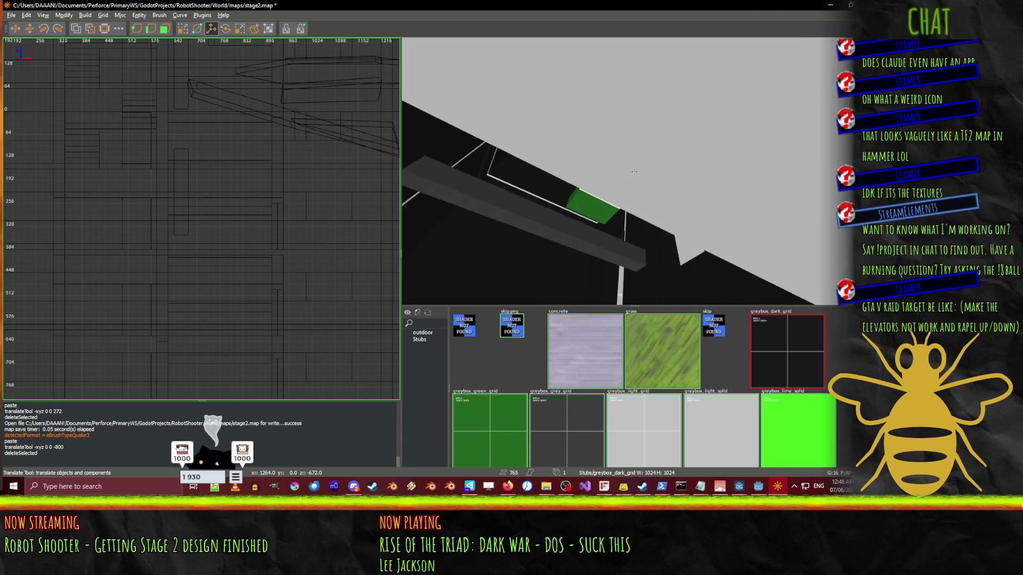
pyautogui.scroll(-6, 633, 171)
pyautogui.click(554, 242)
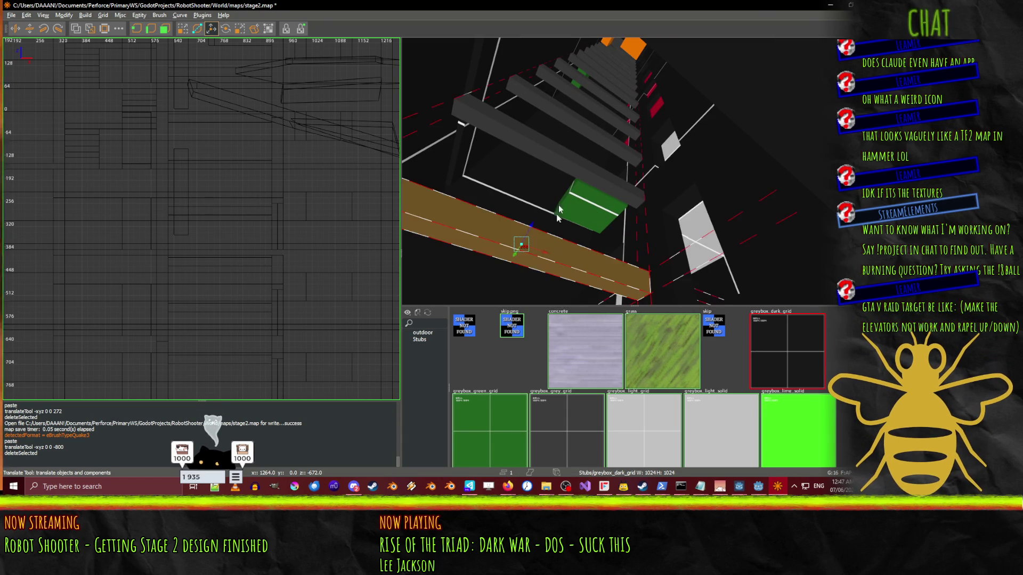
# - Select the stair bars, dropping the extra pieces from the selection
pyautogui.keyDown('ctrl'); pyautogui.click(564, 152); pyautogui.keyUp('ctrl')
pyautogui.keyDown('ctrl'); pyautogui.click(549, 104); pyautogui.keyUp('ctrl')
pyautogui.keyDown('ctrl'); pyautogui.click(588, 99); pyautogui.keyUp('ctrl')
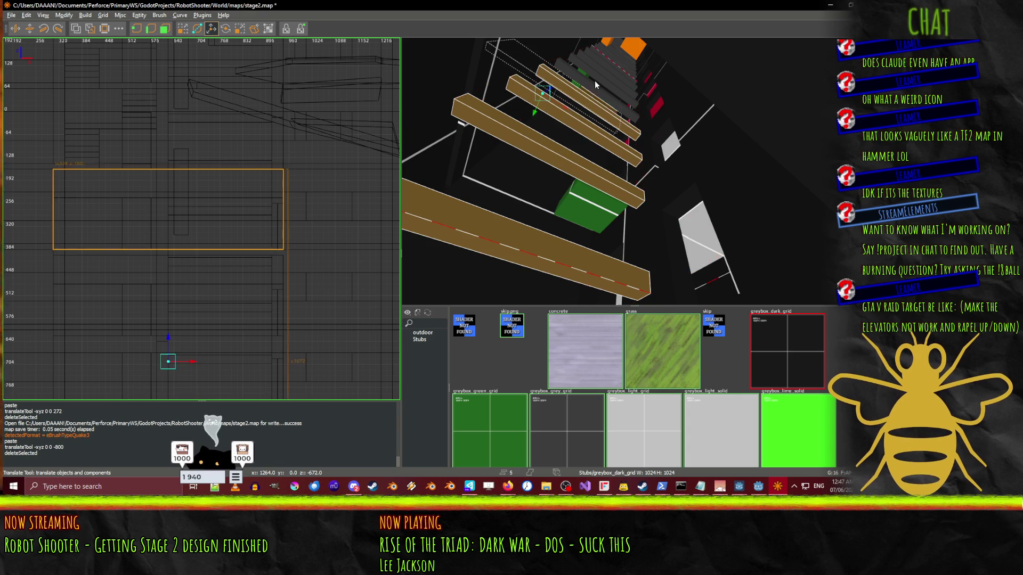
pyautogui.click(564, 210)
pyautogui.click(554, 255)
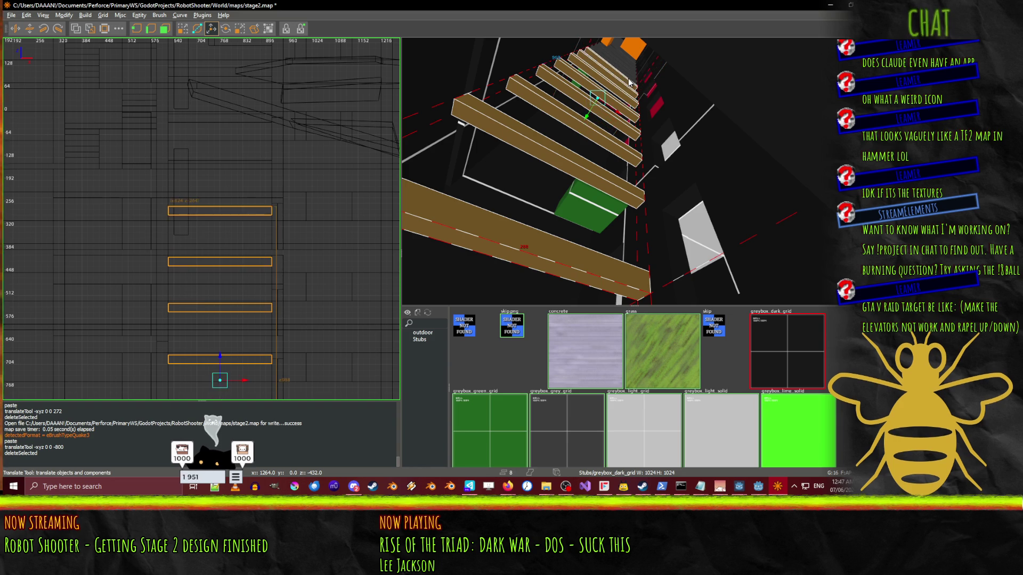
# - Deselect the large enclosing brush and drag the stair bars about 944 units down the shaft
pyautogui.scroll(-3, 271, 296)
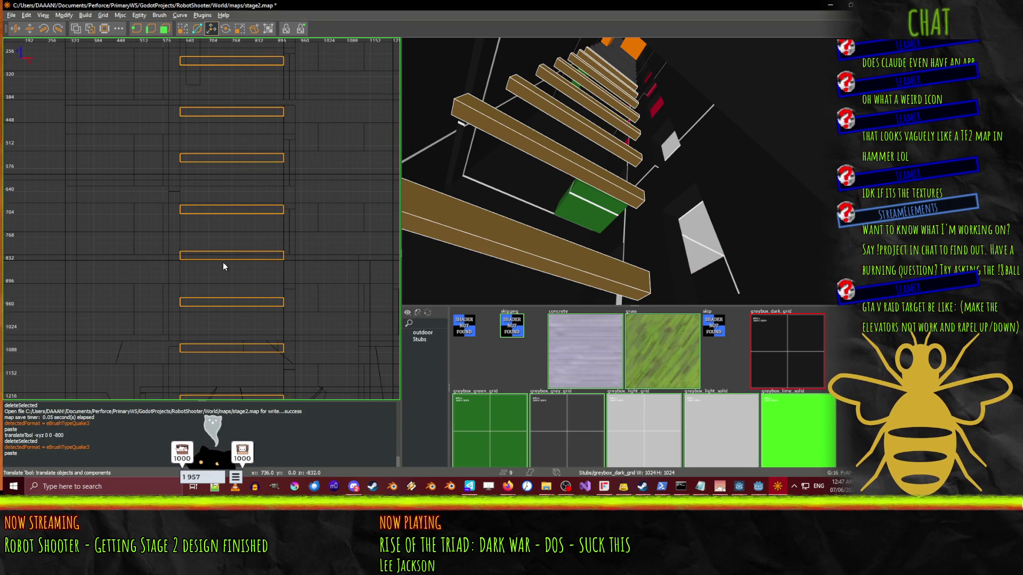
pyautogui.press('q')
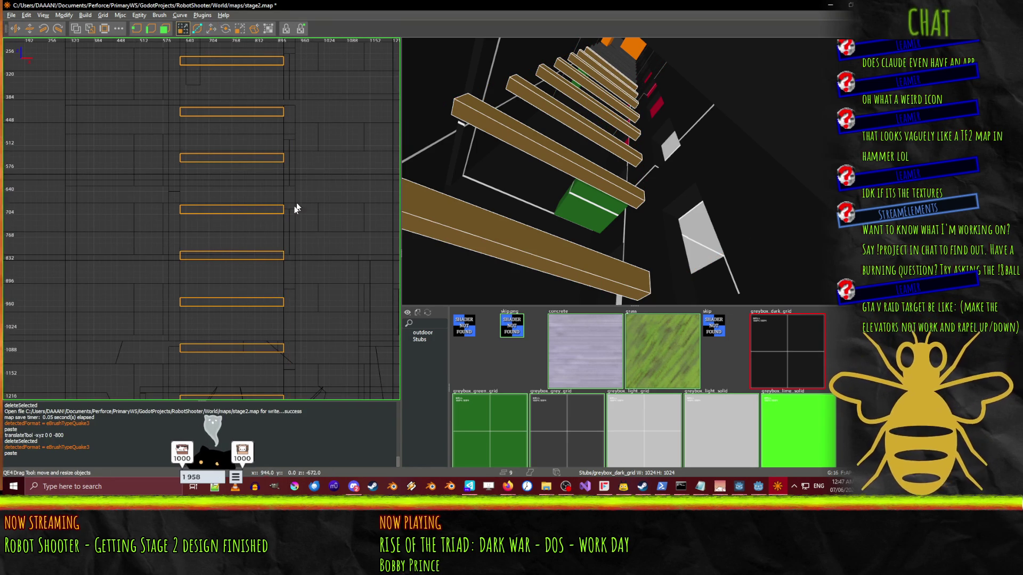
pyautogui.scroll(-4, 302, 205)
pyautogui.scroll(2, 304, 209)
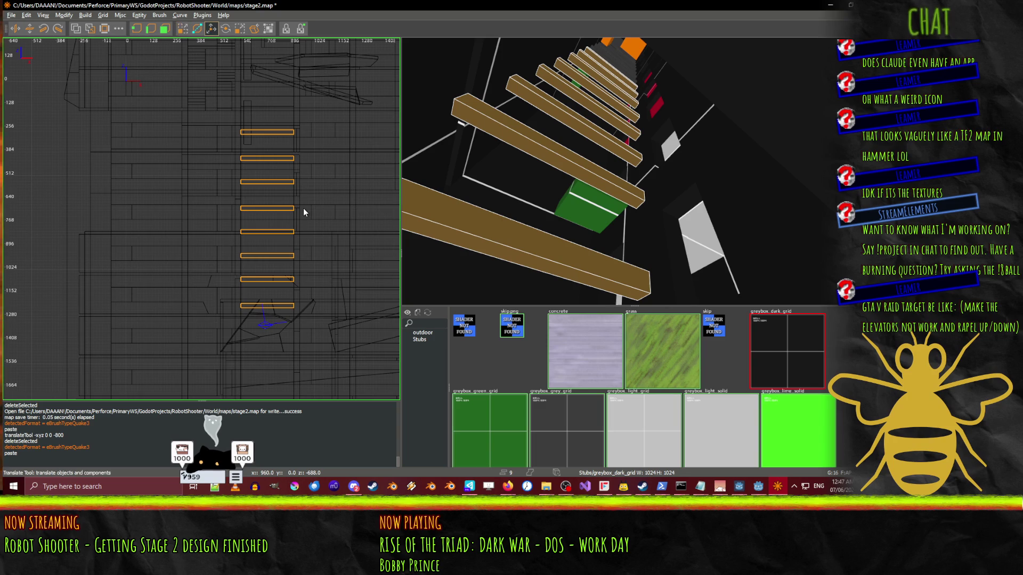
pyautogui.scroll(-2, 305, 195)
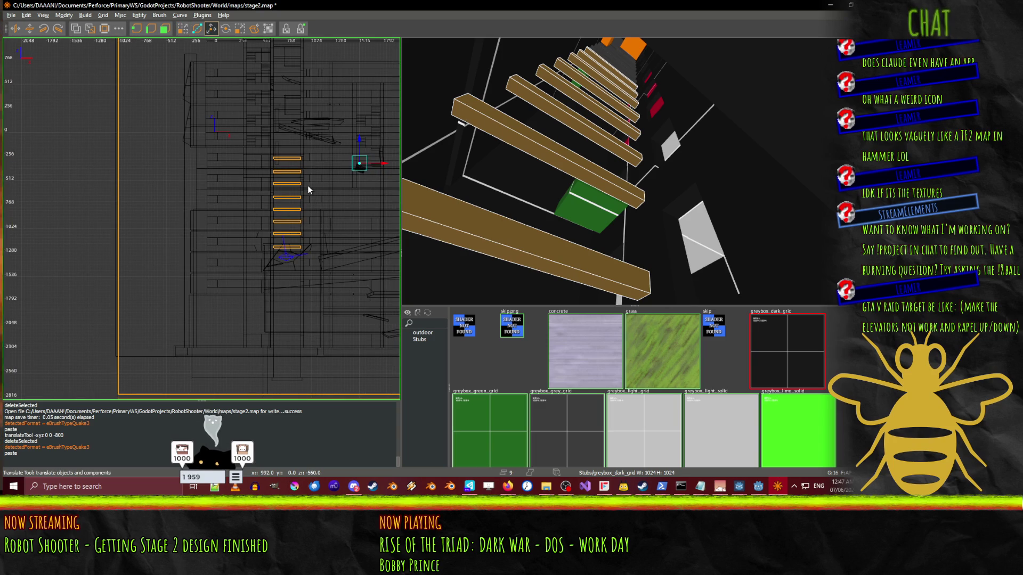
pyautogui.keyDown('shift'); pyautogui.click(132, 237); pyautogui.keyUp('shift')
pyautogui.scroll(2, 290, 186)
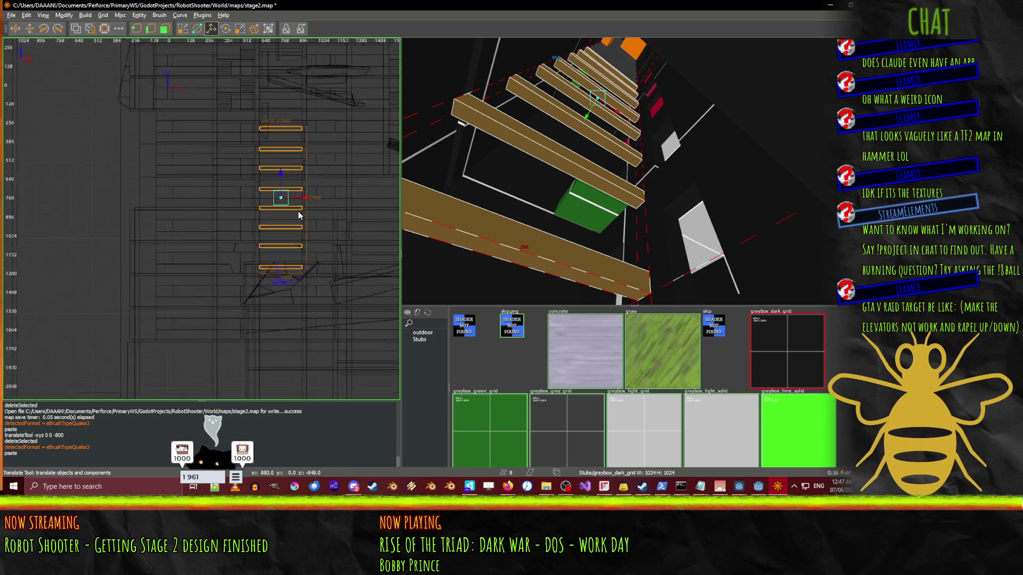
pyautogui.moveTo(276, 169); pyautogui.dragTo(278, 342)
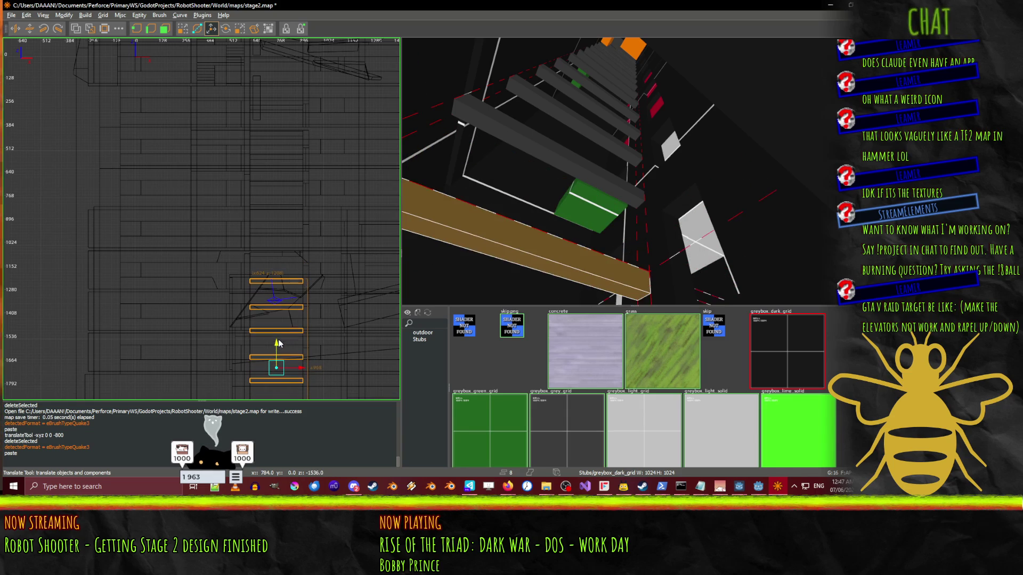
pyautogui.rightClick(439, 293)
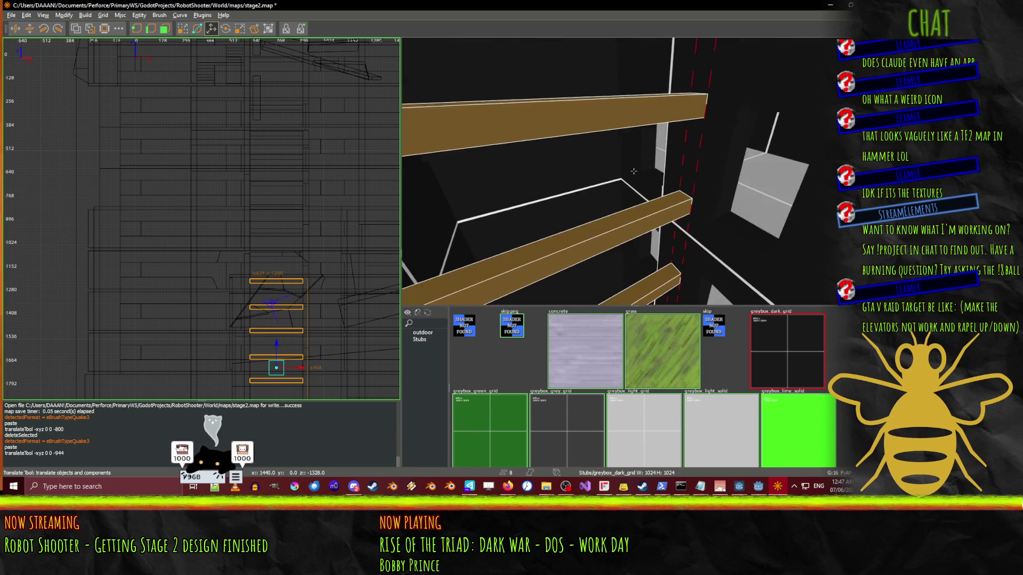
# - Delete the lower grey stair beam, undo a second beam deletion, and select another grey beam
pyautogui.rightClick(634, 171)
pyautogui.click(587, 125)
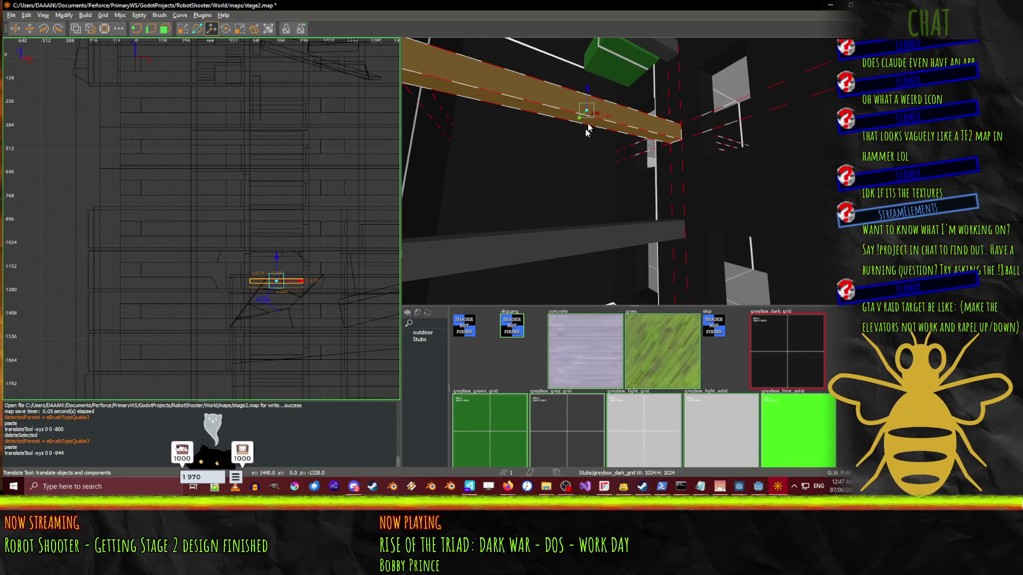
pyautogui.click(583, 238)
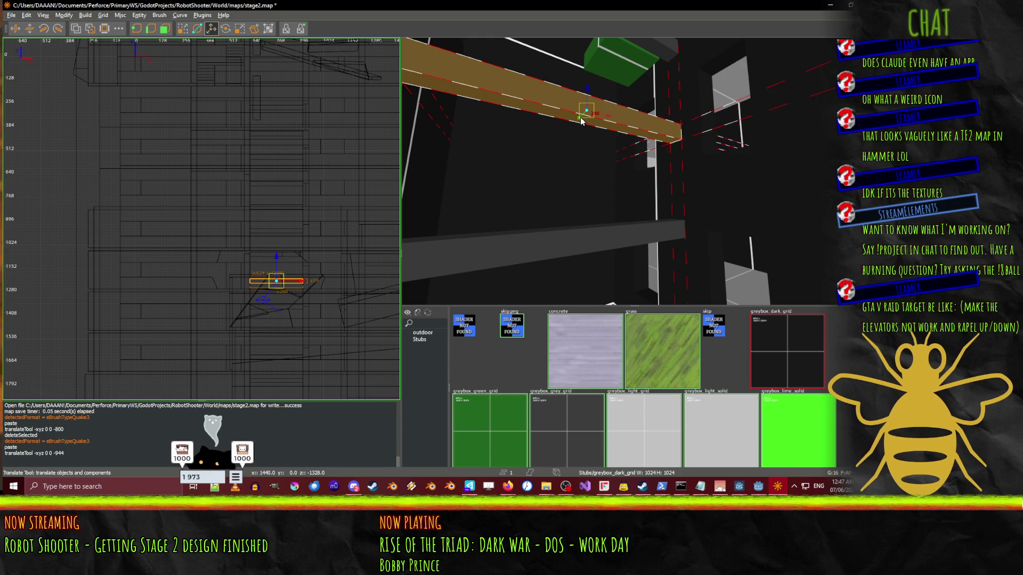
pyautogui.press('Delete')
pyautogui.click(569, 231)
pyautogui.press('Delete')
pyautogui.hotkey('ctrl', 'z')
pyautogui.moveTo(633, 171); pyautogui.dragTo(634, 172)
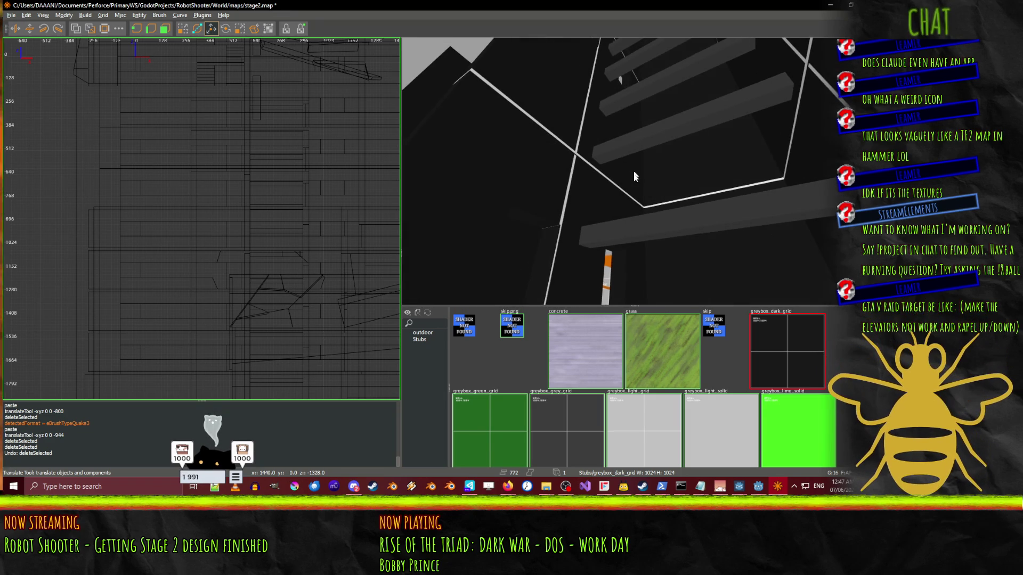
pyautogui.click(651, 230)
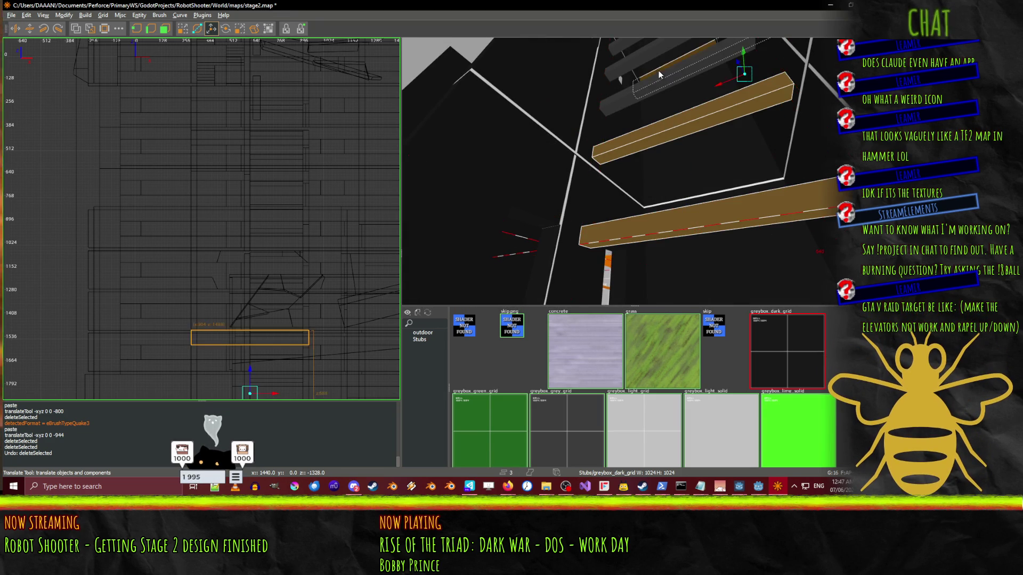
# - Select the upper stair beams and drag them 528 units lower down the shaft
pyautogui.keyDown('ctrl'); pyautogui.click(695, 138); pyautogui.keyUp('ctrl')
pyautogui.keyDown('ctrl'); pyautogui.click(695, 138); pyautogui.keyUp('ctrl')
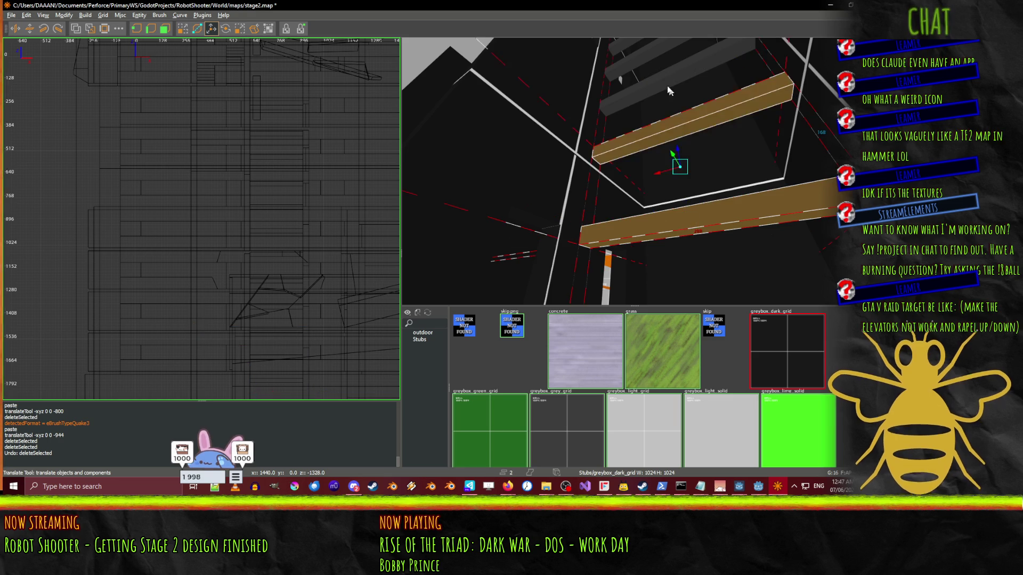
pyautogui.keyDown('ctrl'); pyautogui.click(652, 60); pyautogui.keyUp('ctrl')
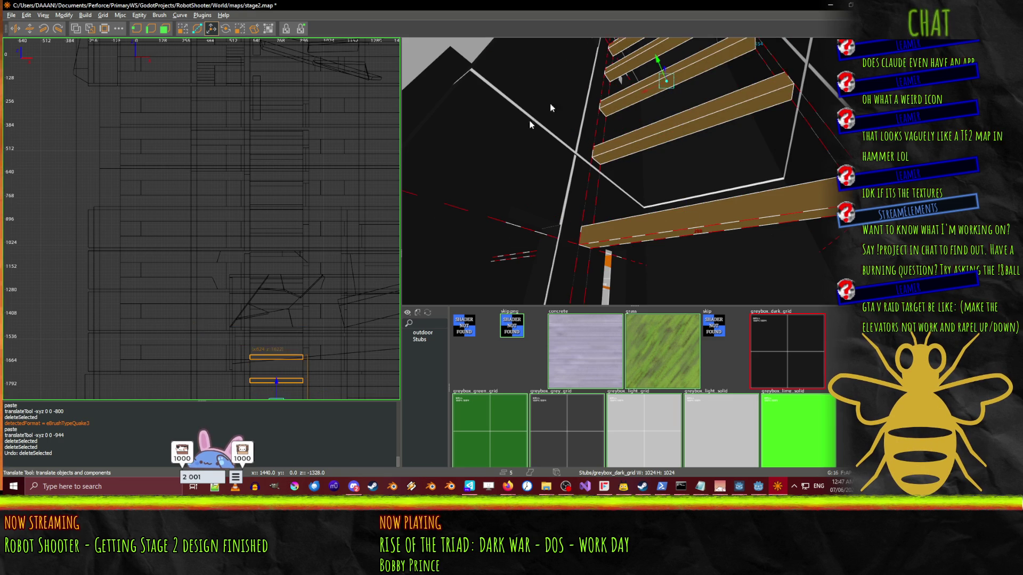
pyautogui.moveTo(277, 334); pyautogui.dragTo(228, 128)
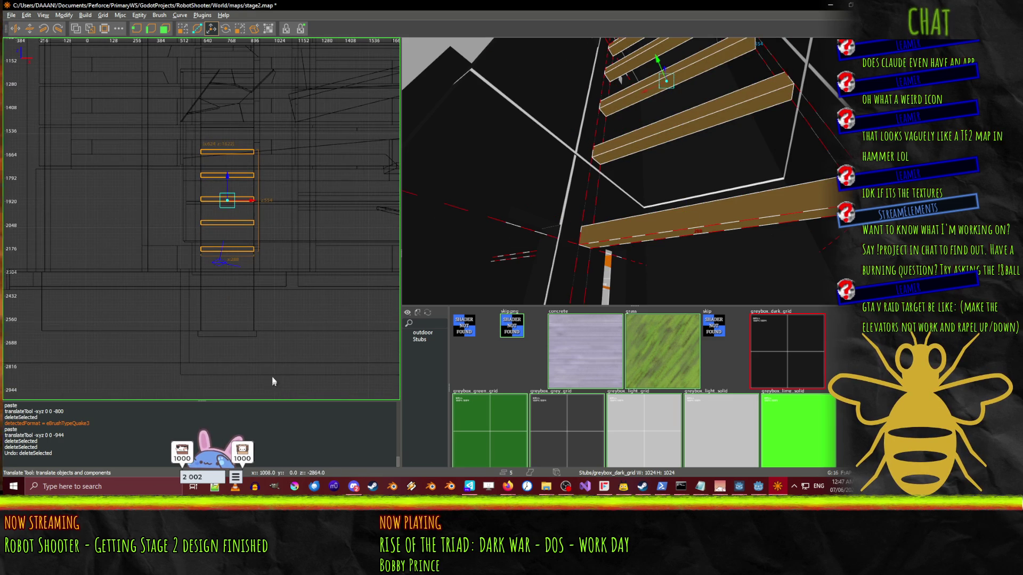
pyautogui.moveTo(221, 181)
pyautogui.mouseDown()
pyautogui.moveTo(222, 290)
pyautogui.moveTo(224, 276)
pyautogui.mouseUp()
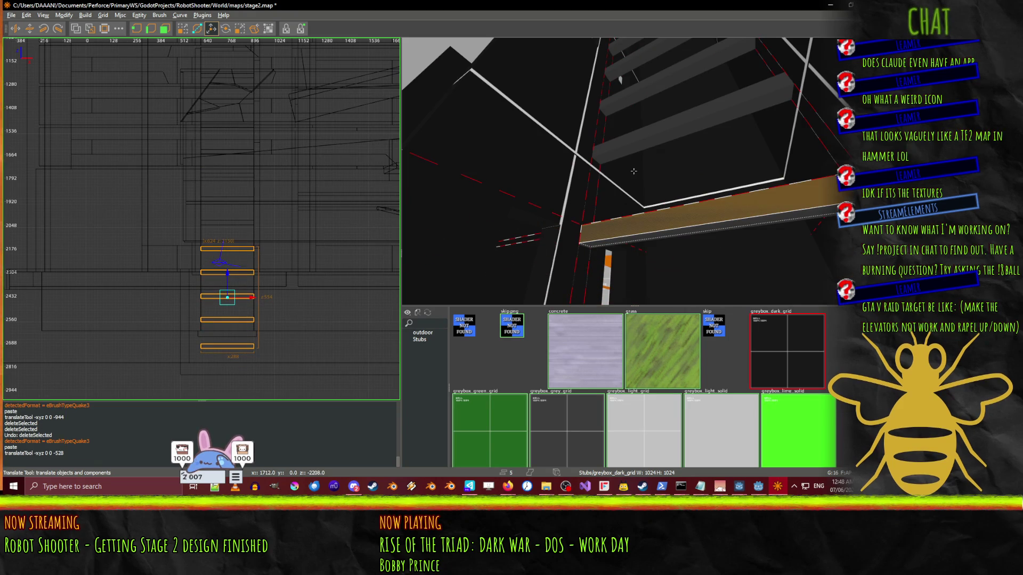
pyautogui.press('Escape')
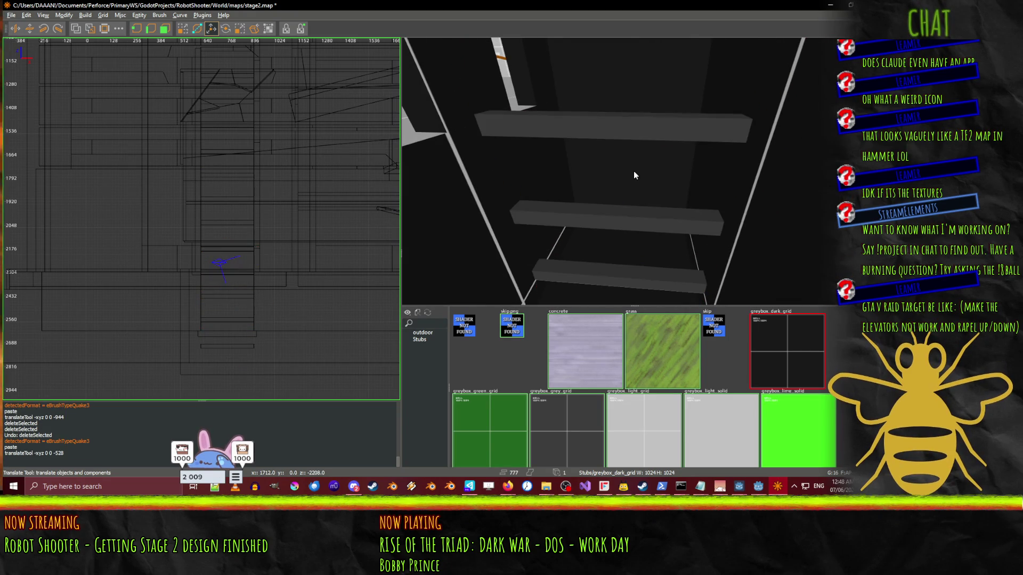
# - Delete two stair beams from the tower shaft
pyautogui.click(575, 160)
pyautogui.press('Delete')
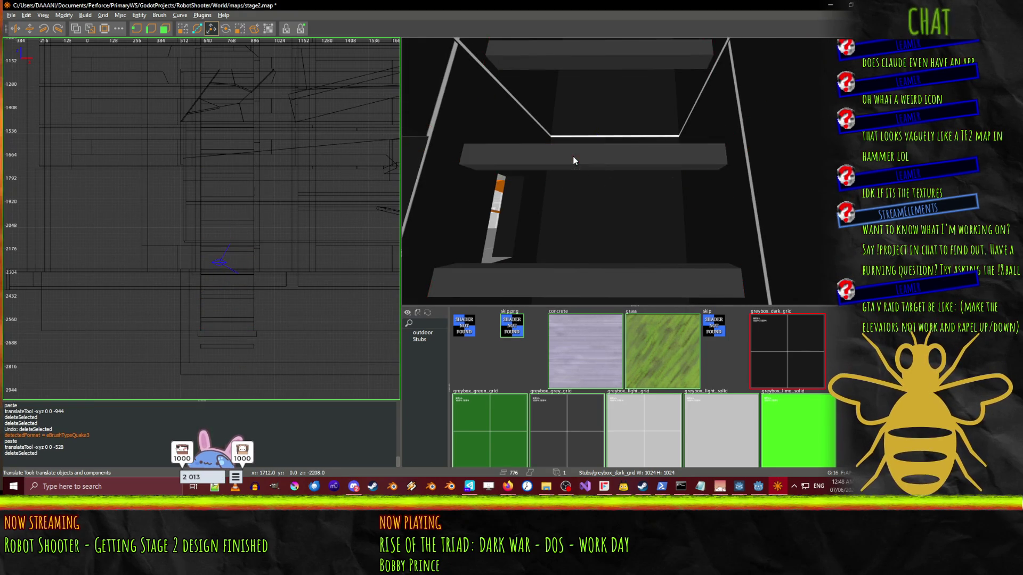
pyautogui.moveTo(573, 160); pyautogui.dragTo(634, 171)
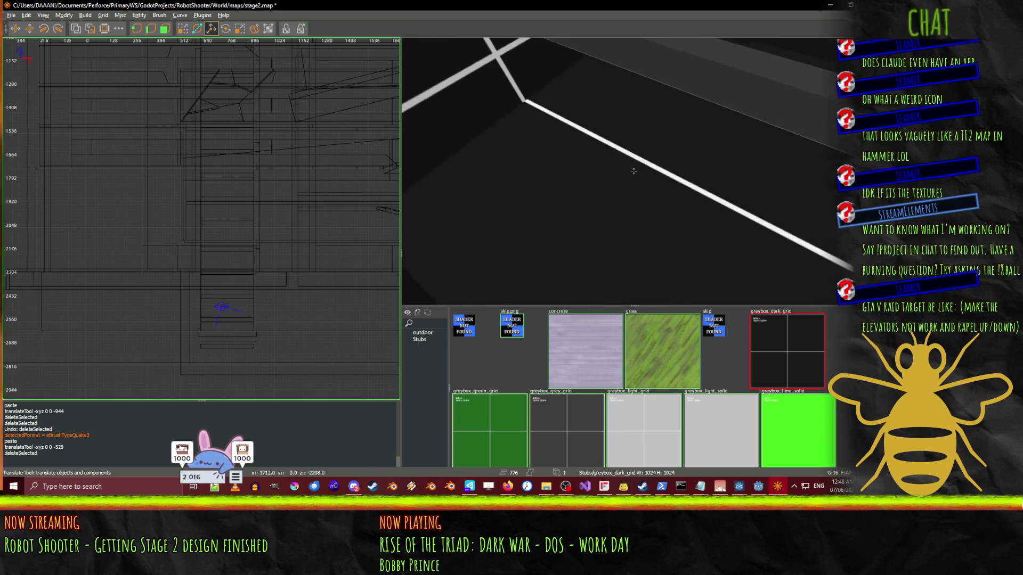
pyautogui.press('s')
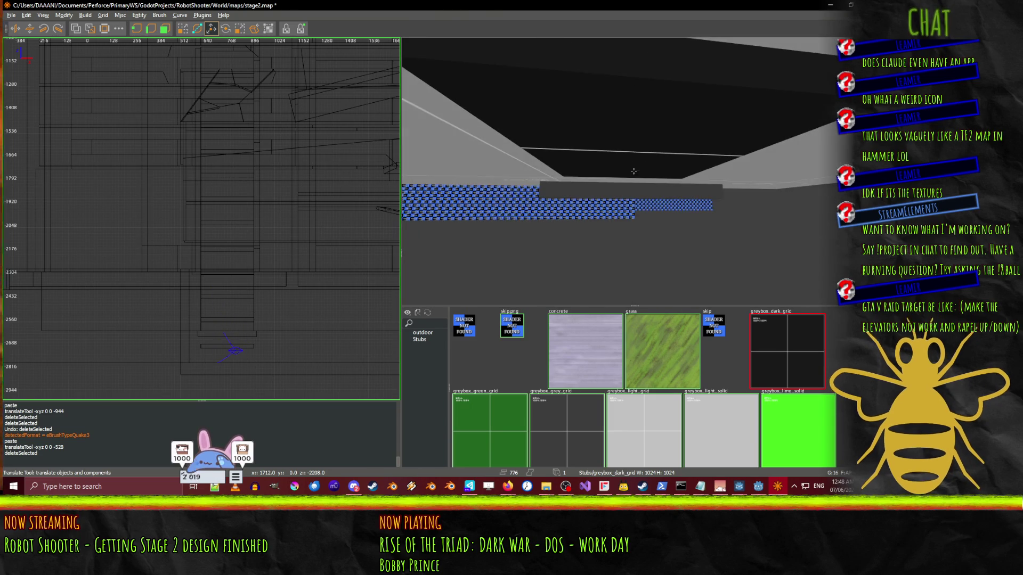
pyautogui.press('Delete')
# - Fly up to the corridor ceiling, select a ceiling brush and switch to the QE4 Drag tool
pyautogui.rightClick(626, 200)
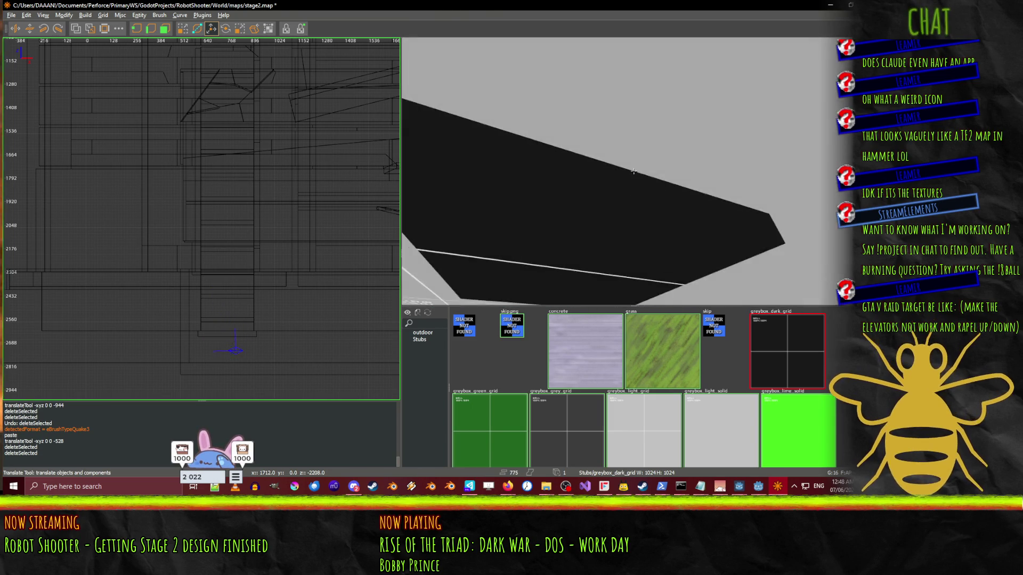
pyautogui.press('w')
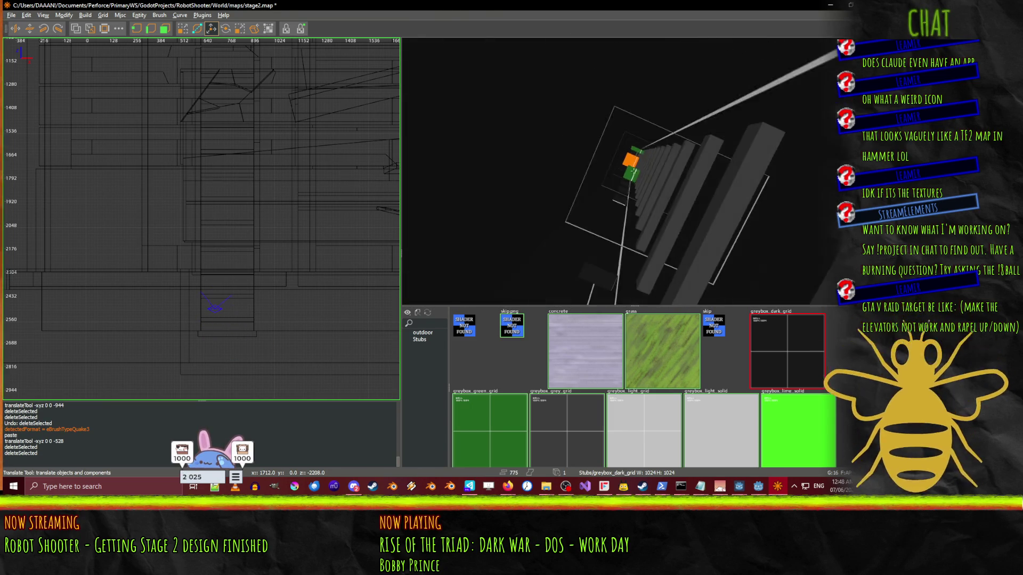
pyautogui.press('w')
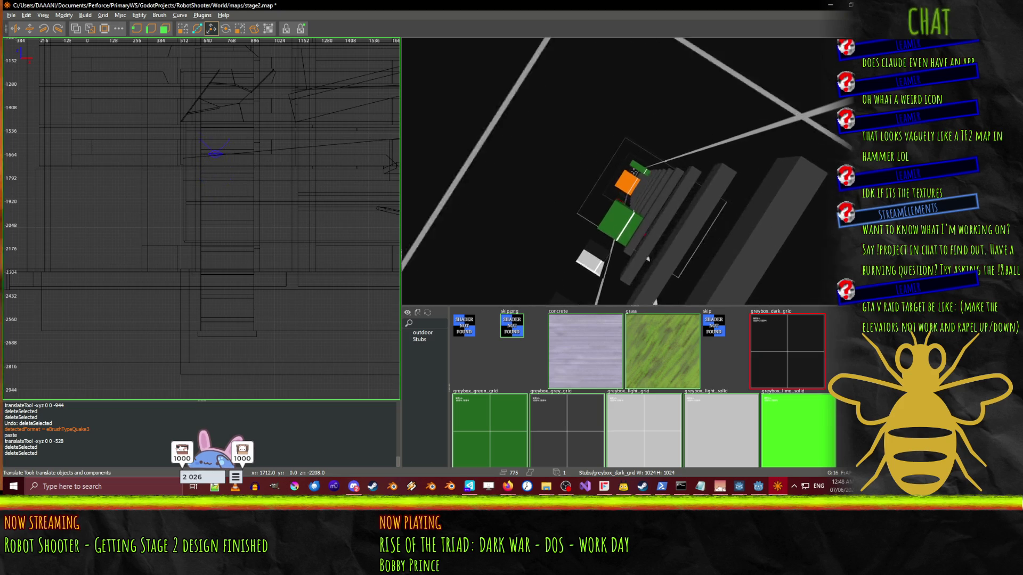
pyautogui.press('w')
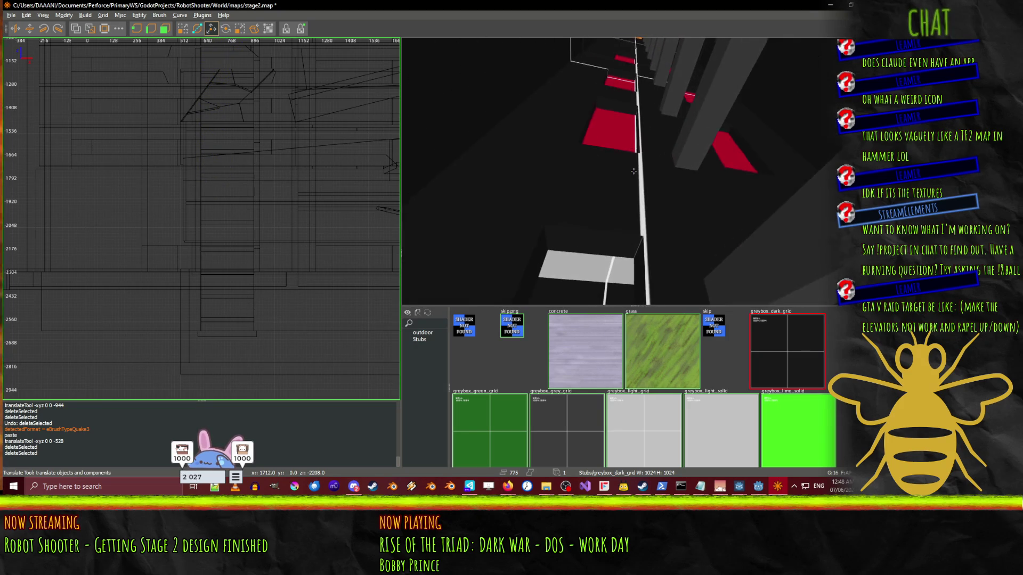
pyautogui.press('w')
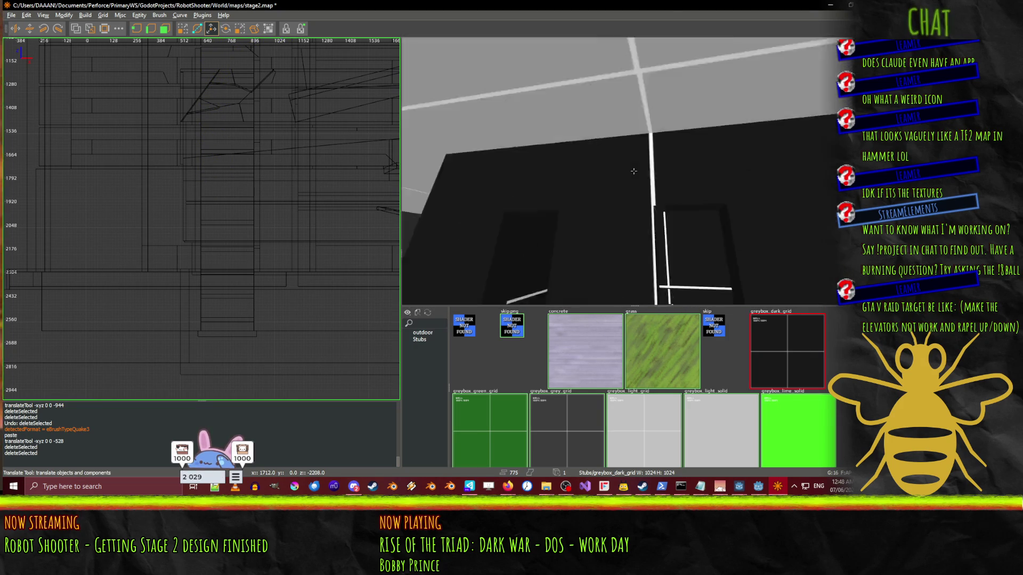
pyautogui.press('w')
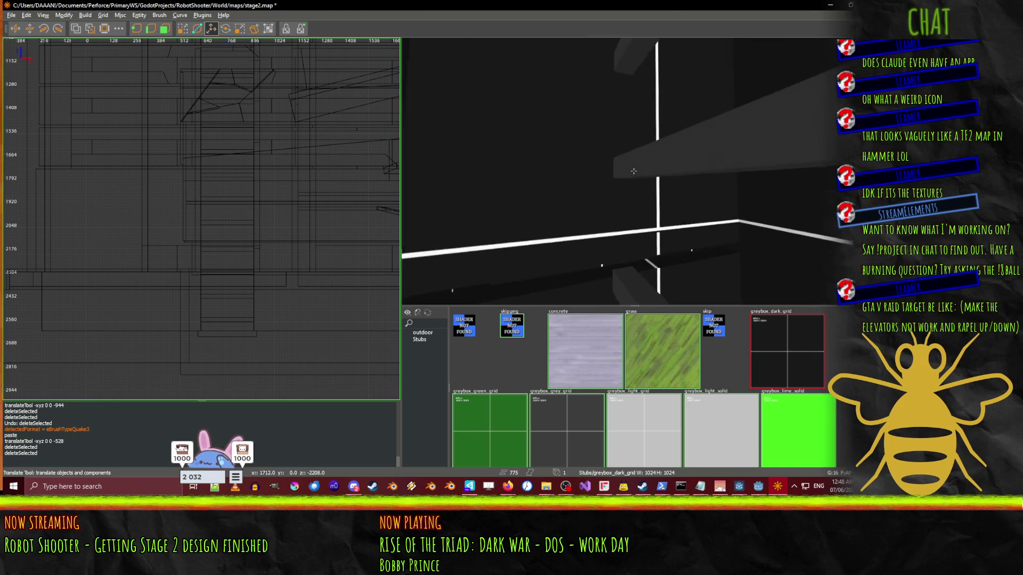
pyautogui.press('w')
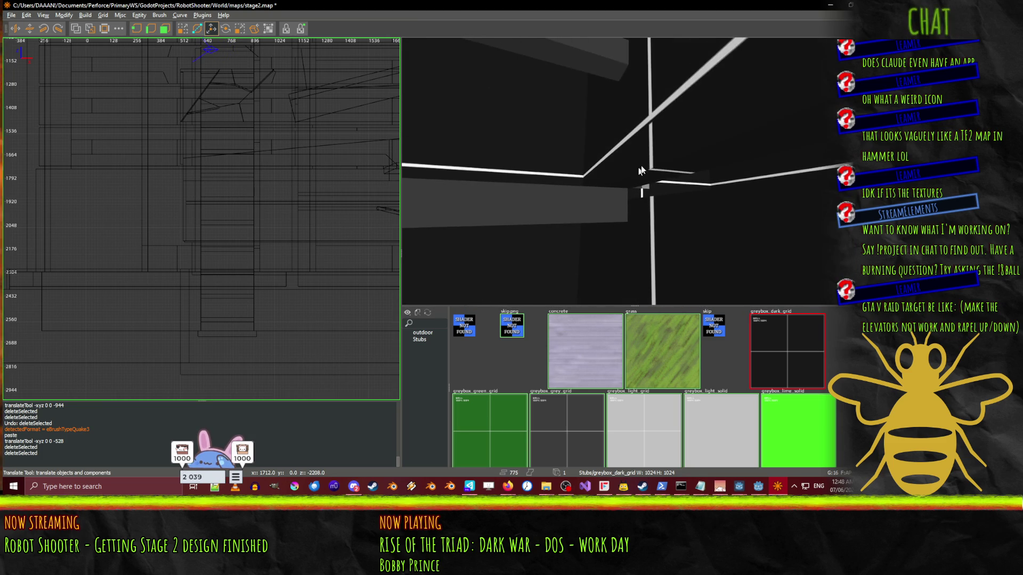
pyautogui.click(663, 179)
pyautogui.press('q')
pyautogui.rightClick(661, 224)
pyautogui.press('s')
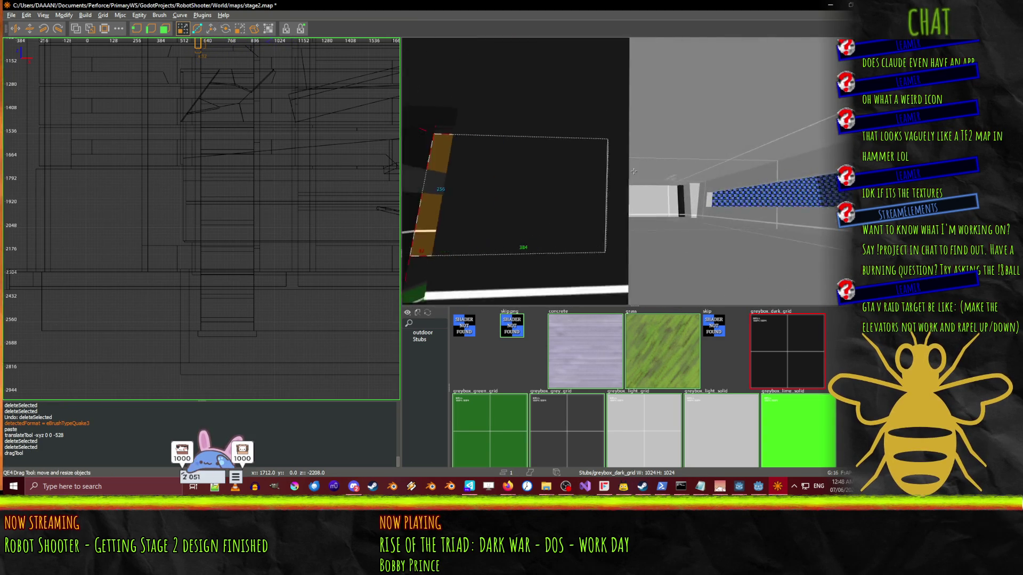
pyautogui.press('w')
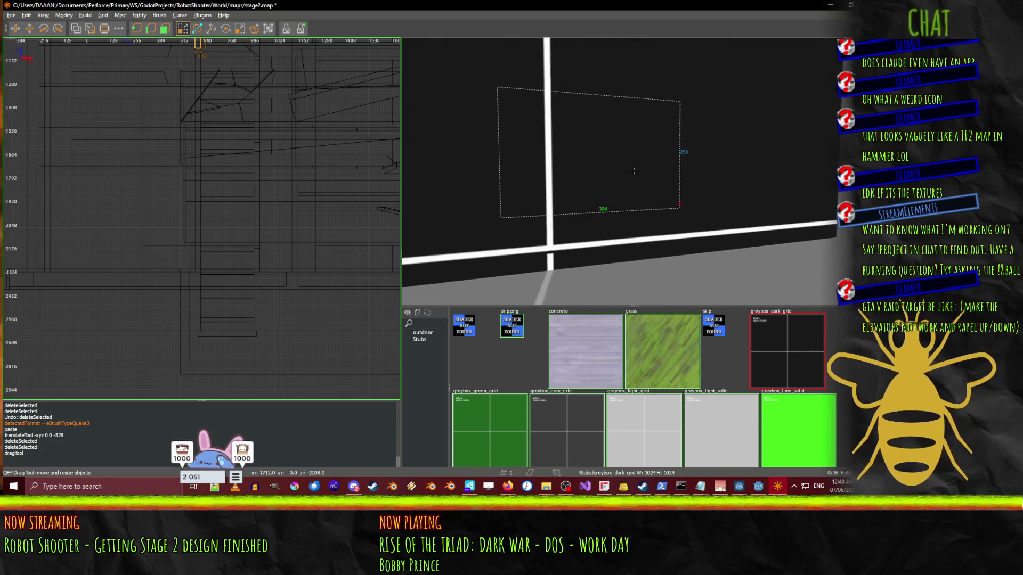
pyautogui.press('w')
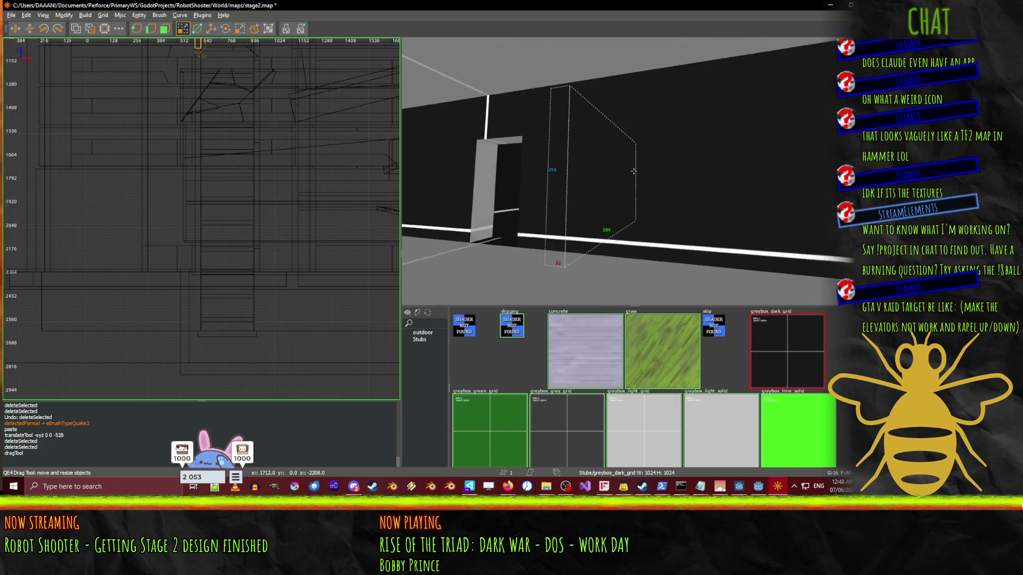
pyautogui.press('w')
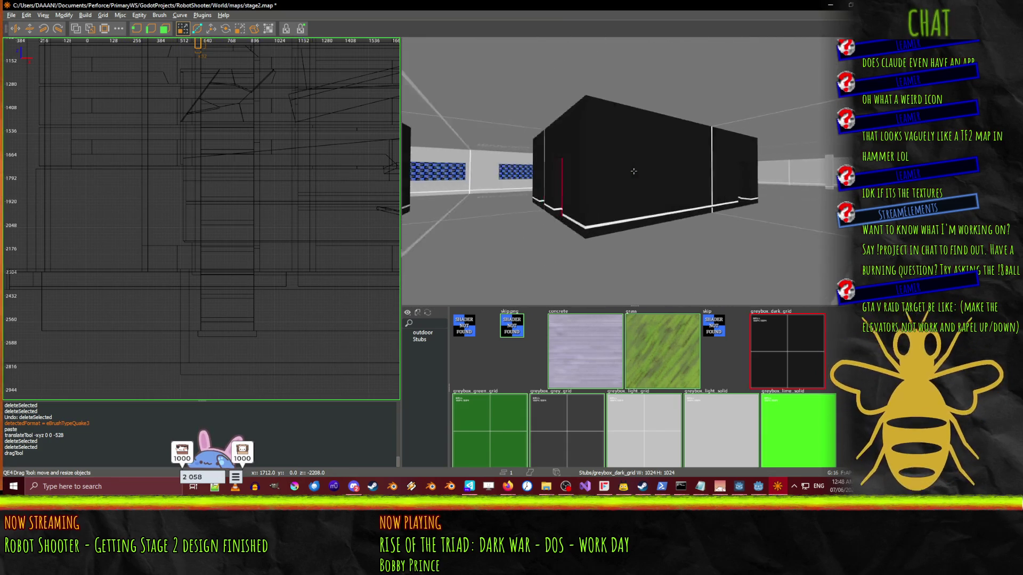
pyautogui.press('w')
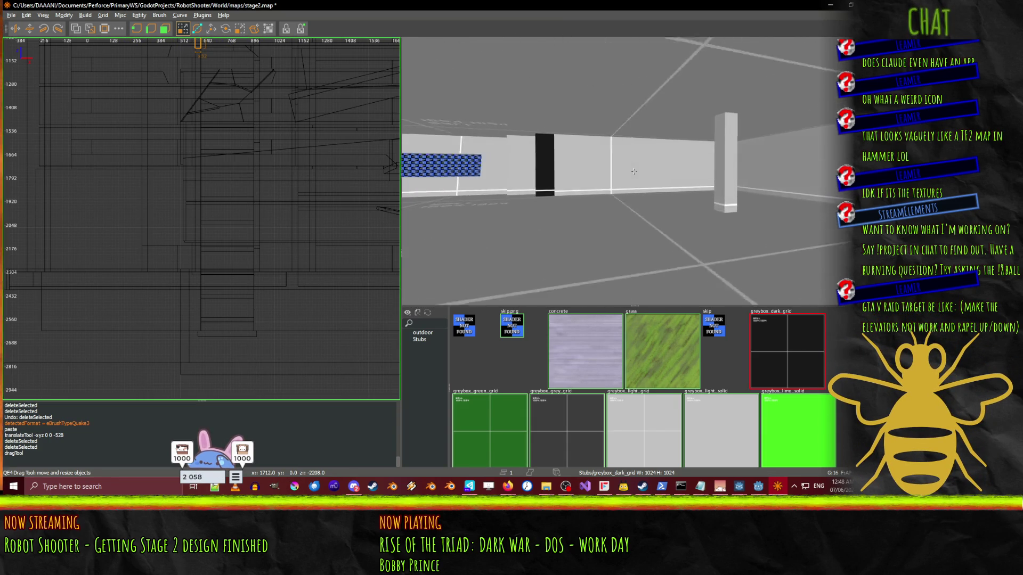
# - Inspect the slatted building, its windows and the blue wall up close, then return to Godot
pyautogui.press('w')
pyautogui.press('s')
pyautogui.press('s')
pyautogui.press('w')
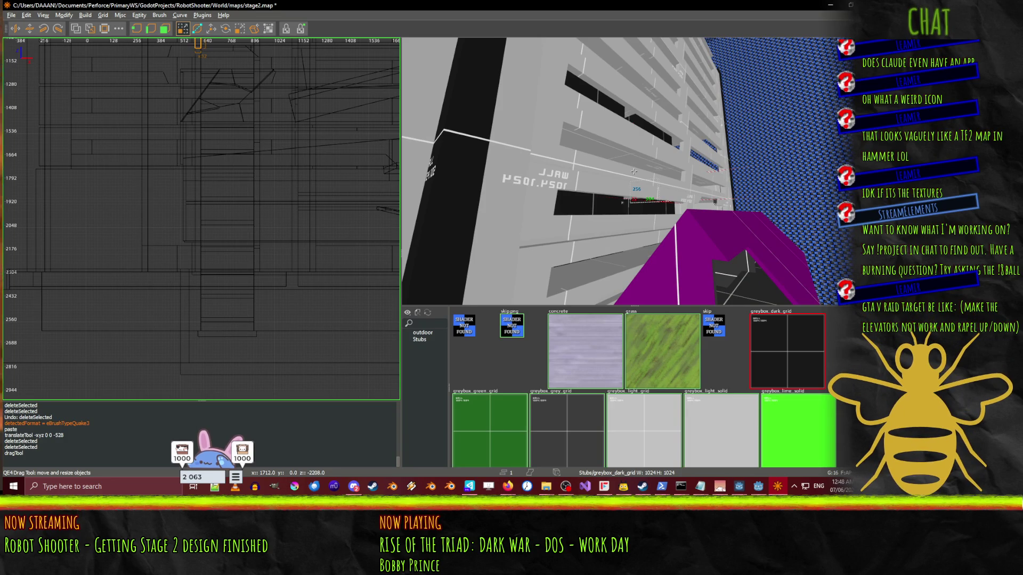
pyautogui.press('w')
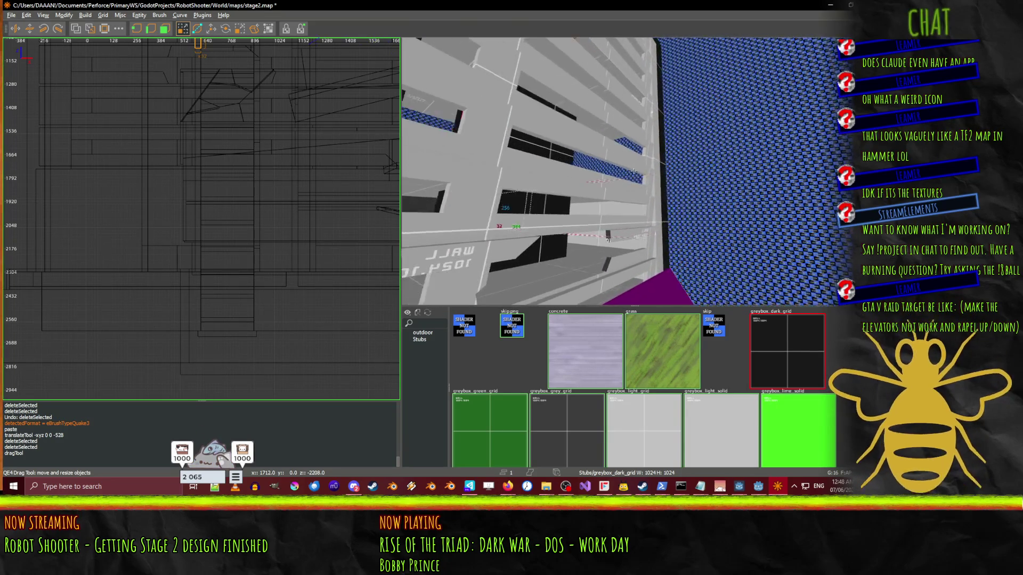
pyautogui.press('w')
pyautogui.press('w')
pyautogui.rightClick(633, 171)
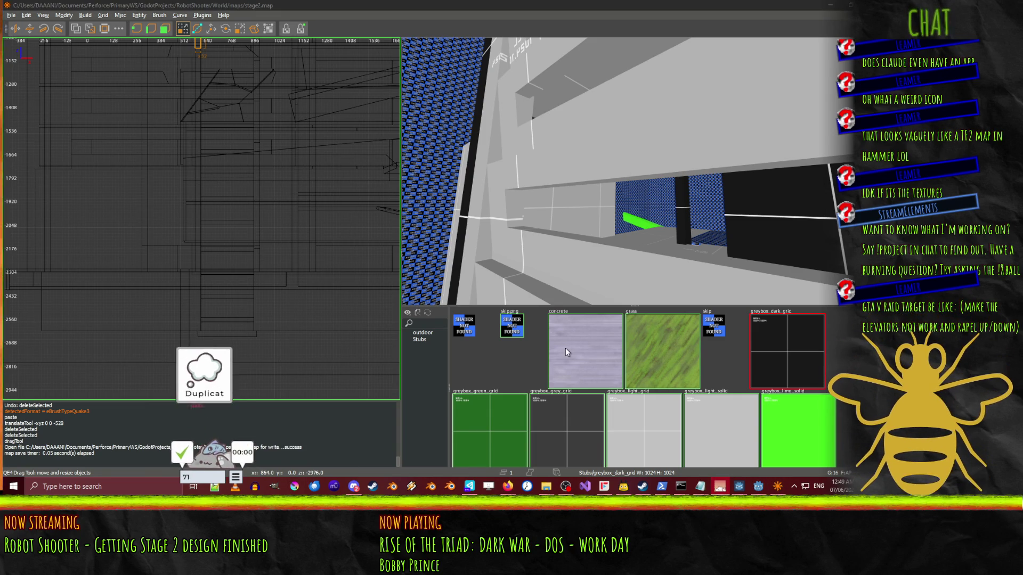
pyautogui.click(760, 490)
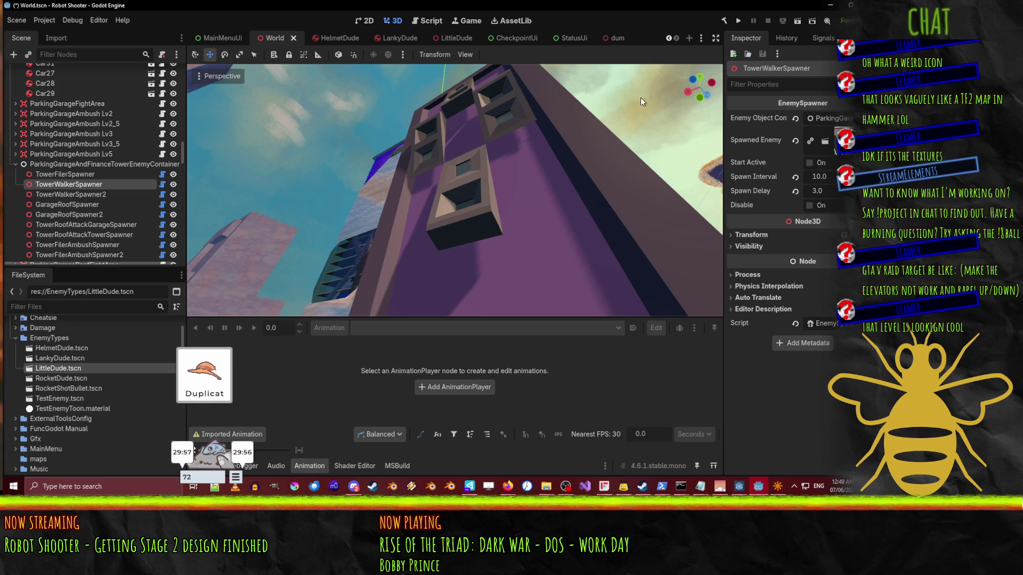
# - Change the dum scene's Dum node type to FuncGodotMap, searching 'fu'
pyautogui.click(606, 40)
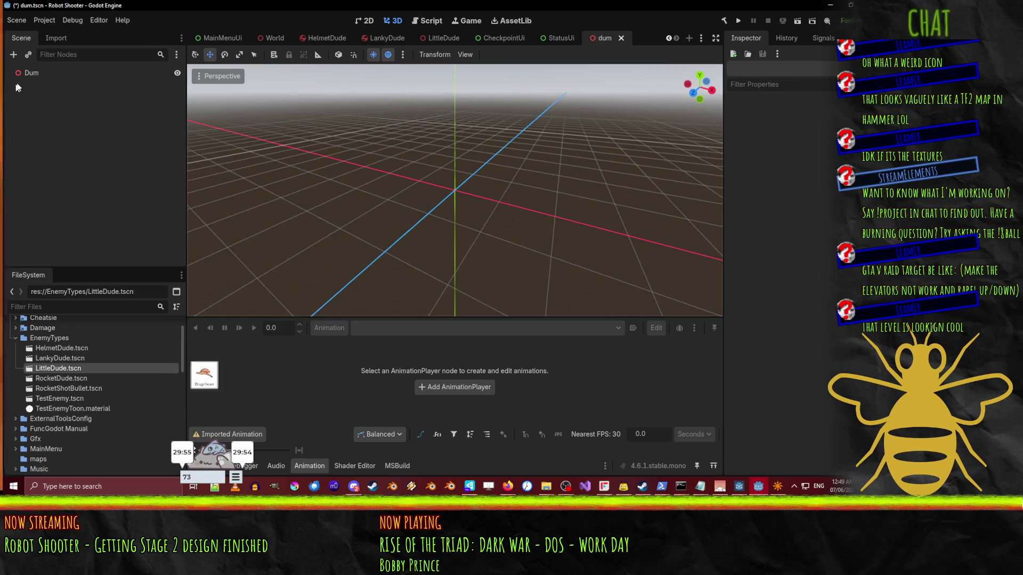
pyautogui.rightClick(26, 75)
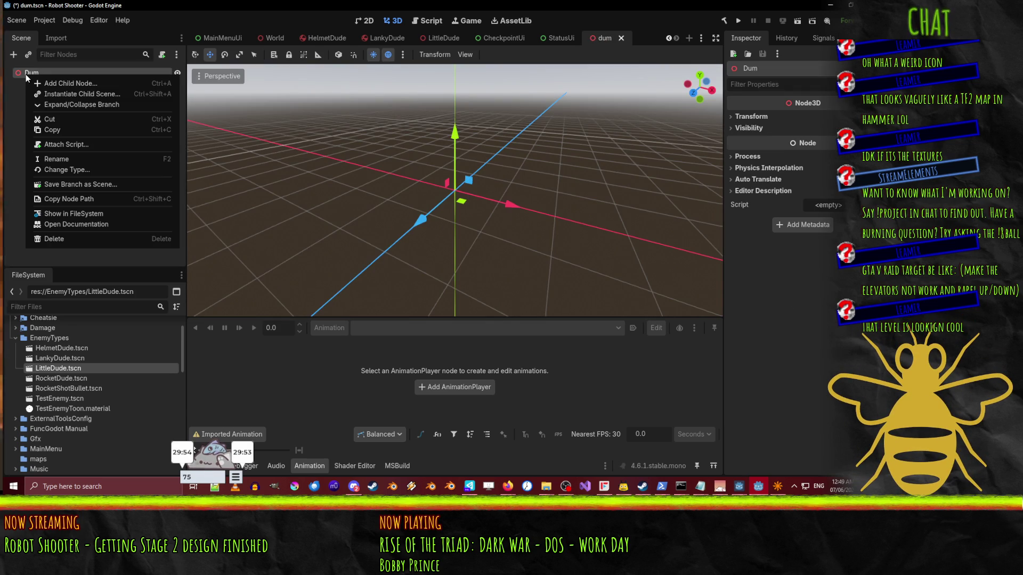
pyautogui.click(70, 174)
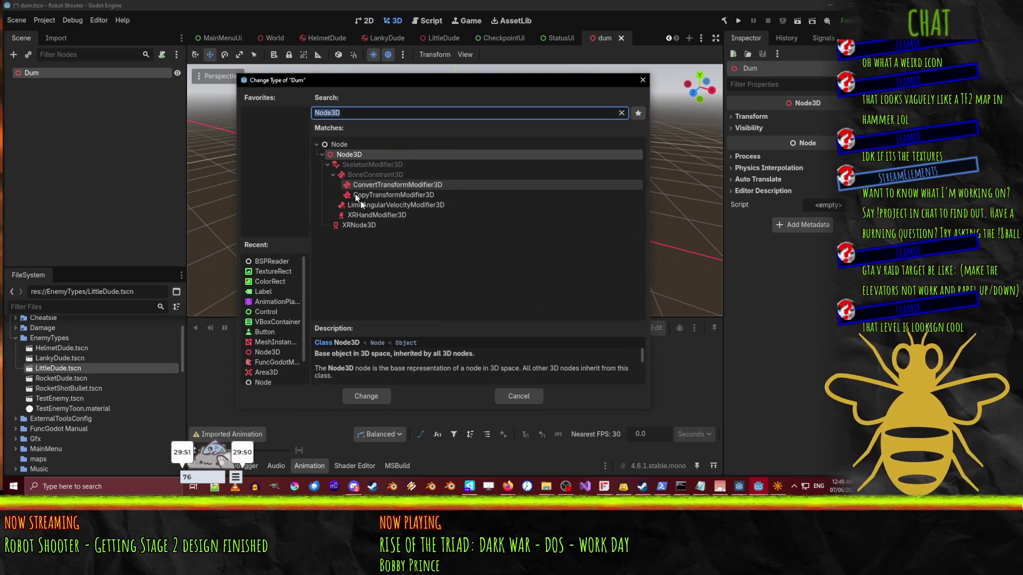
pyautogui.click(622, 113)
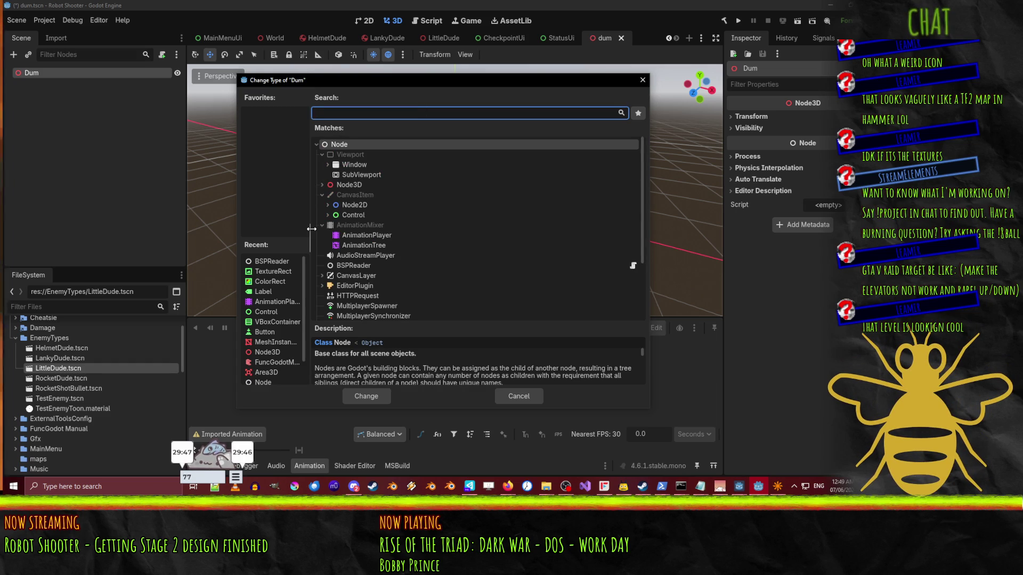
pyautogui.write('fu')
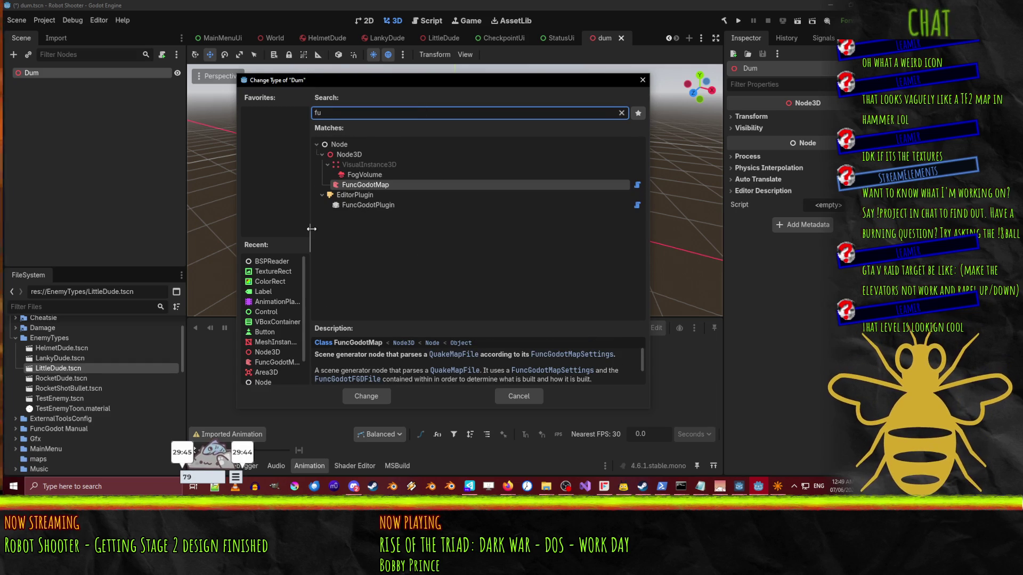
pyautogui.doubleClick(367, 184)
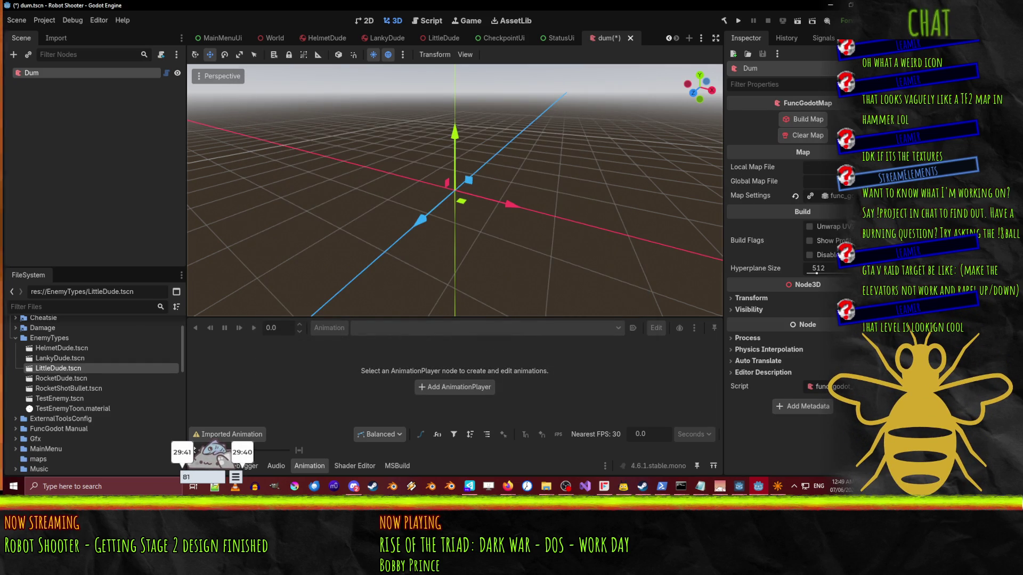
# - Open the Local Map File picker for Dum and cancel it without choosing a file
pyautogui.click(820, 167)
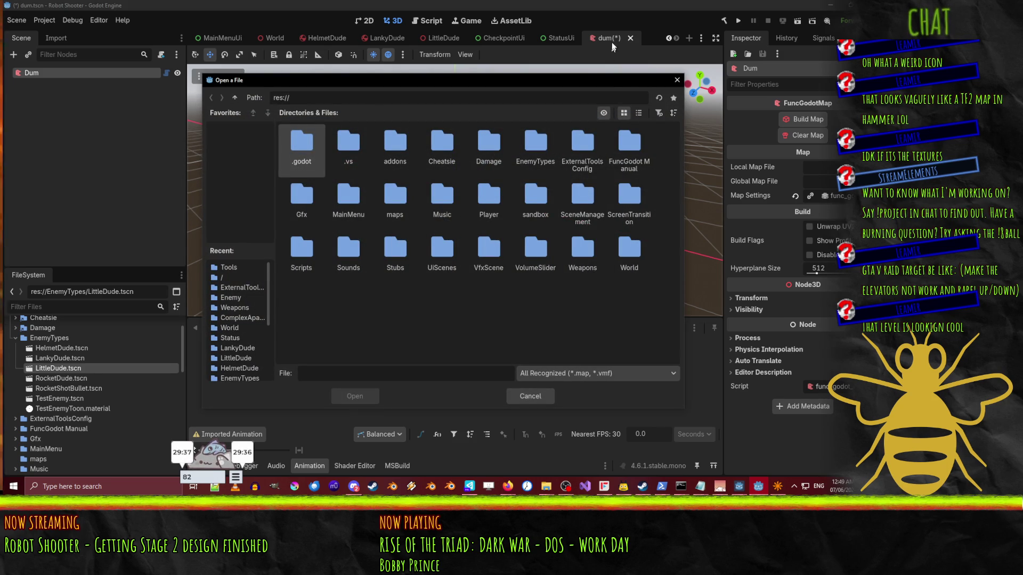
pyautogui.click(674, 82)
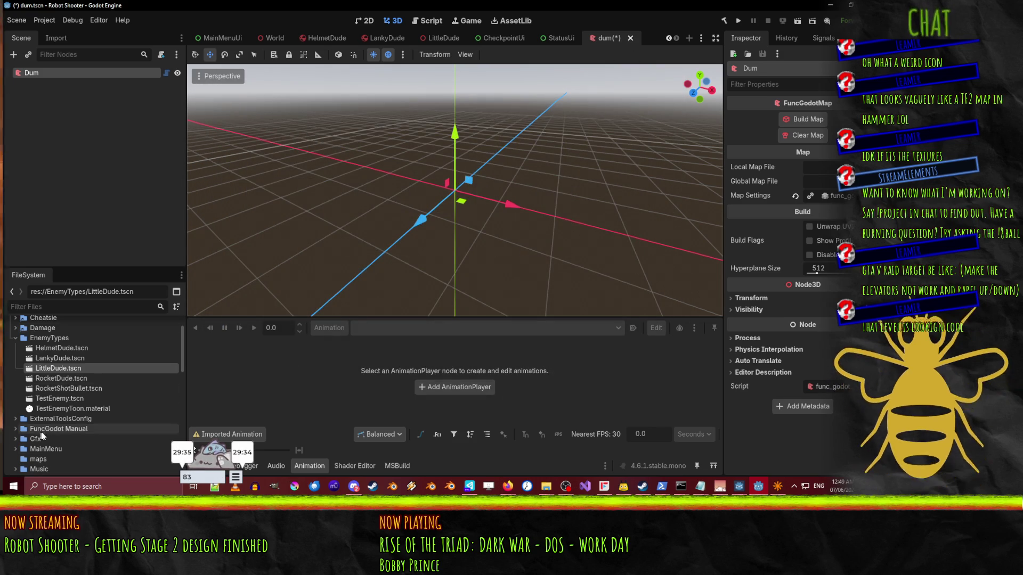
pyautogui.scroll(-10, 85, 380)
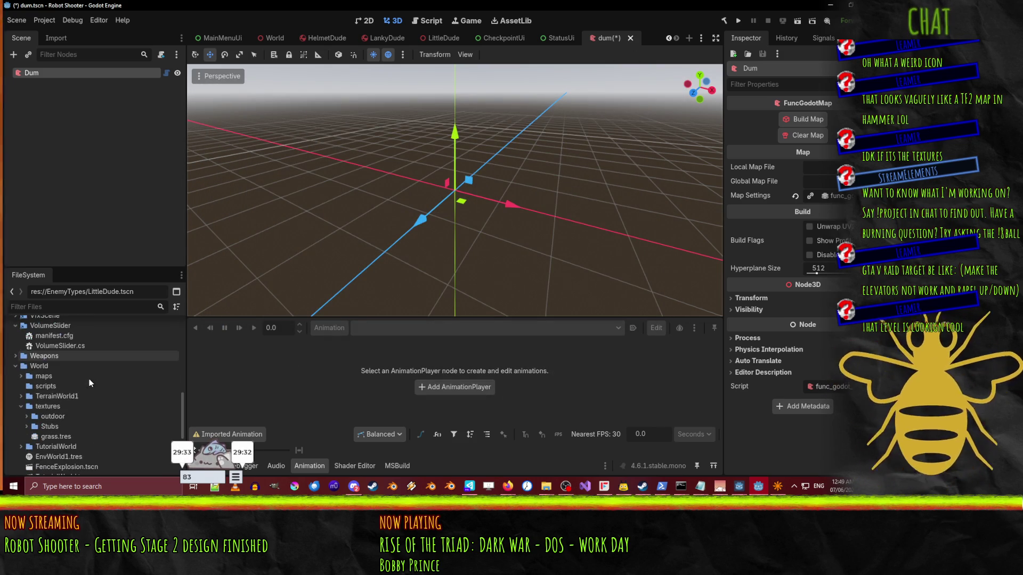
pyautogui.click(567, 41)
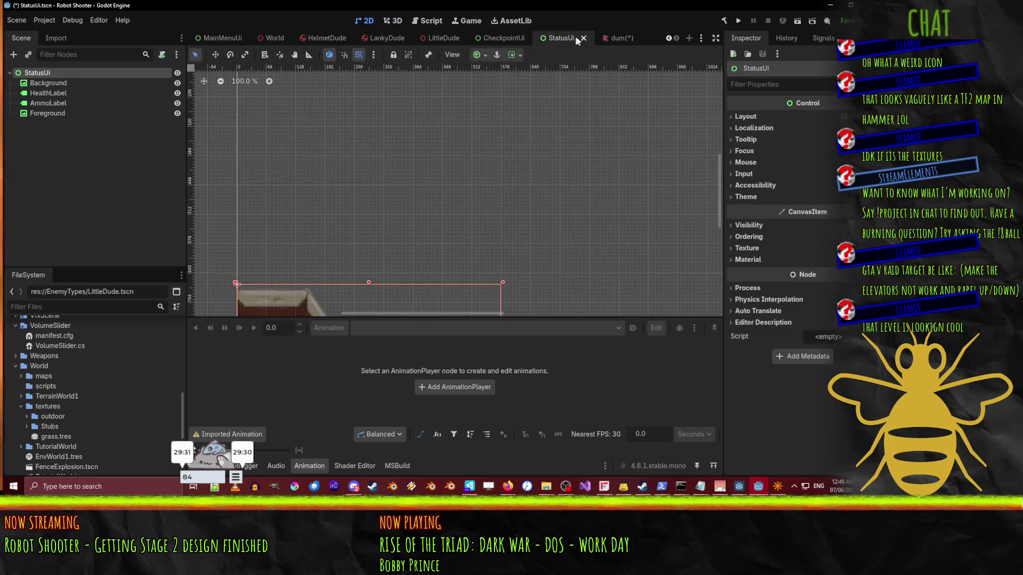
# - Close the StatusUi, LittleDude and CheckpointUi scene tabs
pyautogui.click(582, 38)
pyautogui.click(516, 41)
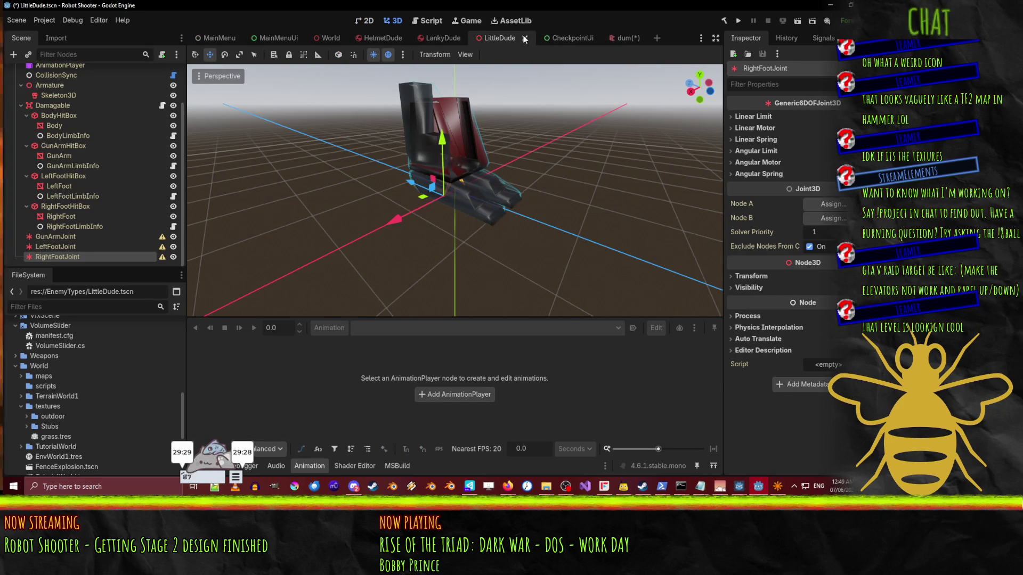
pyautogui.click(525, 39)
pyautogui.click(525, 41)
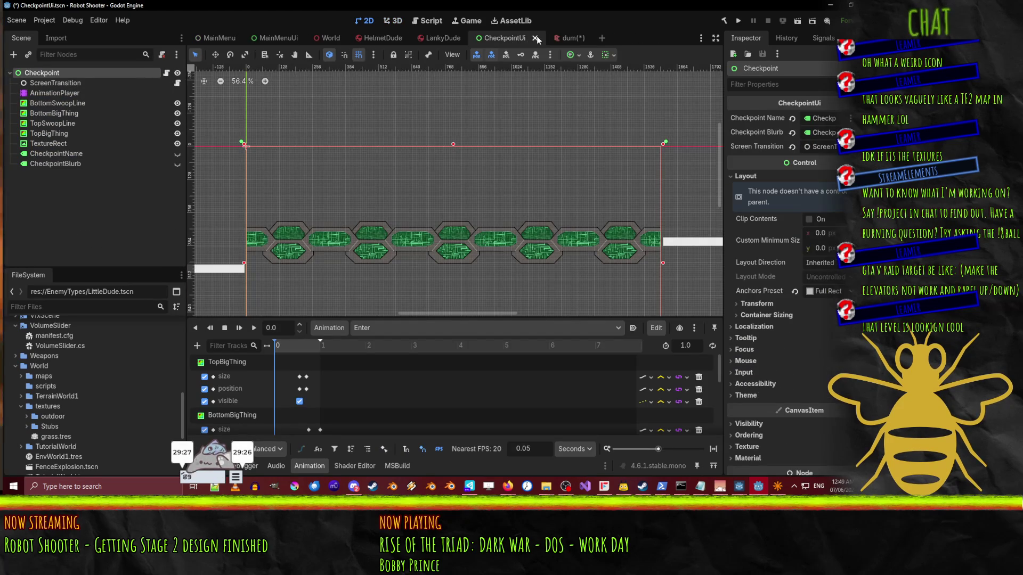
pyautogui.click(535, 38)
# - Collapse textures, expand World/maps in the FileSystem dock and open sandbox.tscn
pyautogui.scroll(-3, 129, 408)
pyautogui.scroll(-2, 107, 395)
pyautogui.scroll(2, 107, 396)
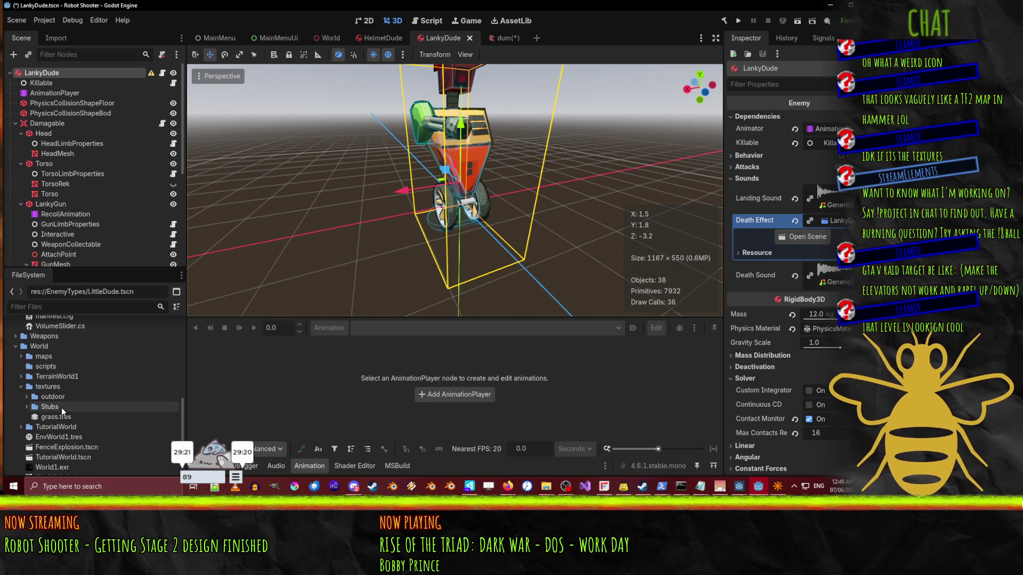
pyautogui.click(23, 388)
pyautogui.click(20, 357)
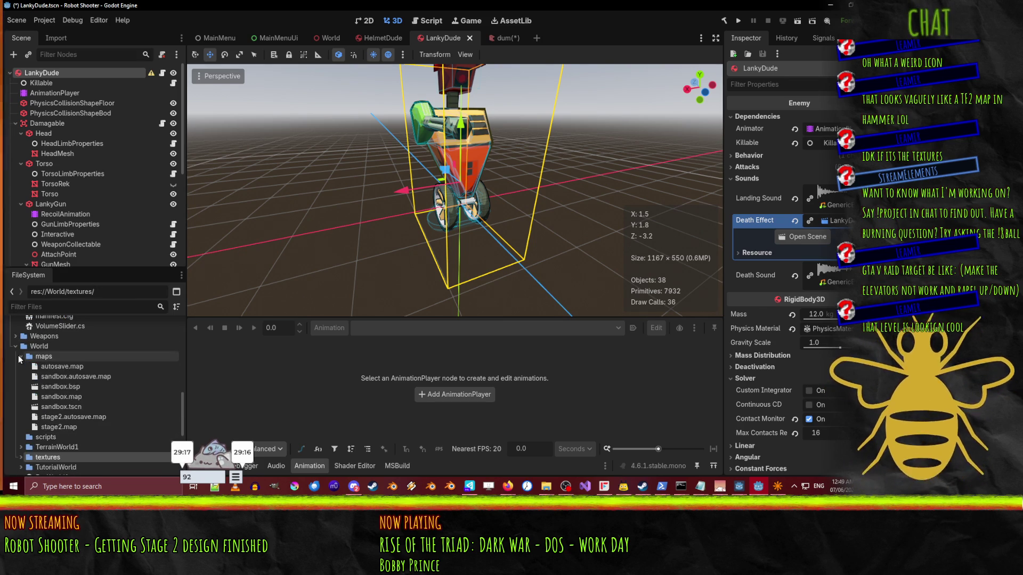
pyautogui.doubleClick(74, 407)
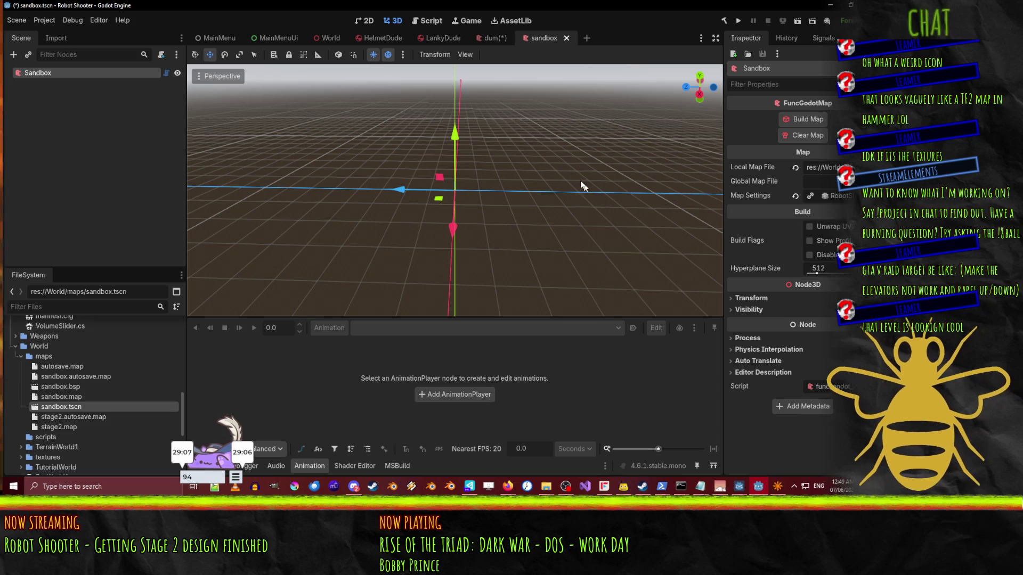
# - Set the dum scene's Dum Local Map File to World/maps/stage2.map
pyautogui.click(494, 38)
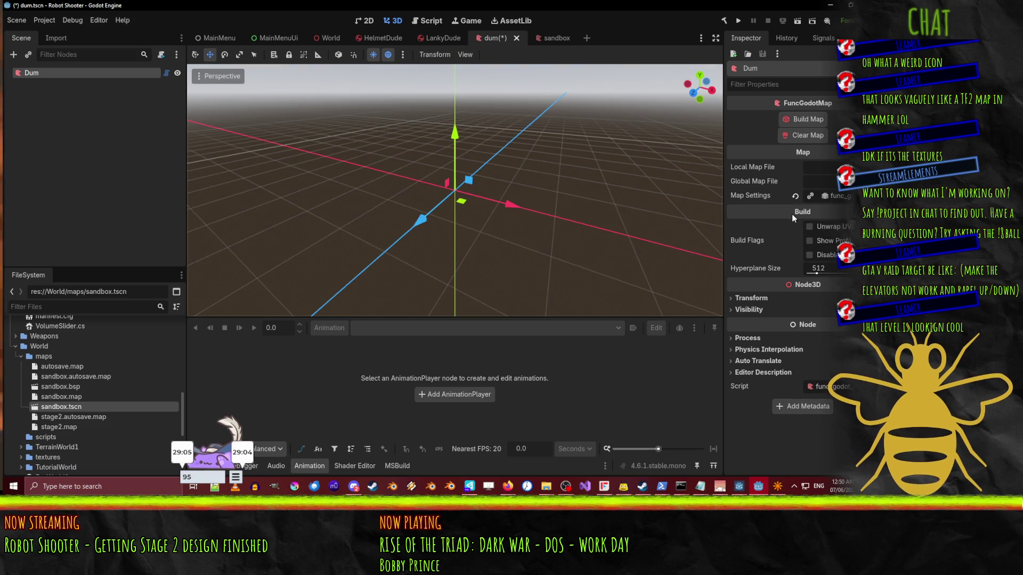
pyautogui.click(820, 166)
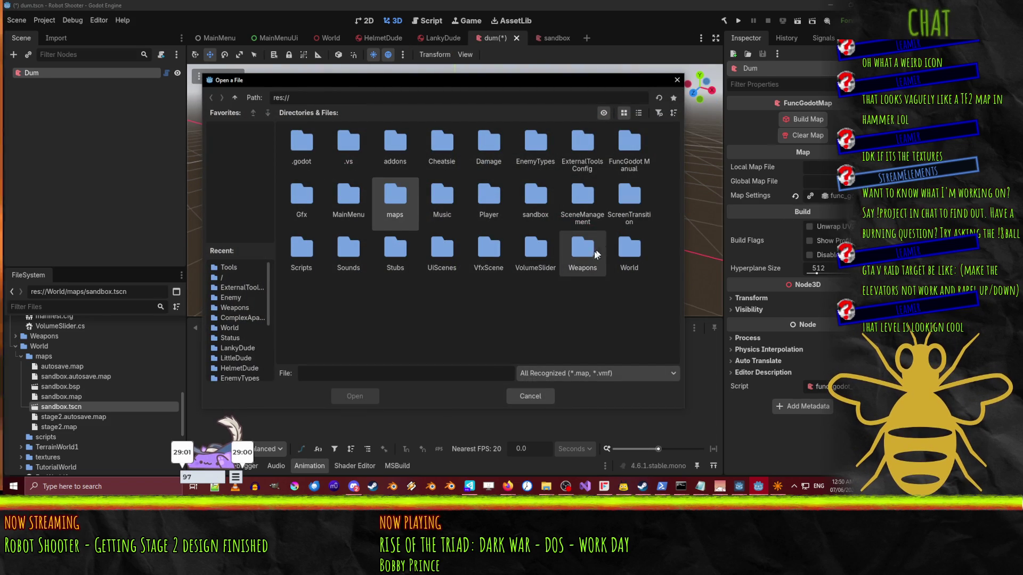
pyautogui.doubleClick(620, 251)
pyautogui.doubleClick(287, 152)
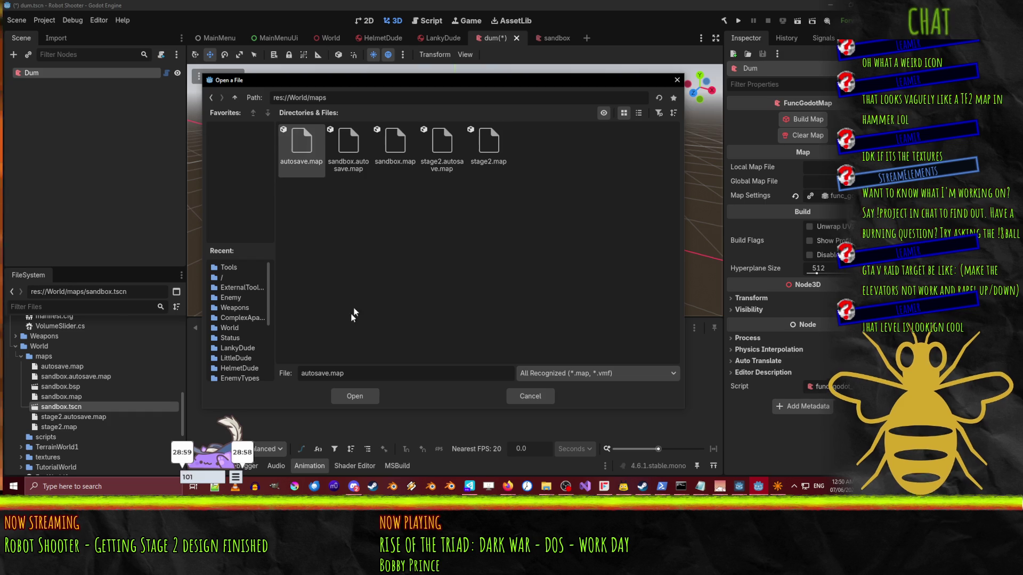
pyautogui.doubleClick(487, 146)
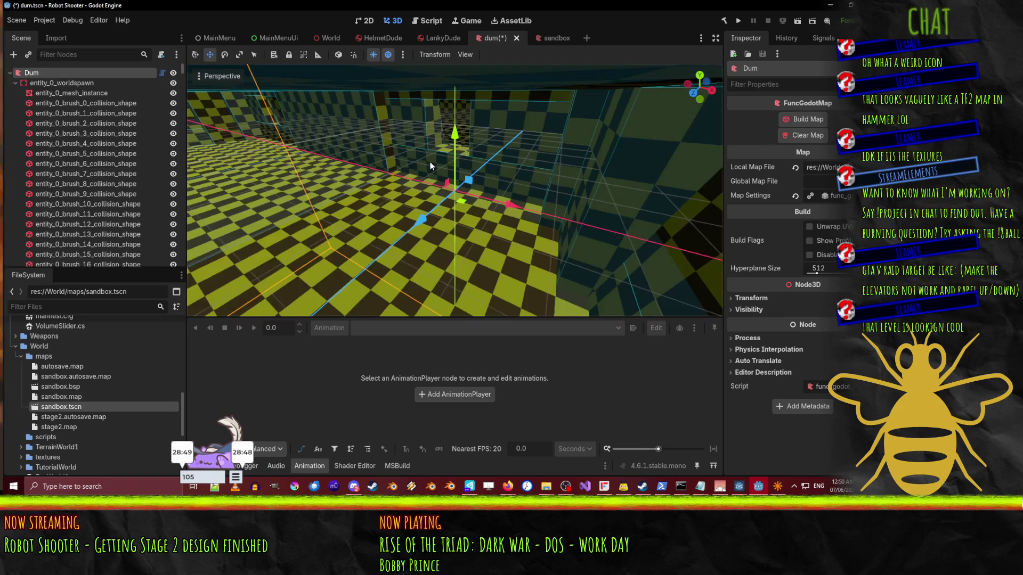
pyautogui.moveTo(409, 201)
pyautogui.mouseDown()
pyautogui.moveTo(372, 208)
pyautogui.moveTo(566, 190)
pyautogui.moveTo(592, 202)
pyautogui.moveTo(442, 202)
pyautogui.mouseUp()
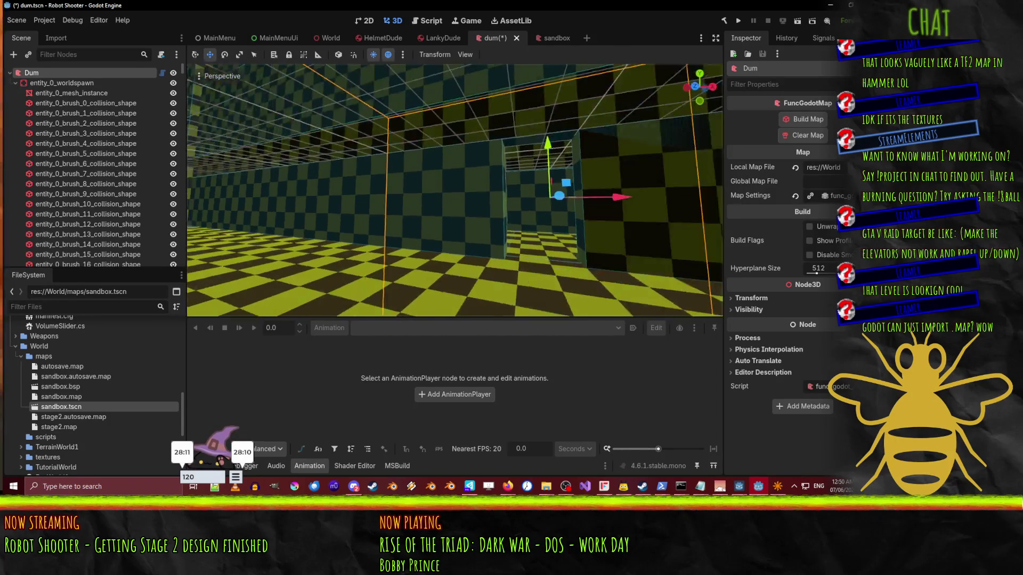
pyautogui.moveTo(565, 191)
pyautogui.mouseDown()
pyautogui.moveTo(511, 149)
pyautogui.moveTo(480, 192)
pyautogui.moveTo(538, 195)
pyautogui.mouseUp()
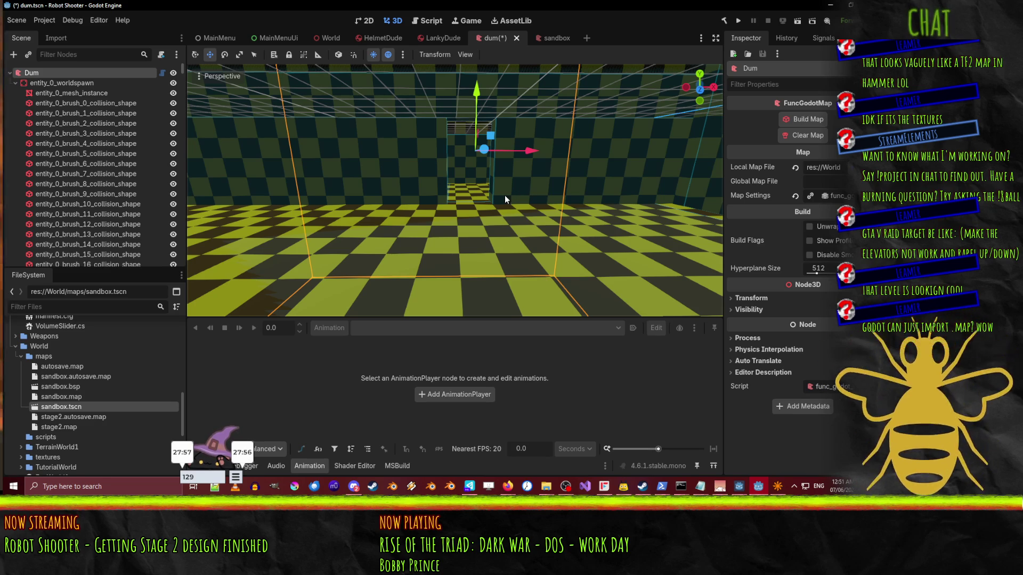
pyautogui.moveTo(456, 191)
pyautogui.mouseDown()
pyautogui.moveTo(456, 255)
pyautogui.moveTo(577, 218)
pyautogui.mouseUp()
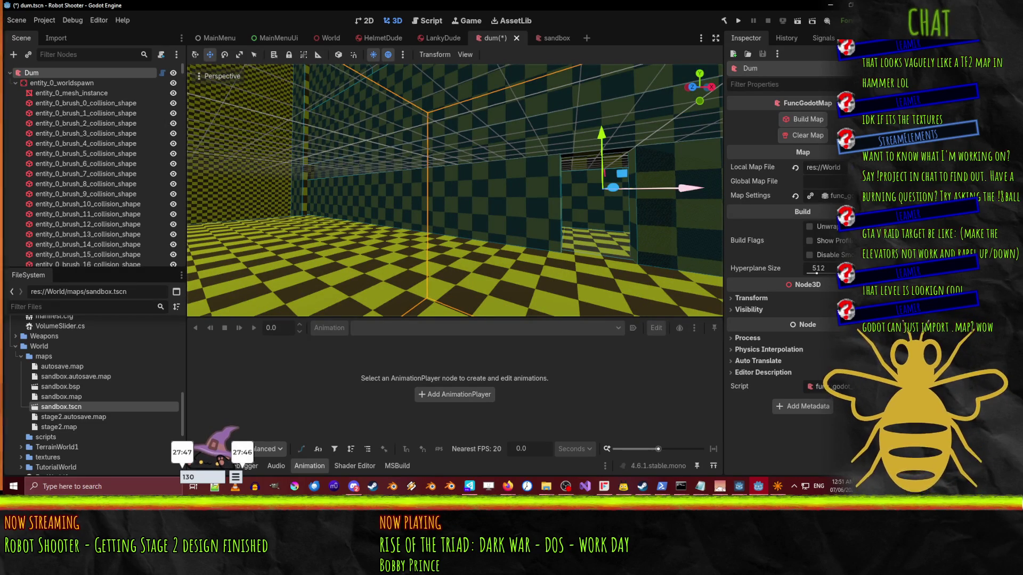
pyautogui.moveTo(572, 257)
pyautogui.mouseDown()
pyautogui.moveTo(634, 253)
pyautogui.moveTo(578, 254)
pyautogui.moveTo(607, 254)
pyautogui.moveTo(580, 253)
pyautogui.moveTo(591, 254)
pyautogui.mouseUp()
pyautogui.scroll(3, 53, 384)
pyautogui.scroll(5, 53, 382)
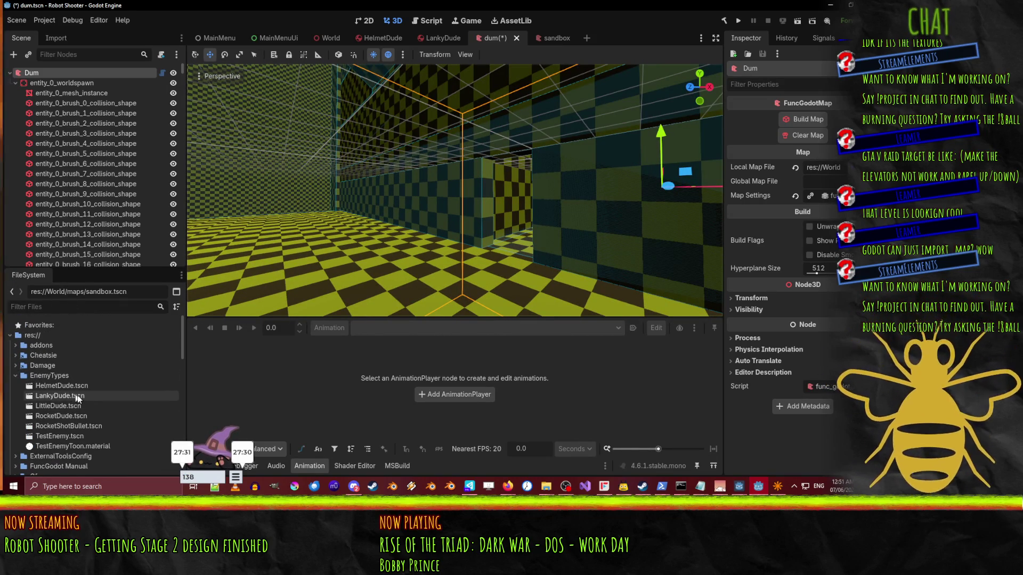
pyautogui.moveTo(69, 419)
pyautogui.mouseDown()
pyautogui.moveTo(160, 386)
pyautogui.moveTo(343, 282)
pyautogui.moveTo(456, 252)
pyautogui.mouseUp()
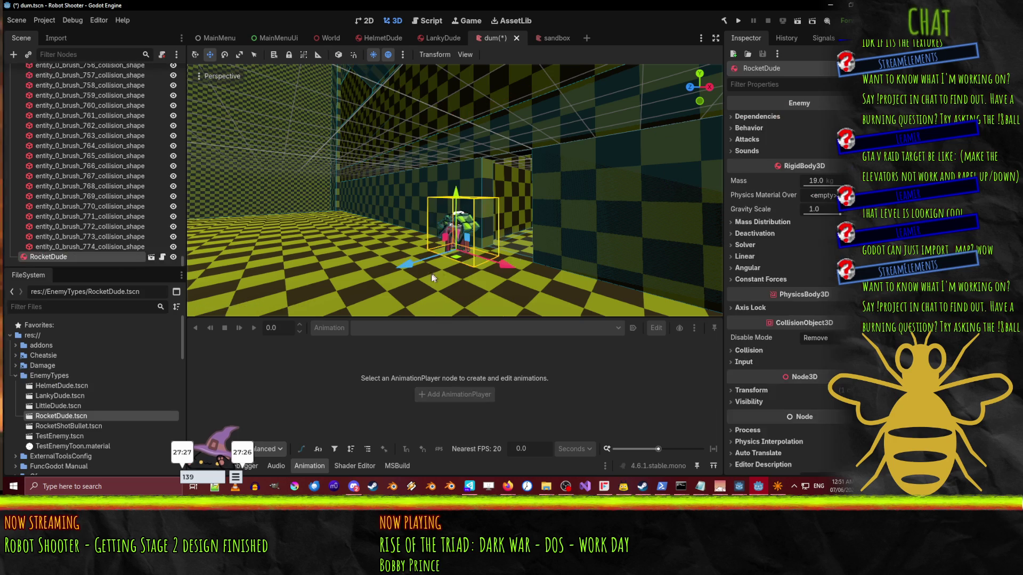
pyautogui.press('w')
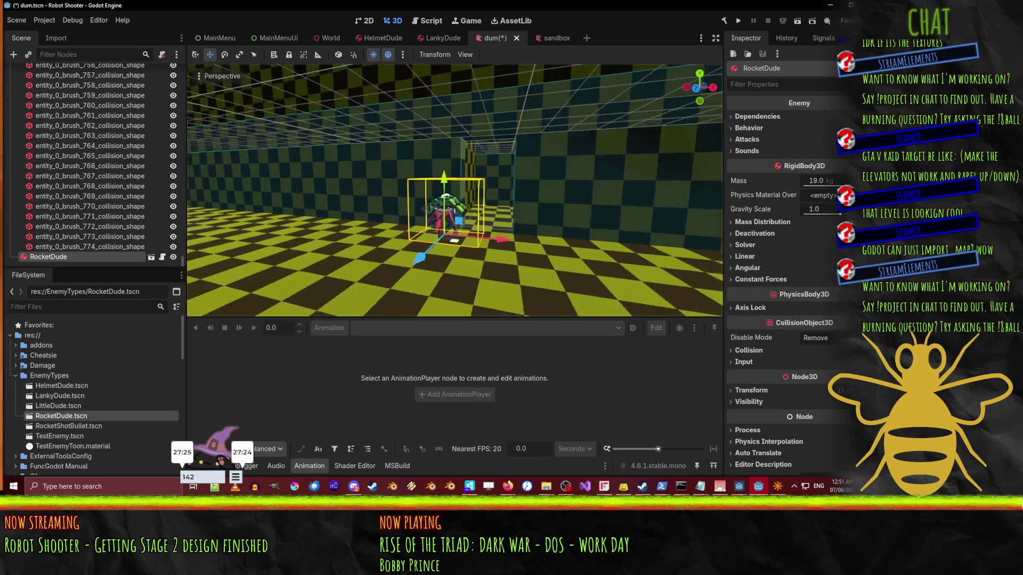
pyautogui.press('d')
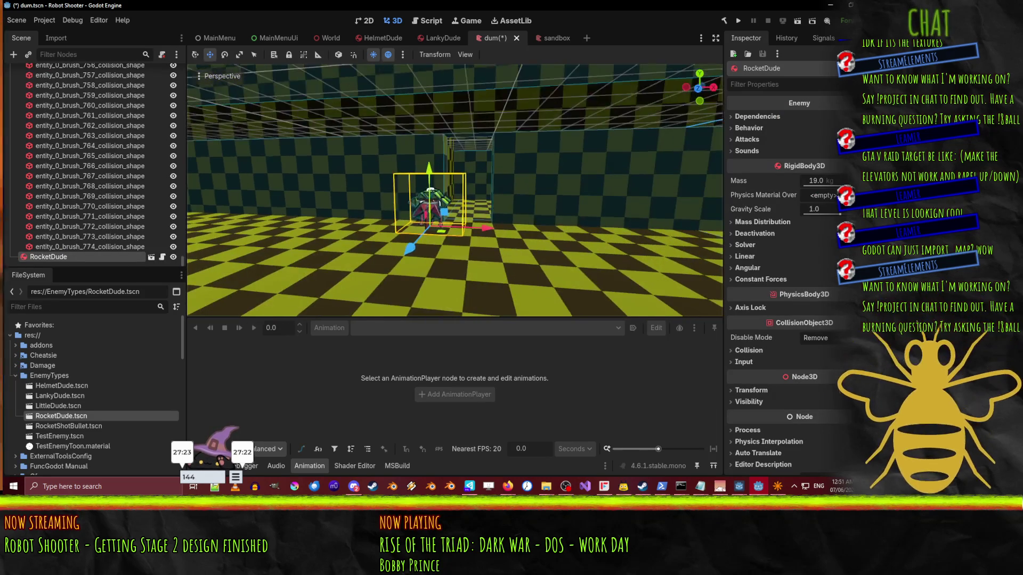
pyautogui.hotkey('ctrl', 'z')
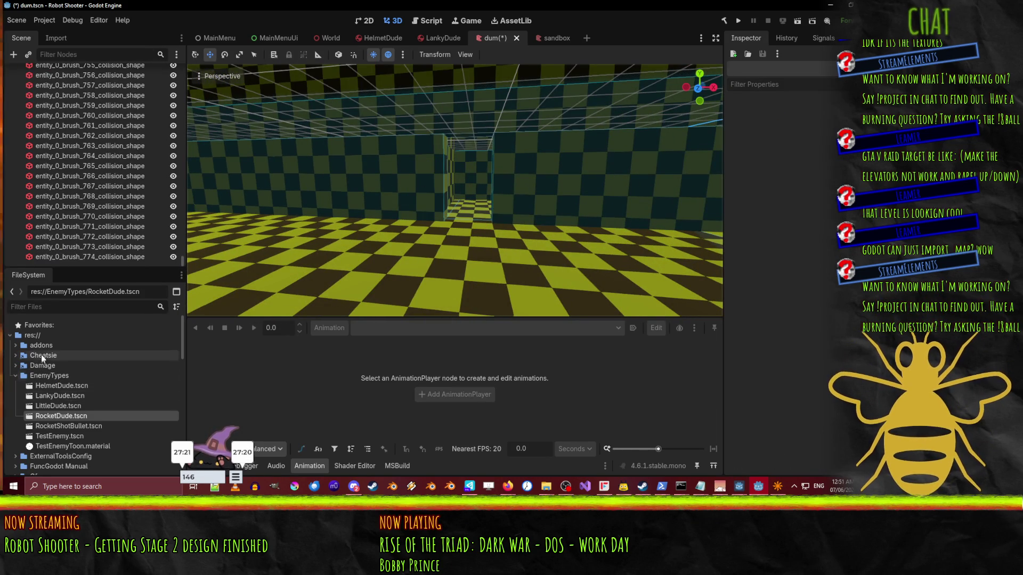
pyautogui.moveTo(57, 403)
pyautogui.mouseDown()
pyautogui.moveTo(350, 286)
pyautogui.moveTo(450, 251)
pyautogui.moveTo(467, 256)
pyautogui.moveTo(468, 244)
pyautogui.mouseUp()
pyautogui.press('w')
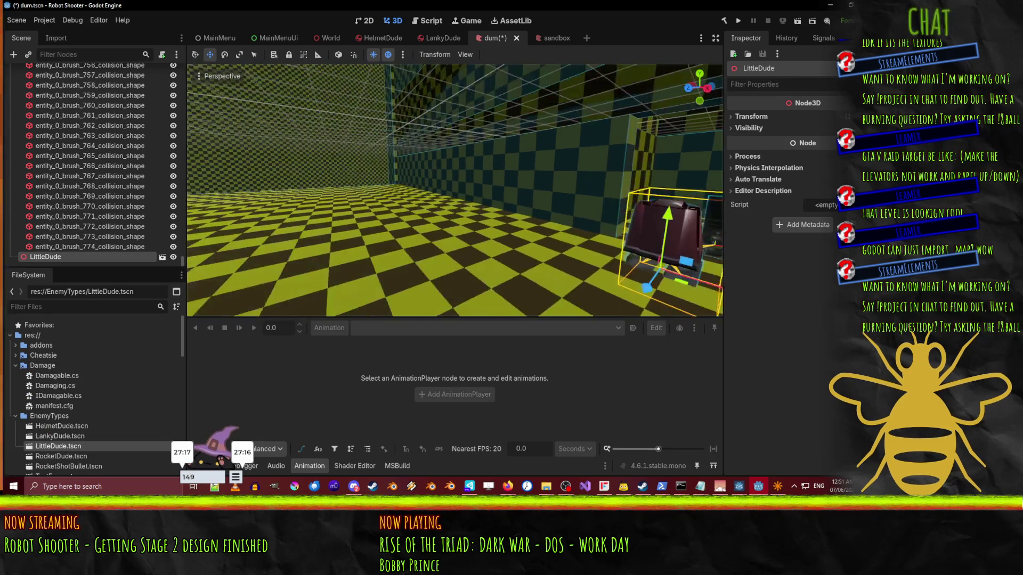
pyautogui.hotkey('ctrl', 'z')
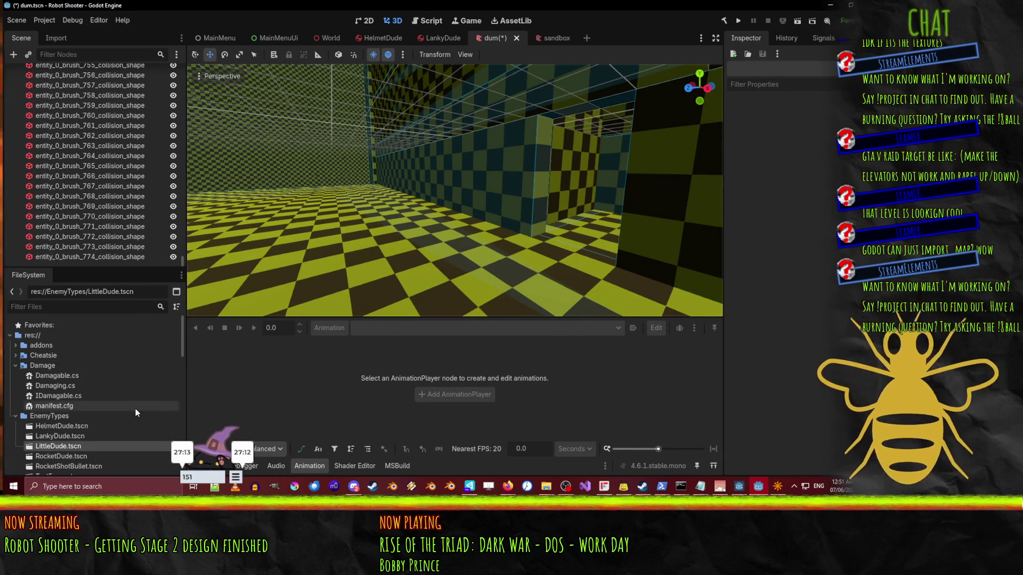
pyautogui.scroll(-3, 114, 394)
pyautogui.scroll(-4, 101, 408)
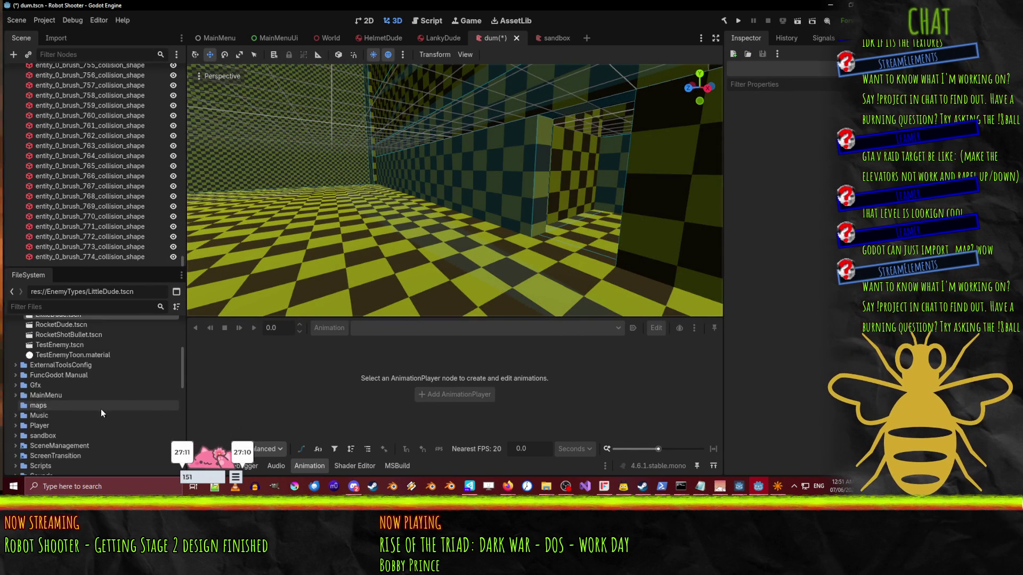
# - Tilt and move the camera closer to inspect the imported map's checkered walls
pyautogui.scroll(8, 98, 408)
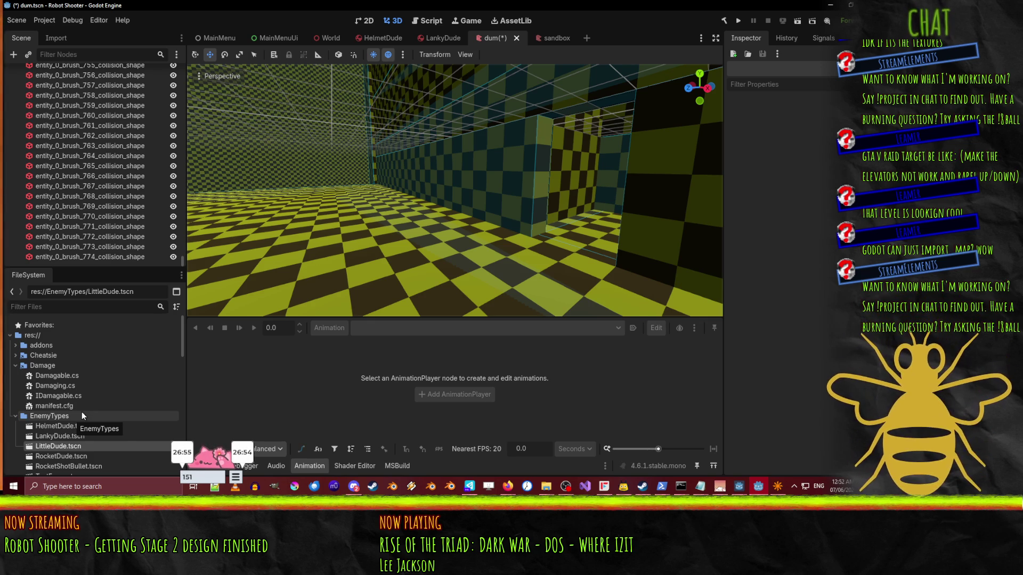
pyautogui.scroll(15, 58, 245)
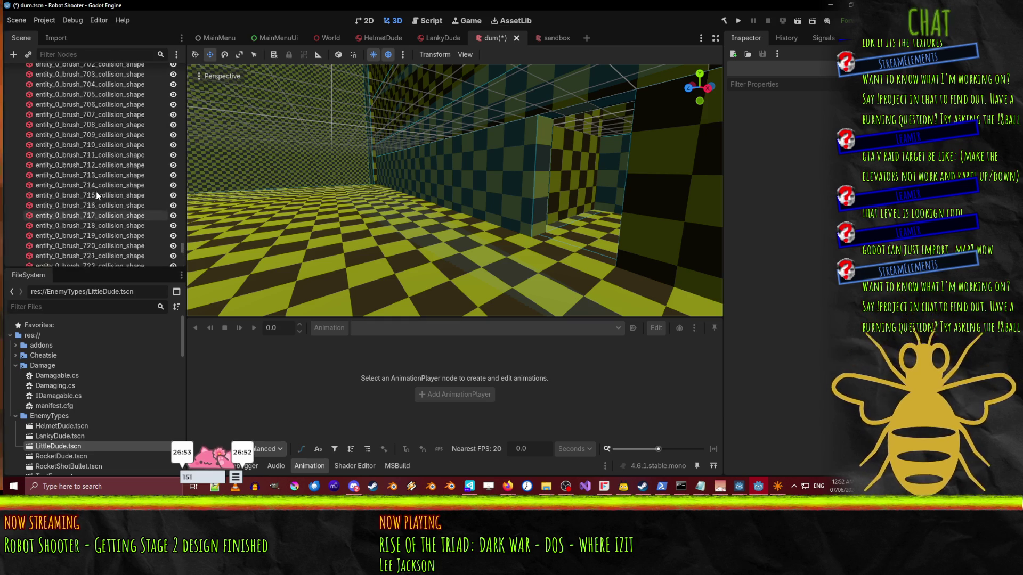
pyautogui.moveTo(183, 242)
pyautogui.mouseDown()
pyautogui.moveTo(172, 83)
pyautogui.moveTo(168, 274)
pyautogui.moveTo(186, 49)
pyautogui.mouseUp()
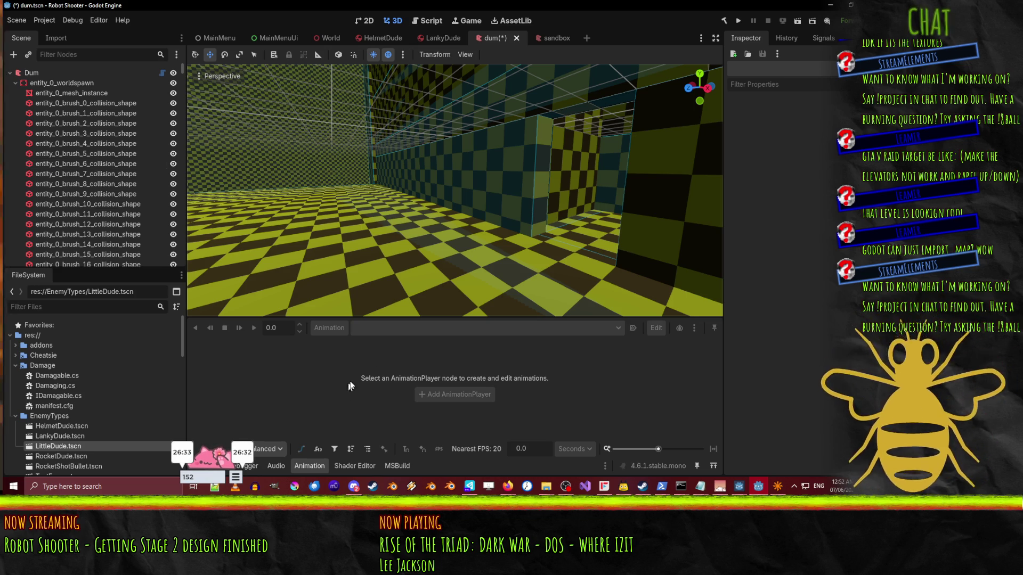
pyautogui.moveTo(441, 258); pyautogui.dragTo(442, 251)
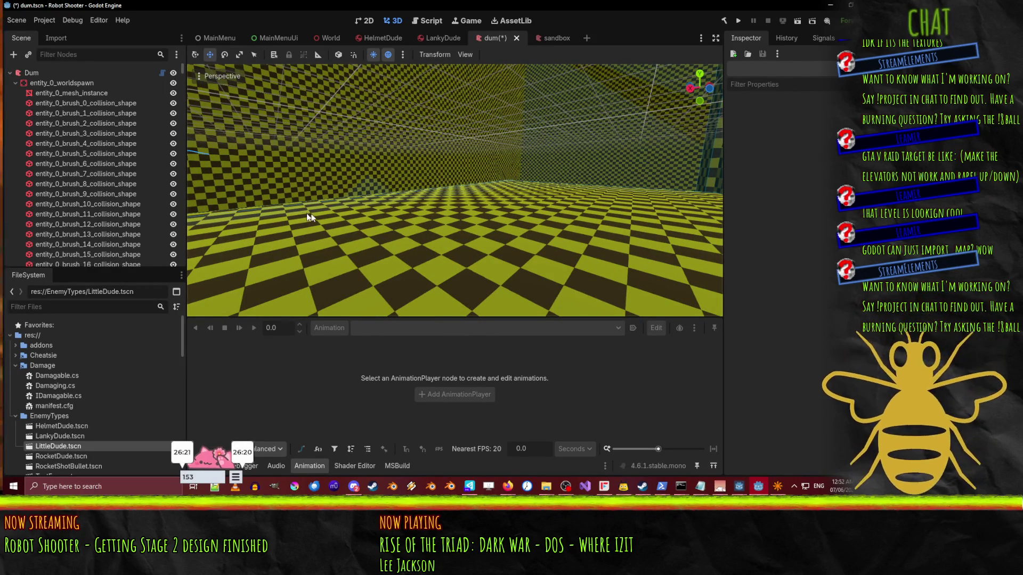
pyautogui.moveTo(639, 215)
pyautogui.mouseDown()
pyautogui.moveTo(507, 208)
pyautogui.moveTo(484, 261)
pyautogui.moveTo(469, 235)
pyautogui.mouseUp()
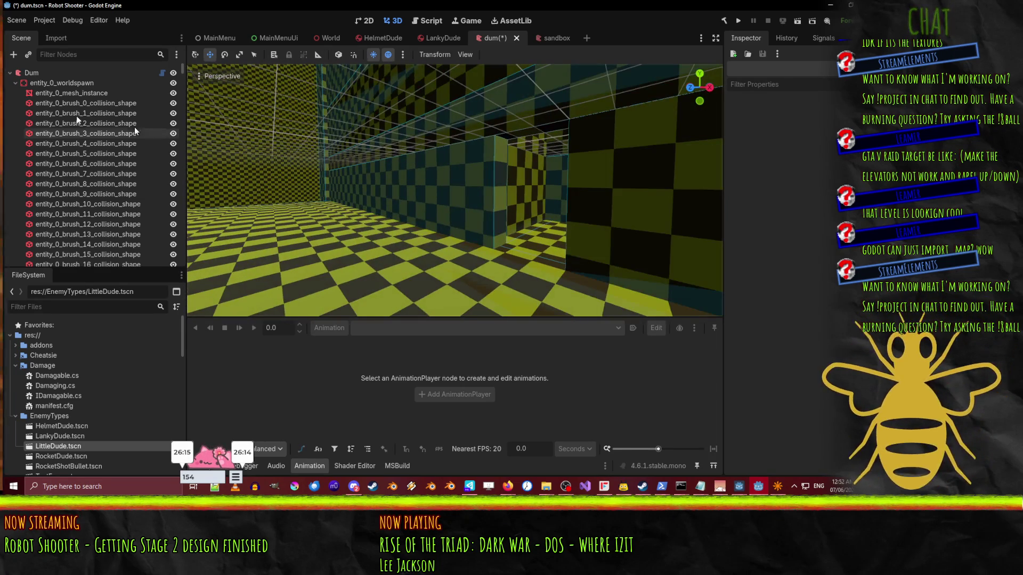
# - Clear the built map from the Dum root node and close the dum scene without saving
pyautogui.click(41, 81)
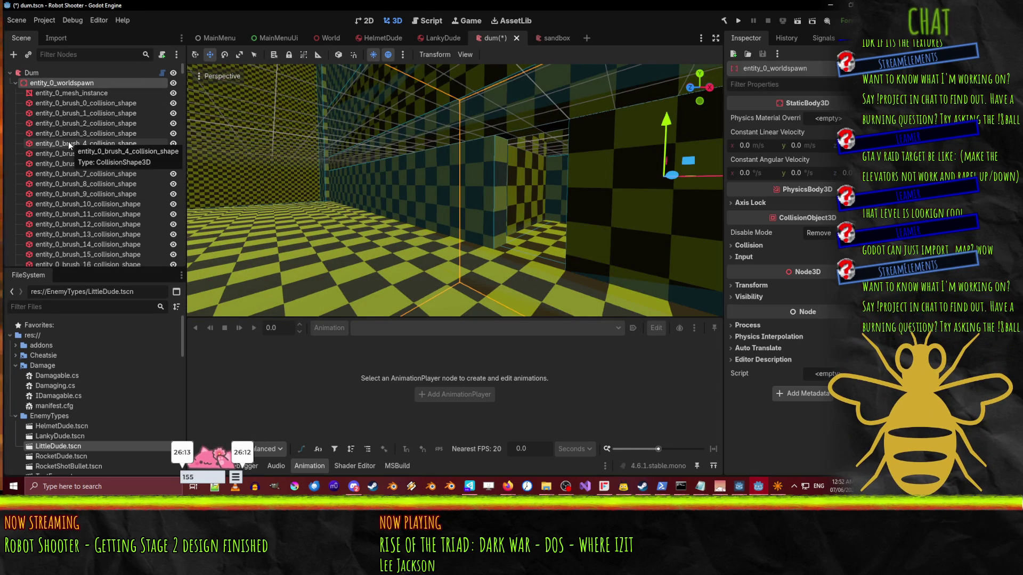
pyautogui.click(34, 72)
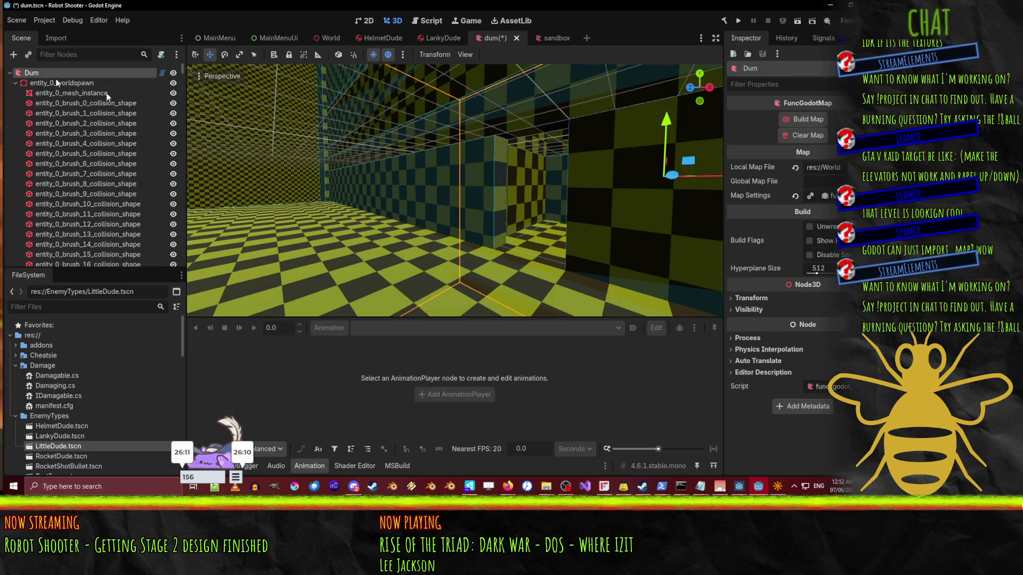
pyautogui.click(807, 136)
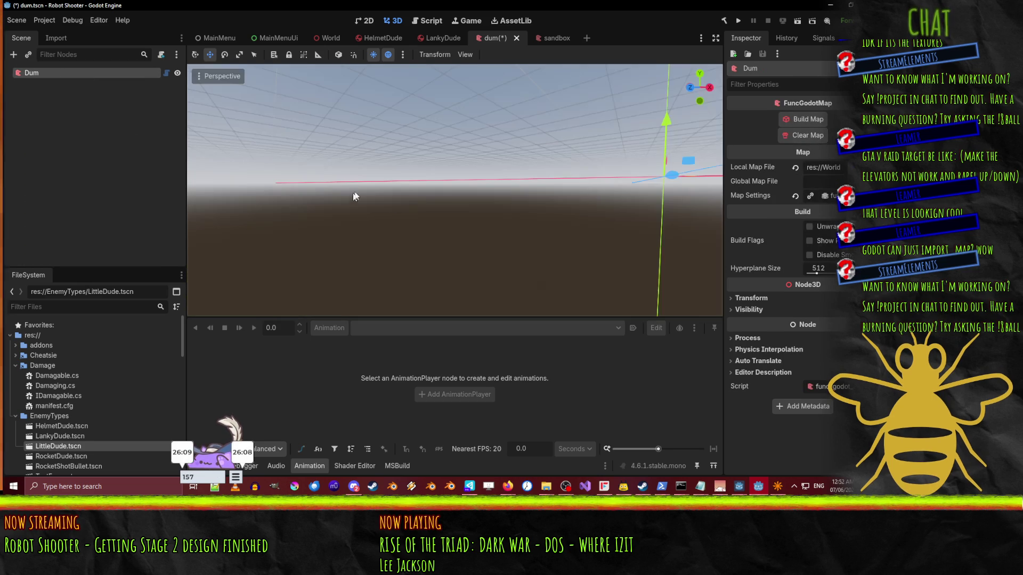
pyautogui.press('d')
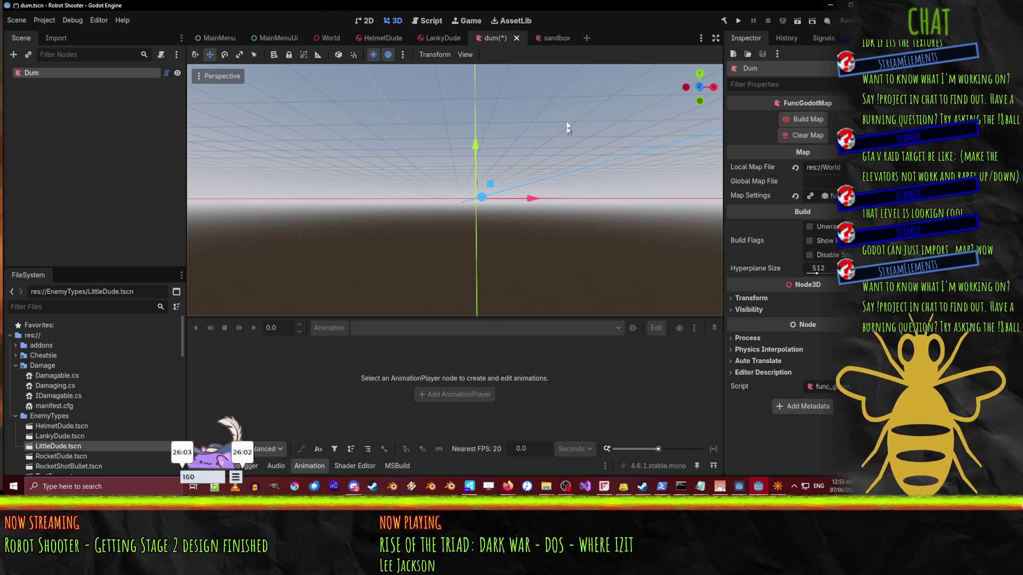
pyautogui.click(516, 38)
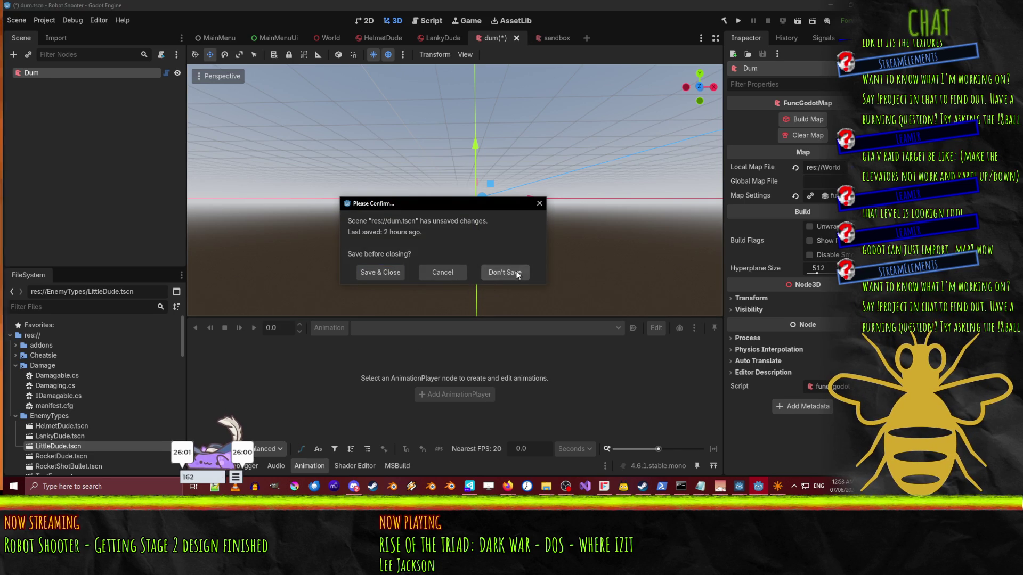
pyautogui.click(509, 272)
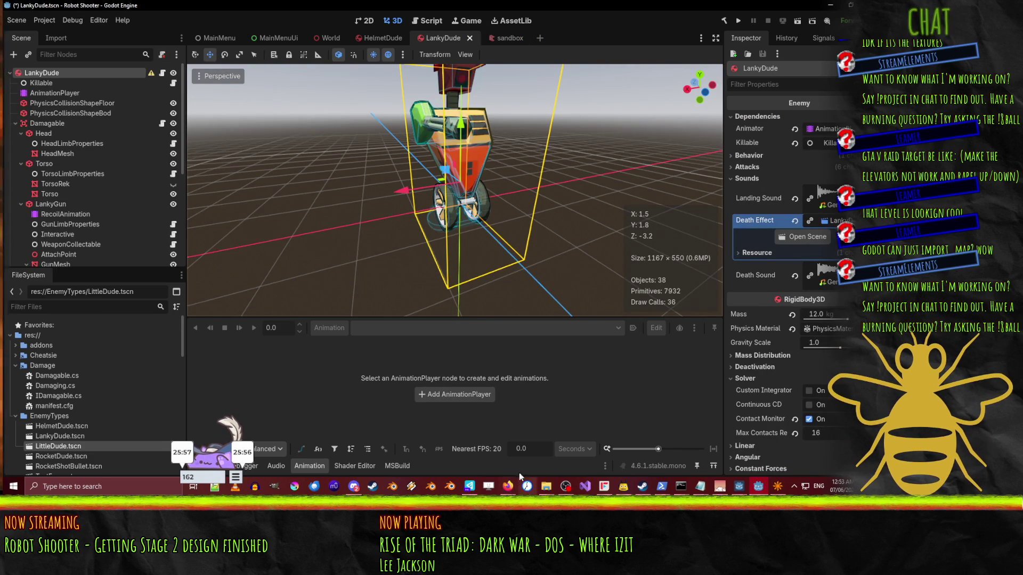
# - Bring the browser forward and switch to the godot_bsp_importer repository page
pyautogui.moveTo(508, 486)
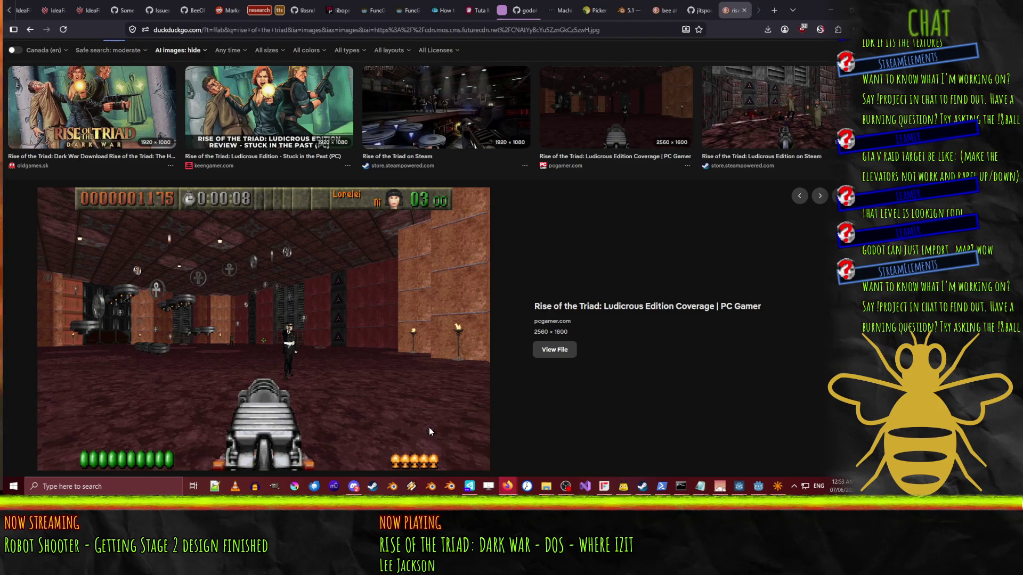
pyautogui.click(429, 427)
pyautogui.click(344, 33)
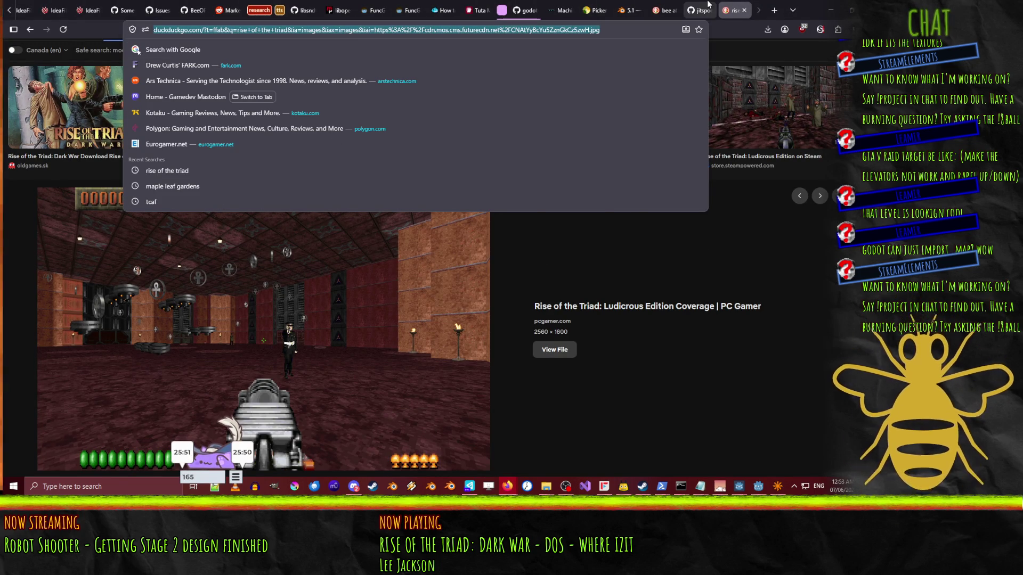
pyautogui.click(708, 4)
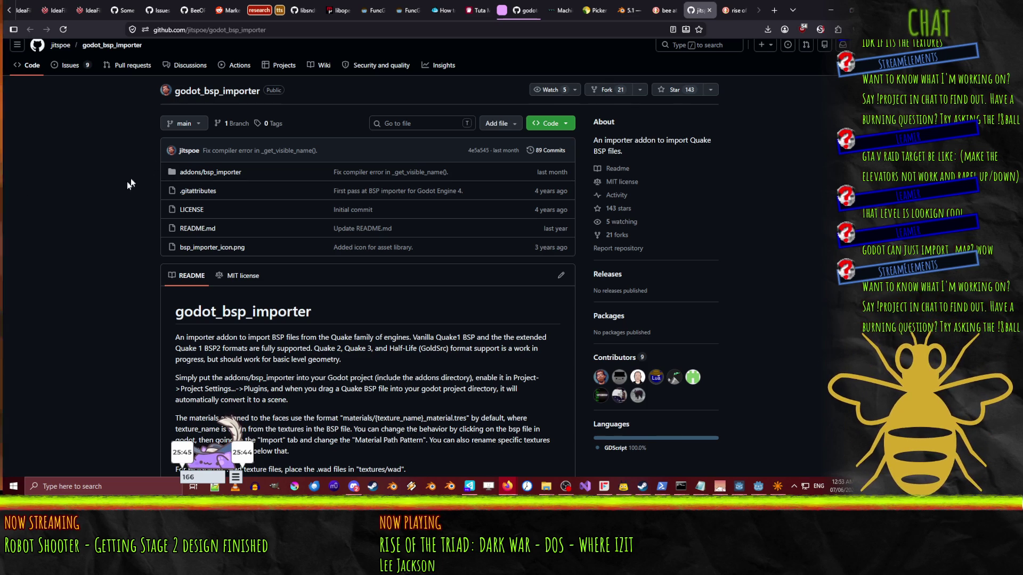
# - Read through the godot_bsp_importer README, then return to the Rise of the Triad images
pyautogui.scroll(-2, 92, 246)
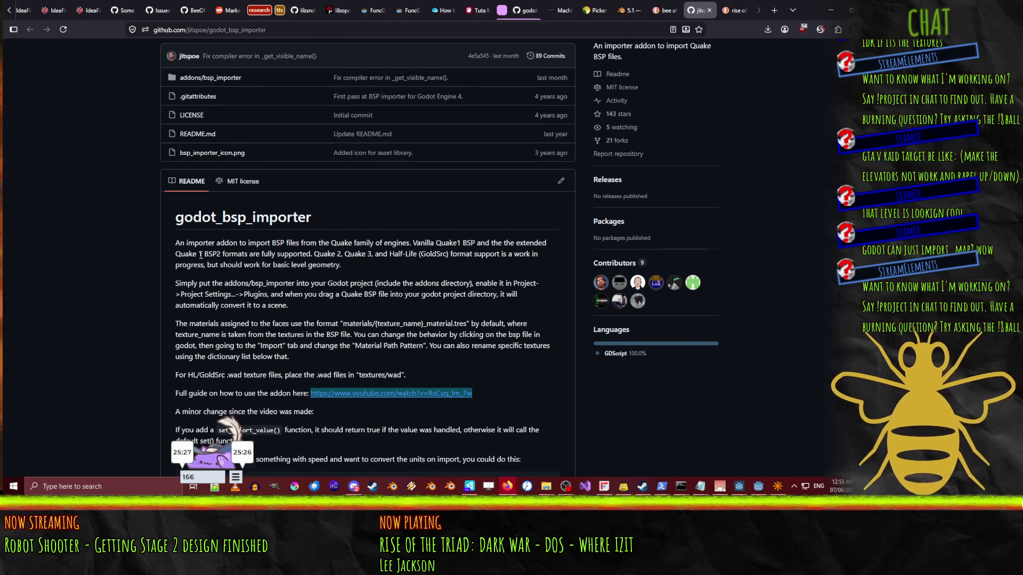
pyautogui.scroll(-3, 134, 250)
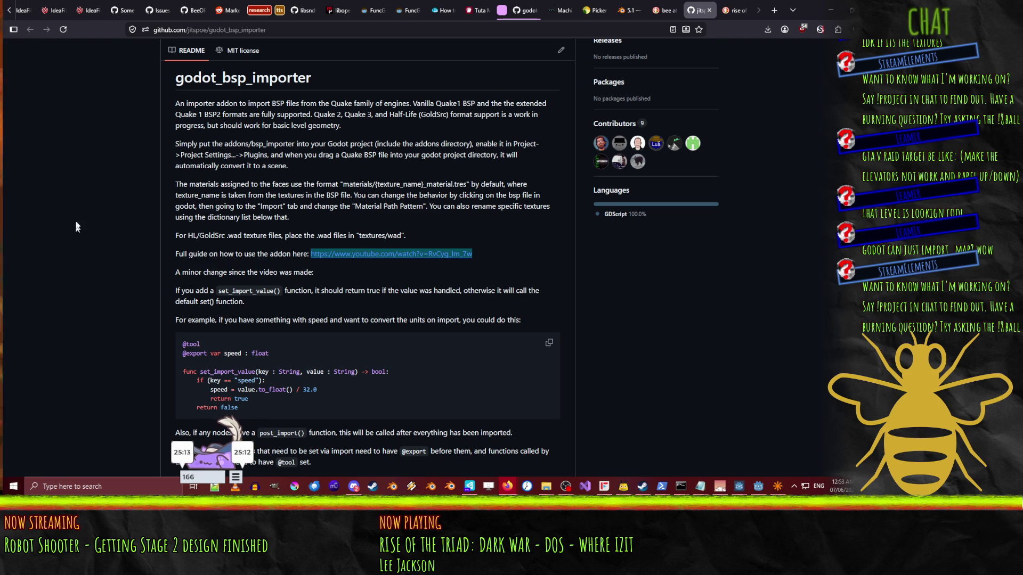
pyautogui.scroll(-3, 121, 152)
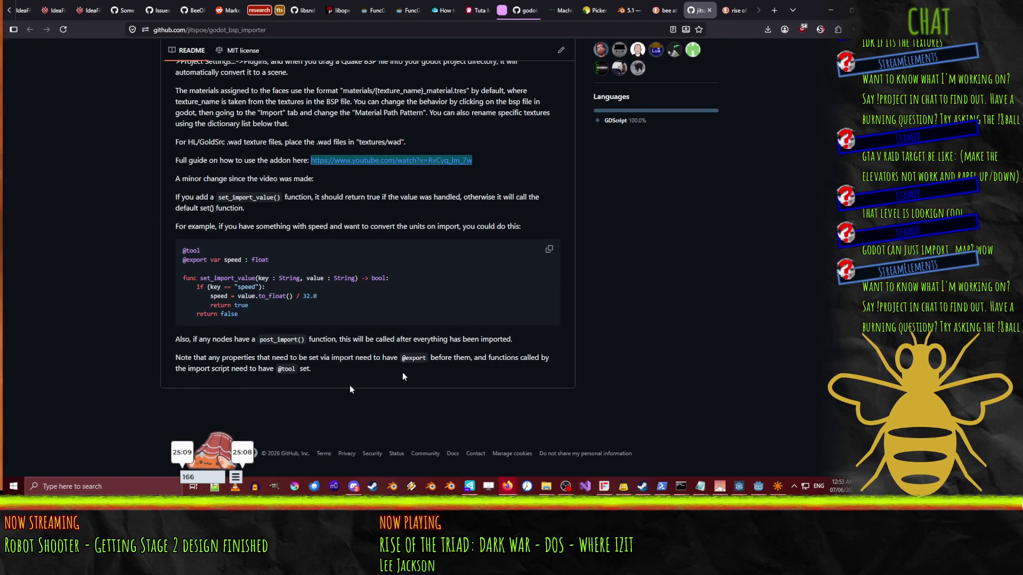
pyautogui.scroll(5, 384, 256)
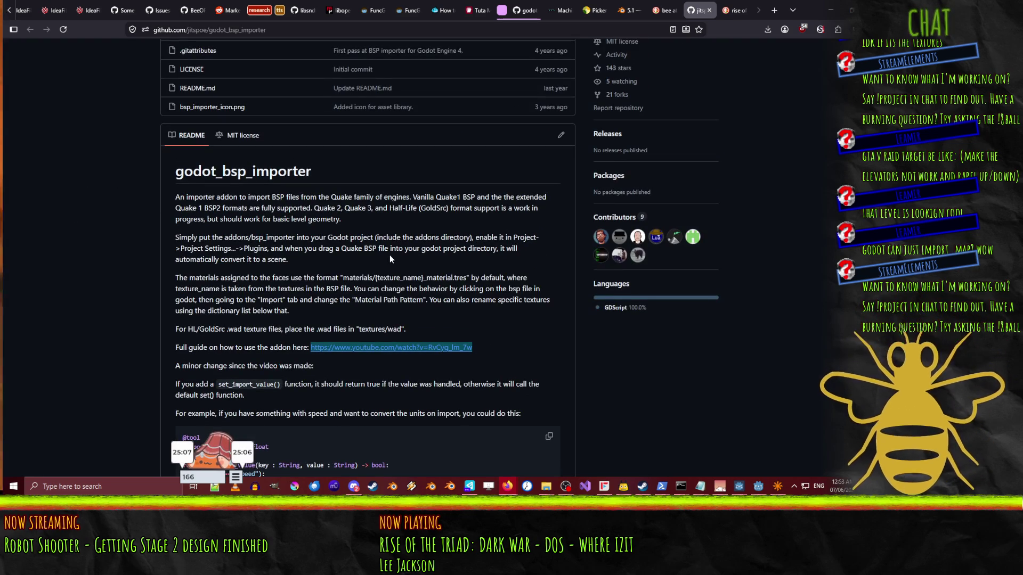
pyautogui.scroll(-5, 389, 255)
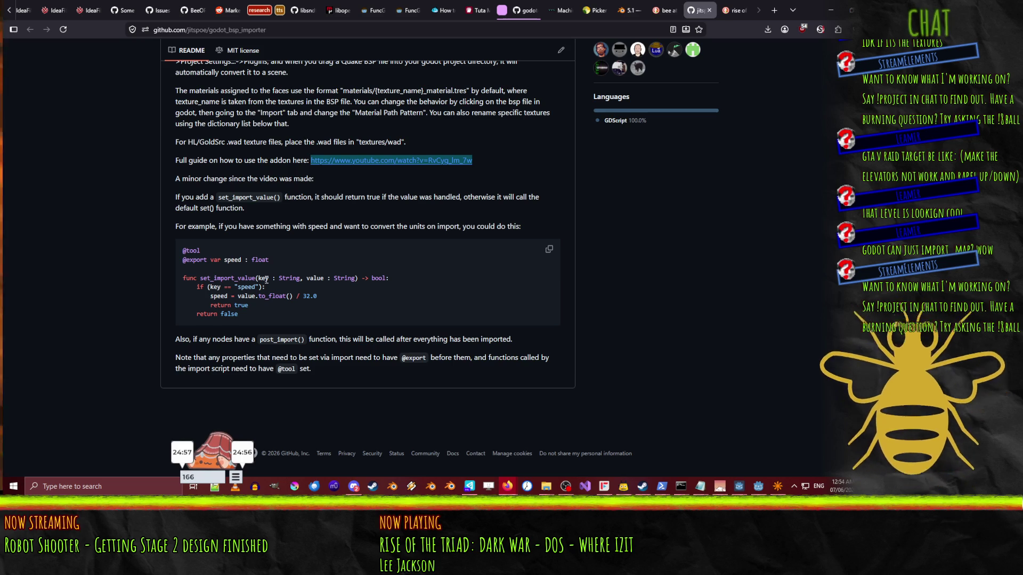
pyautogui.scroll(5, 270, 281)
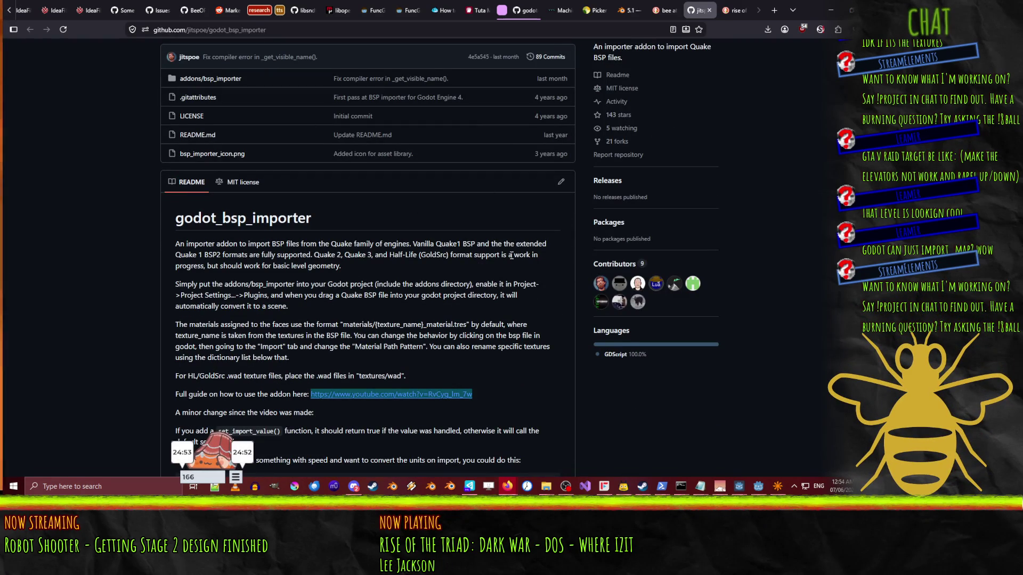
pyautogui.click(748, 10)
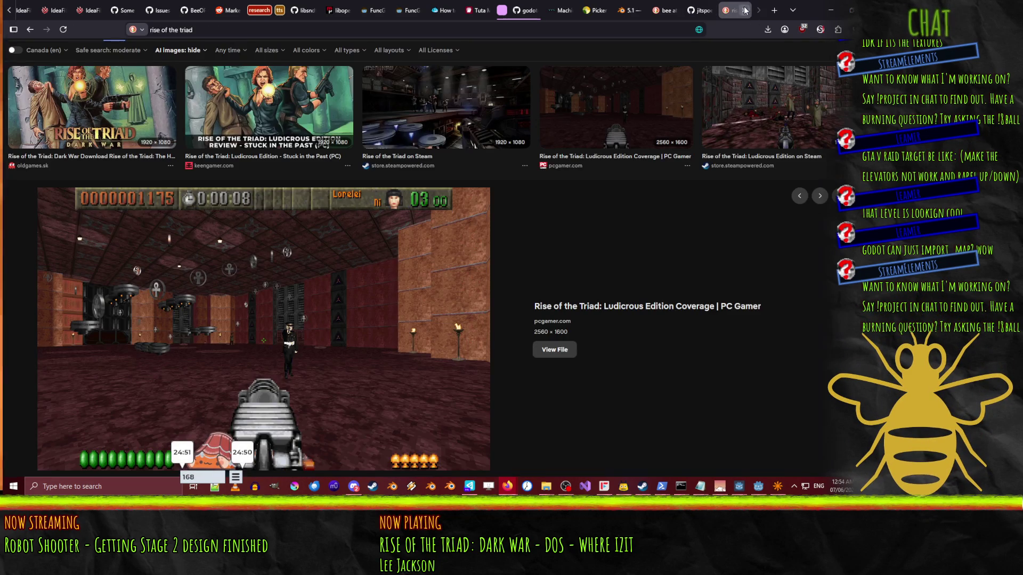
# - Close the Rise of the Triad image search and return to the FuncGodot manual page
pyautogui.click(745, 11)
pyautogui.click(407, 10)
pyautogui.scroll(2, 294, 265)
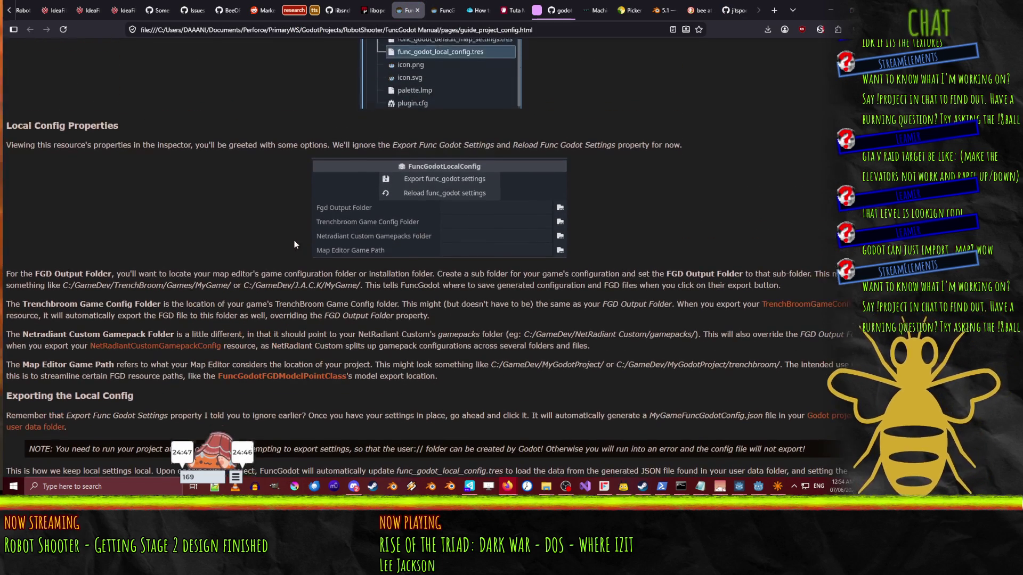
pyautogui.scroll(-3, 538, 149)
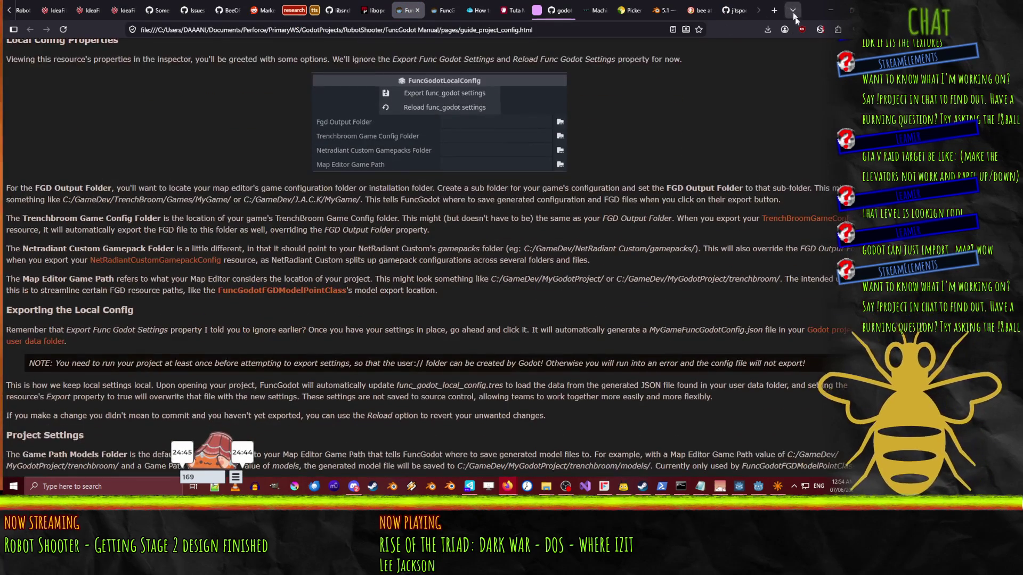
# - Search DuckDuckGo for 'func godot' in a new tab and open the func_godot GitHub result
pyautogui.click(776, 10)
pyautogui.write('func got')
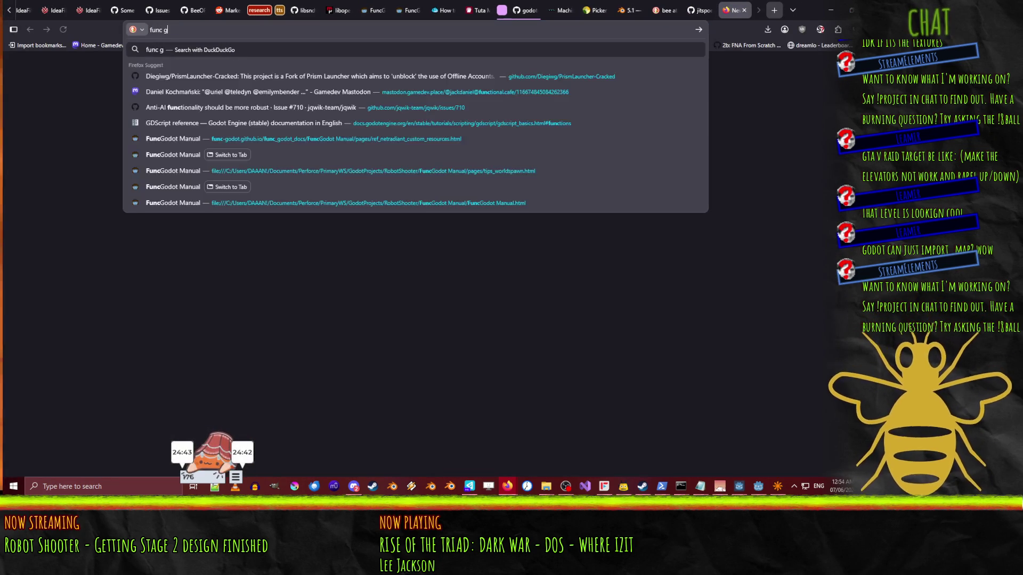
pyautogui.press('BackSpace')
pyautogui.write('dot')
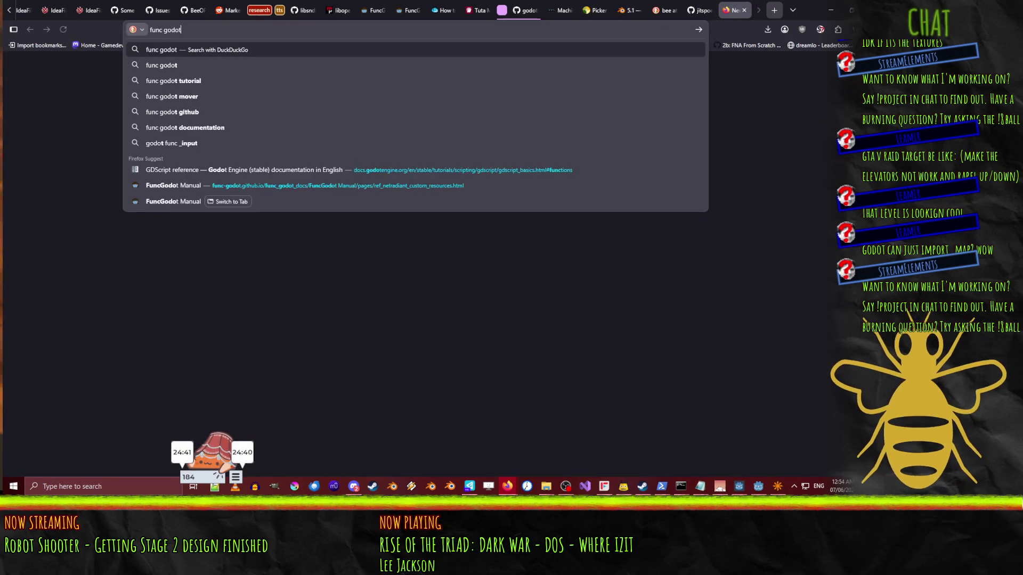
pyautogui.press('Return')
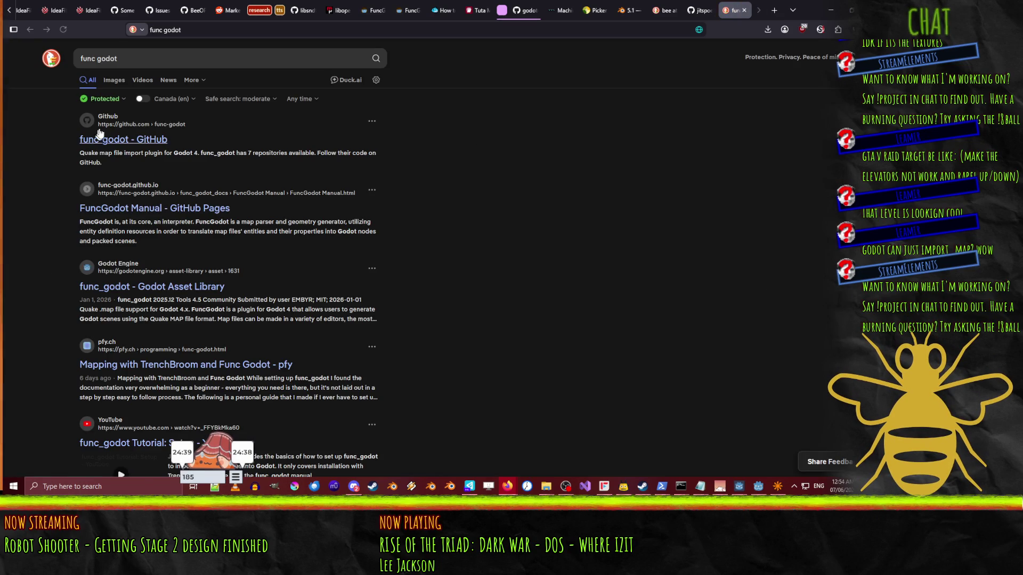
pyautogui.click(178, 155)
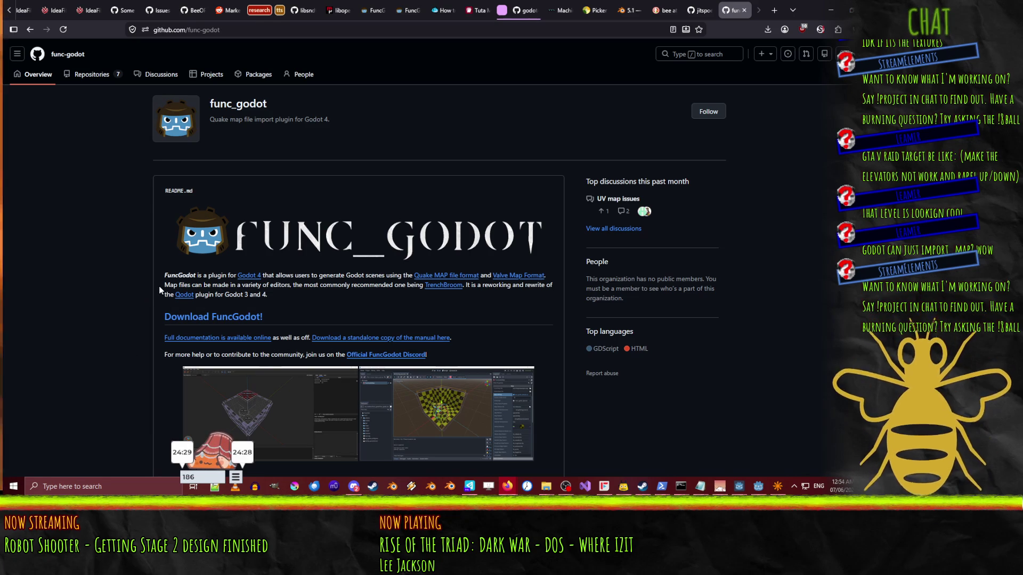
# - Review the func_godot README's compatible map editors and credits, then enter a 'jedi outcast' search
pyautogui.scroll(-3, 158, 291)
pyautogui.scroll(-3, 158, 289)
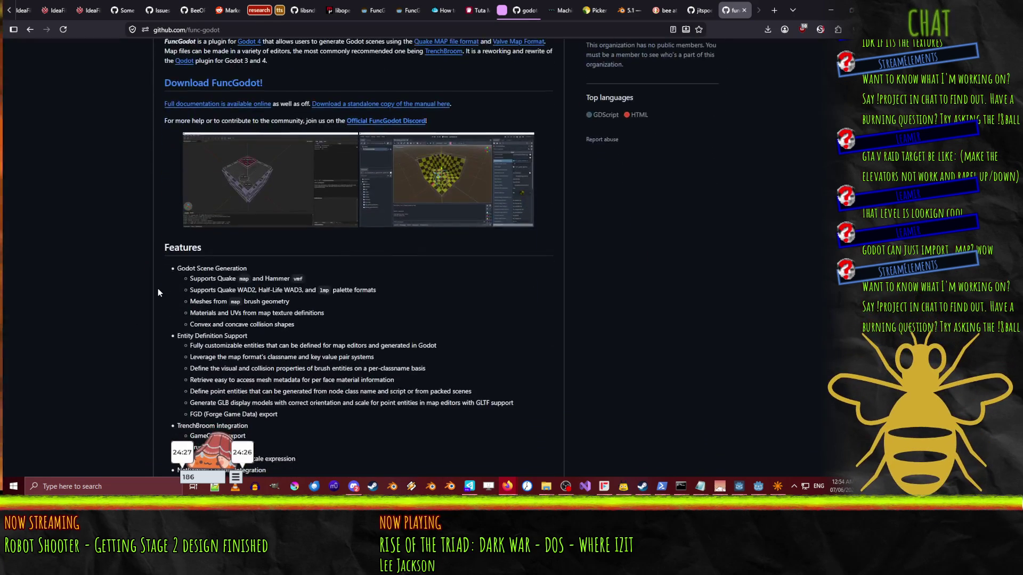
pyautogui.scroll(2, 158, 289)
pyautogui.rightClick(531, 163)
pyautogui.click(59, 175)
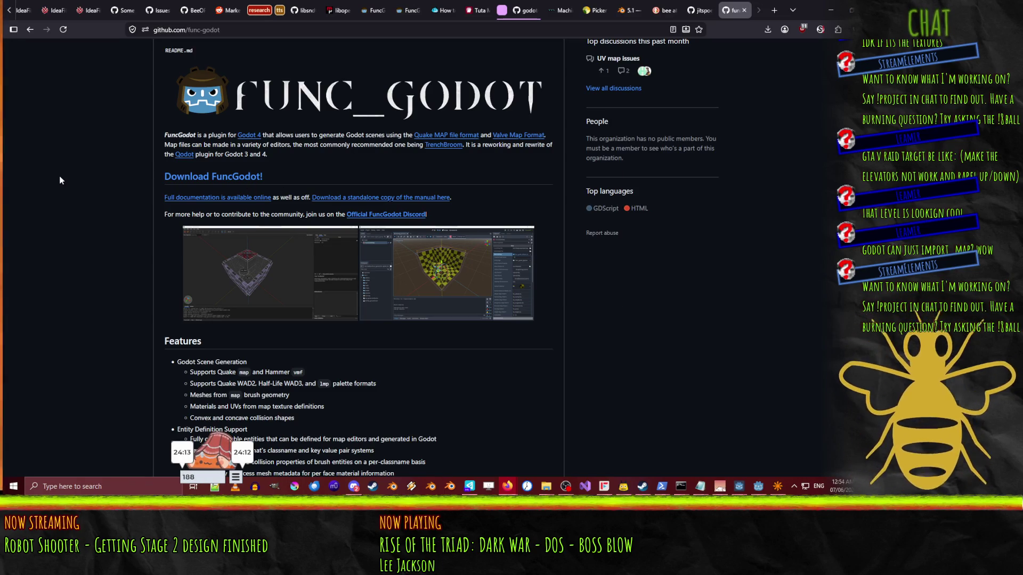
pyautogui.scroll(-5, 59, 180)
pyautogui.scroll(-1, 55, 180)
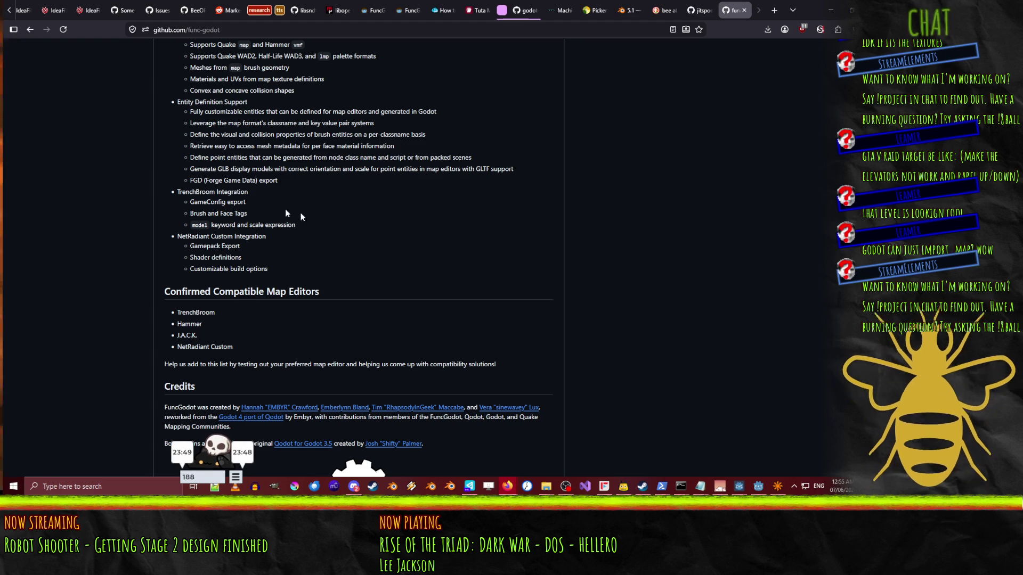
pyautogui.click(242, 31)
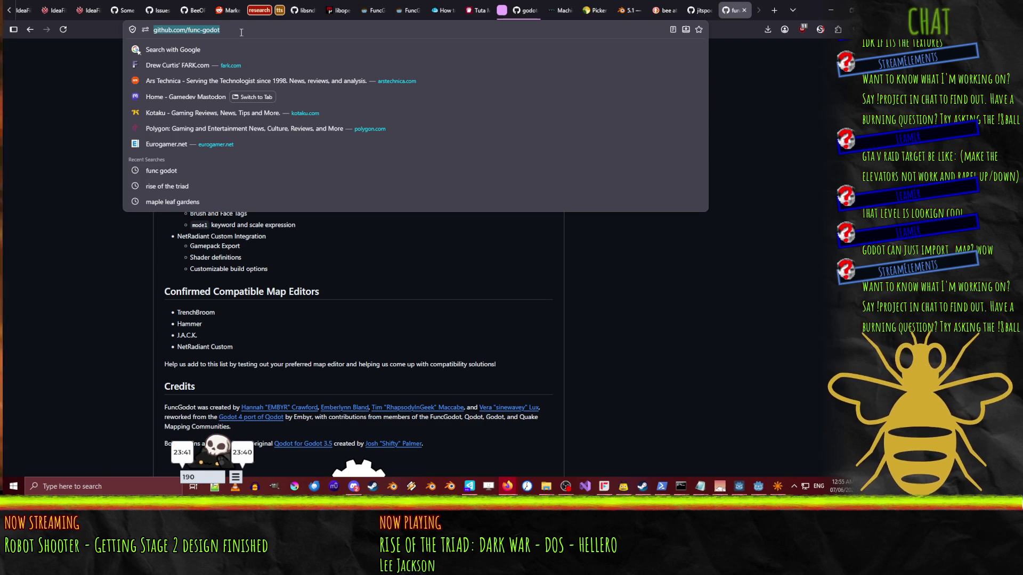
pyautogui.write('jedi outcast')
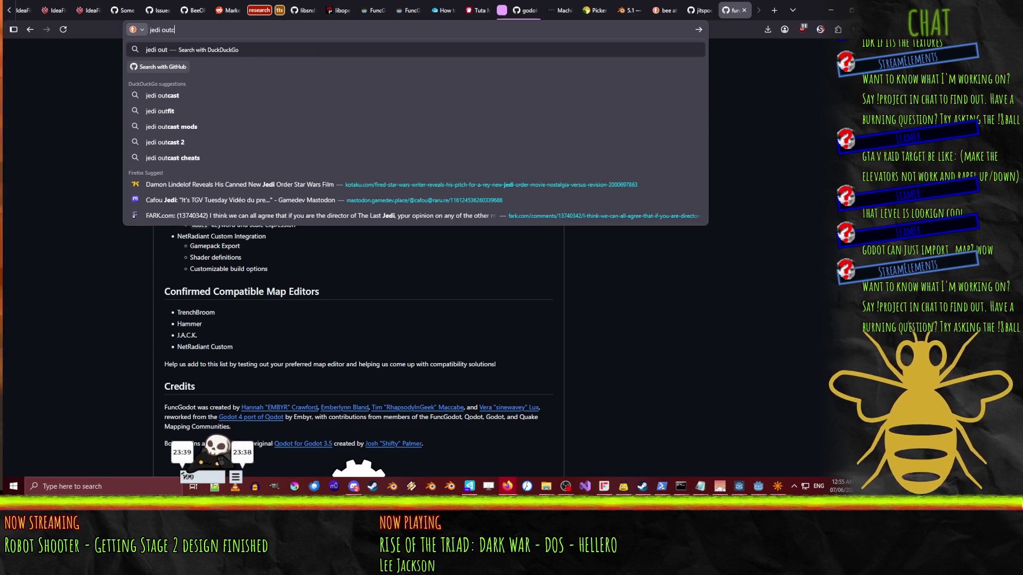
# - Show image results for 'jedi outcast' and preview the Classic Star Wars and Wallpaper Cave screenshots
pyautogui.press('Return')
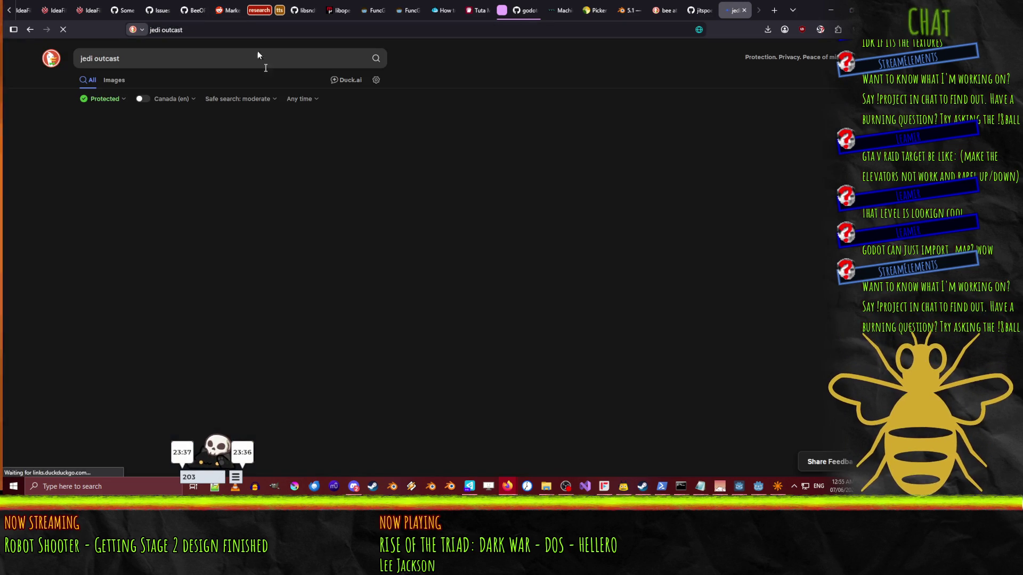
pyautogui.click(114, 80)
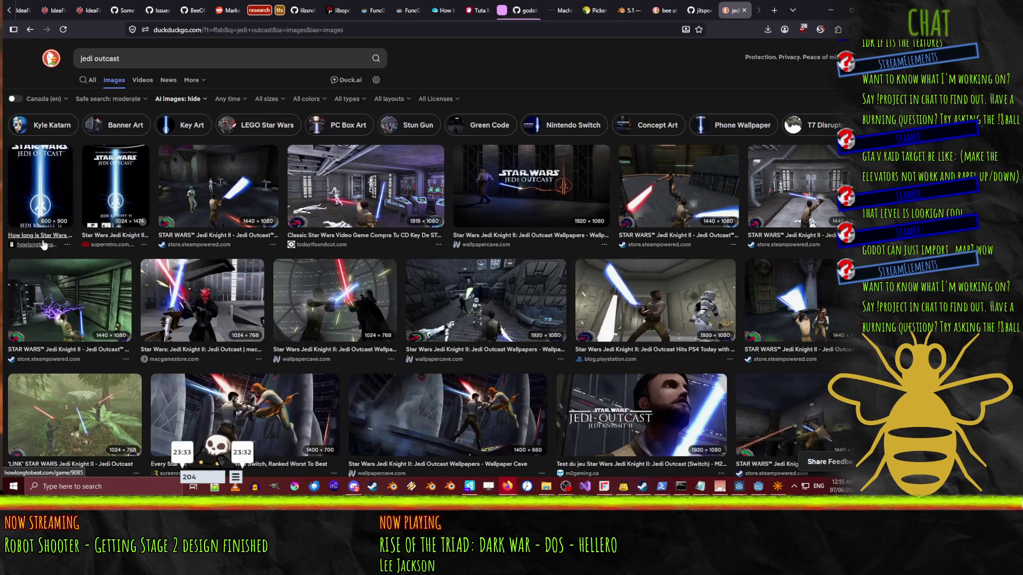
pyautogui.click(439, 213)
pyautogui.scroll(-3, 439, 257)
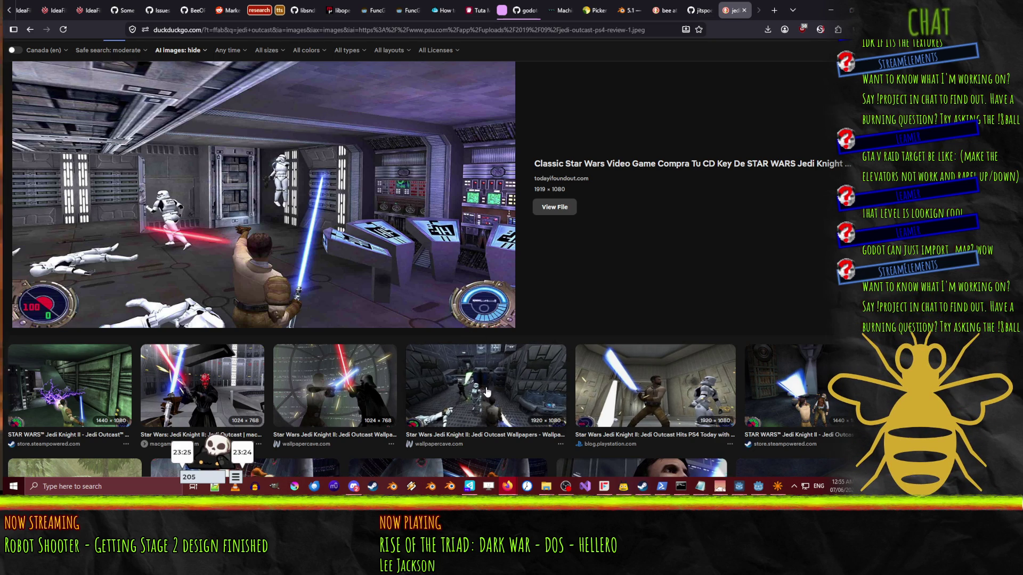
pyautogui.click(485, 368)
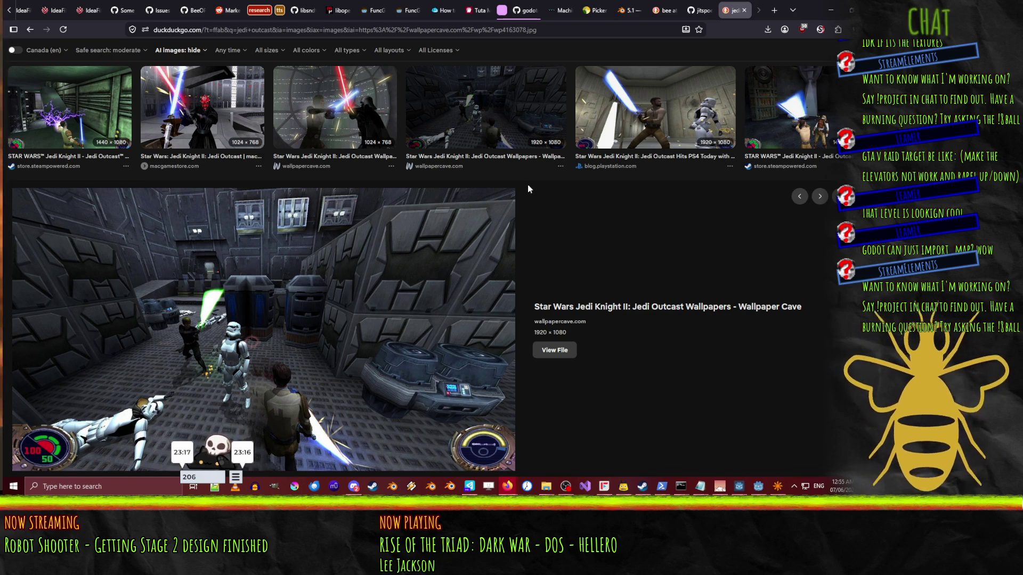
# - Preview the retroplace and playground.ru Jedi Outcast screenshots
pyautogui.scroll(-4, 528, 194)
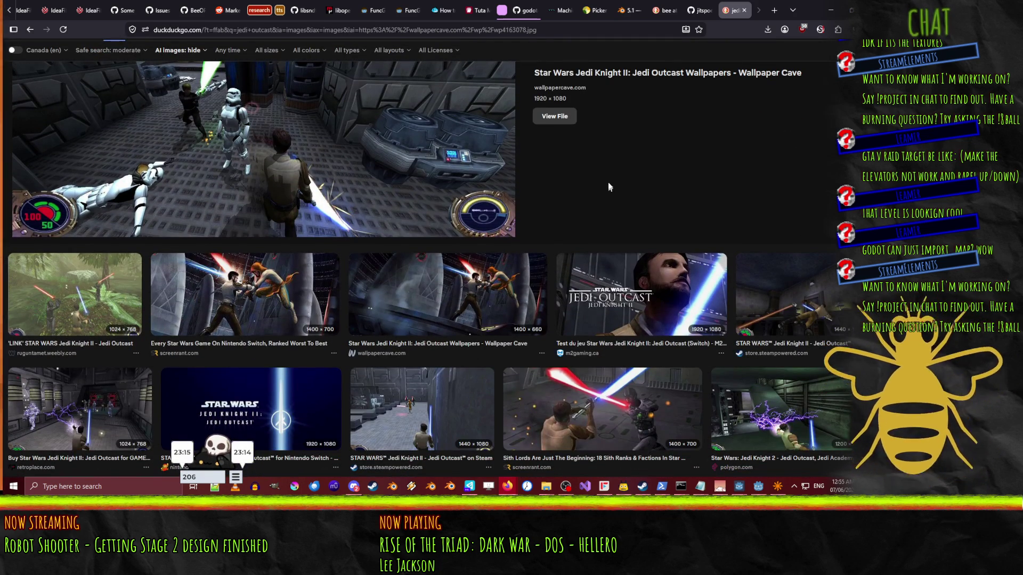
pyautogui.scroll(-2, 613, 176)
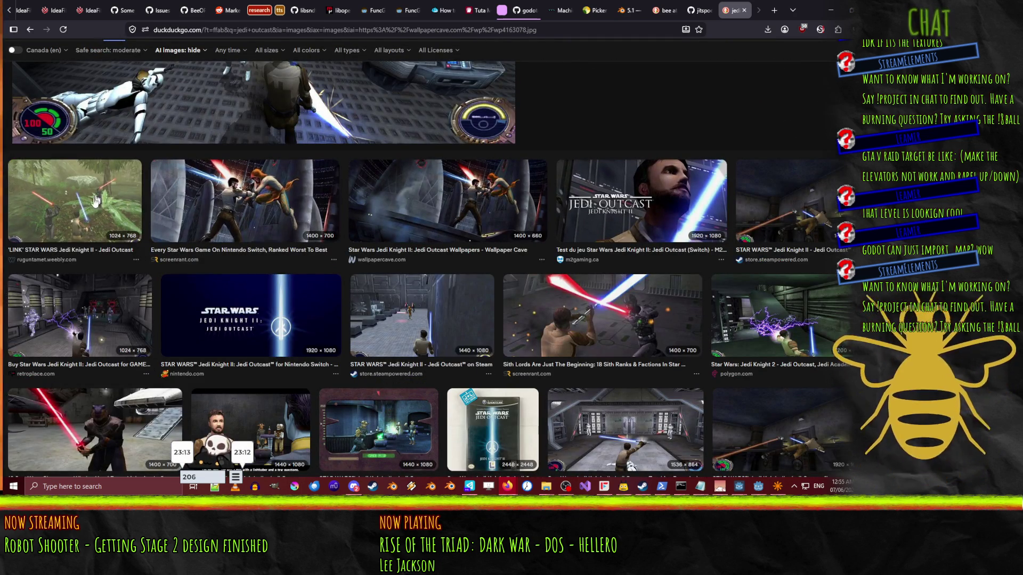
pyautogui.click(72, 286)
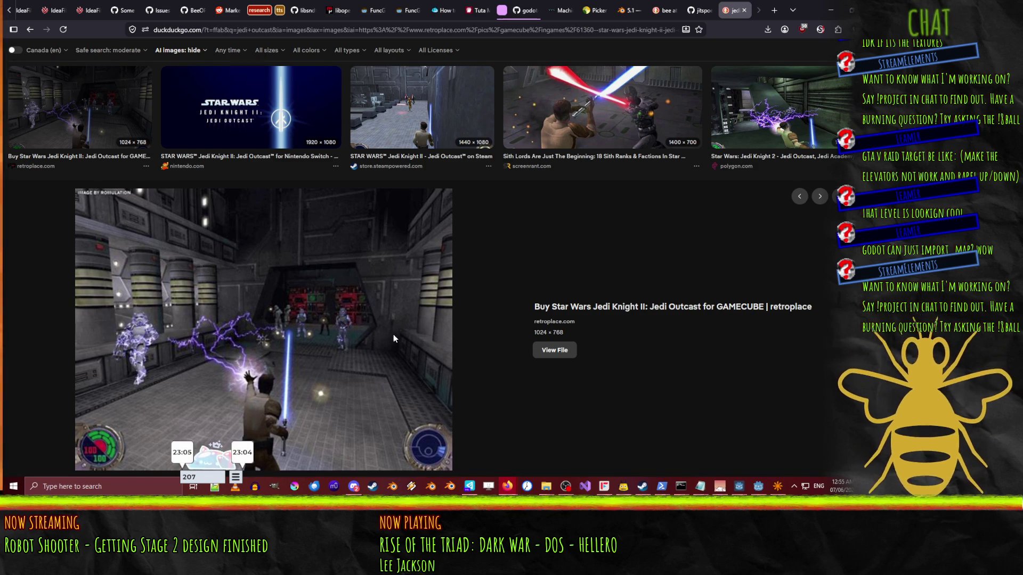
pyautogui.scroll(-3, 393, 342)
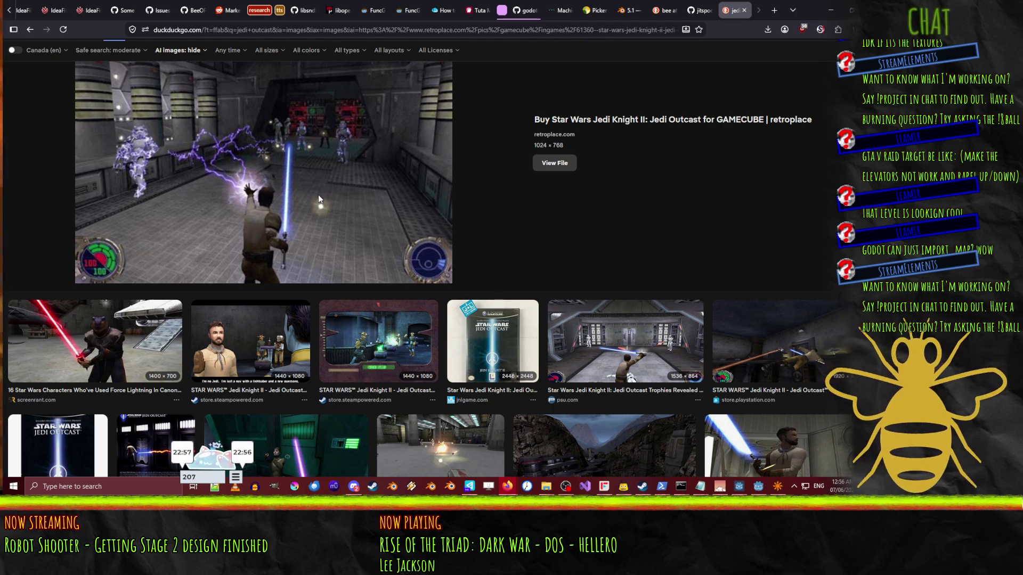
pyautogui.scroll(-3, 318, 198)
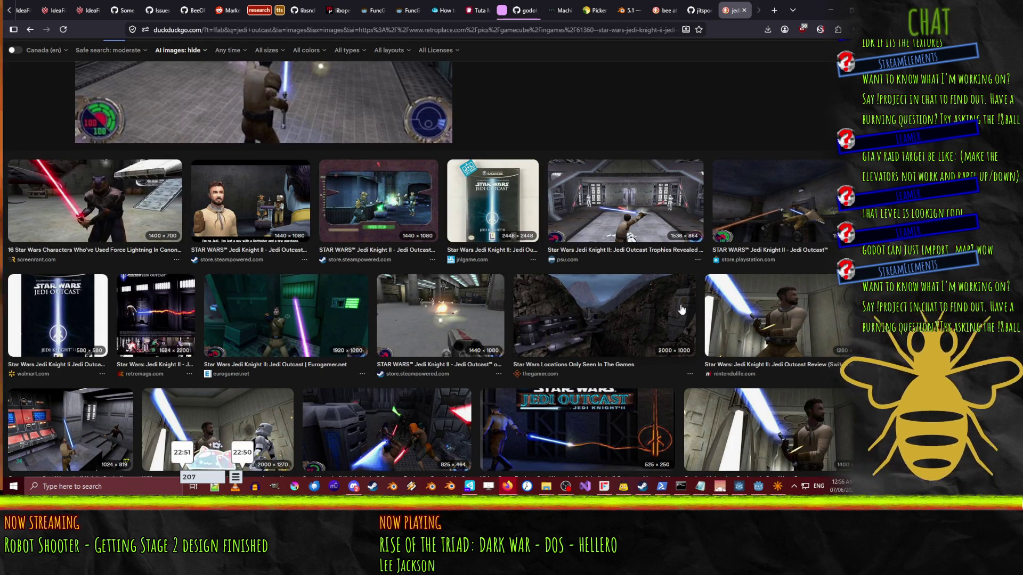
pyautogui.scroll(-3, 681, 309)
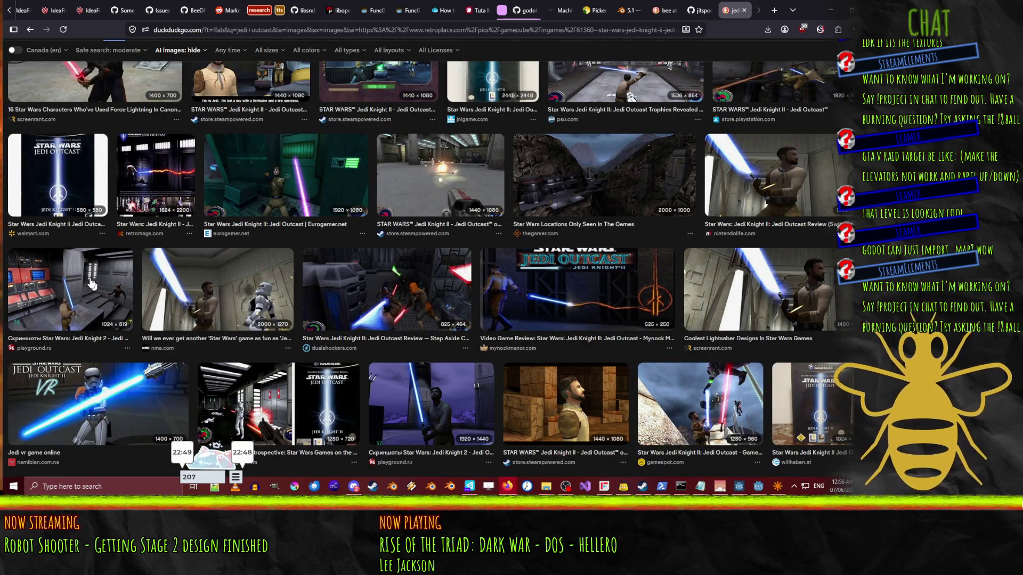
pyautogui.click(106, 277)
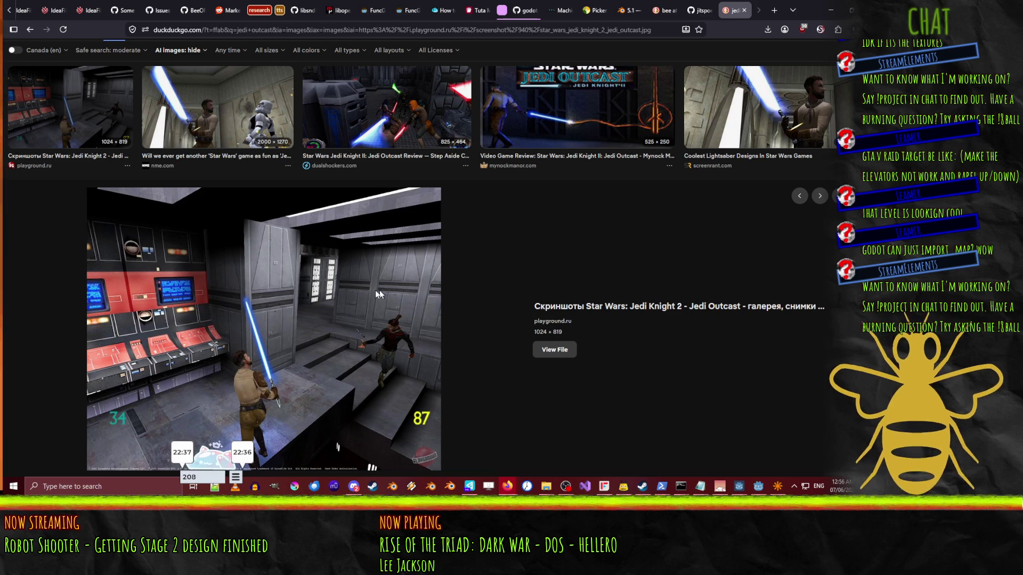
# - Preview the psu.com Trophies Revealed screenshot, then close the image search tab
pyautogui.scroll(5, 385, 294)
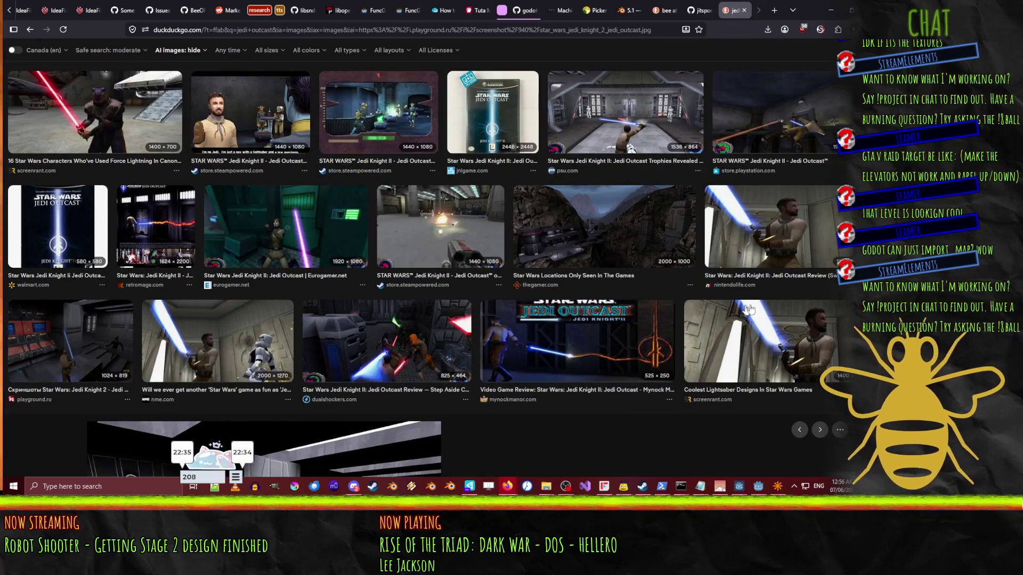
pyautogui.scroll(4, 738, 310)
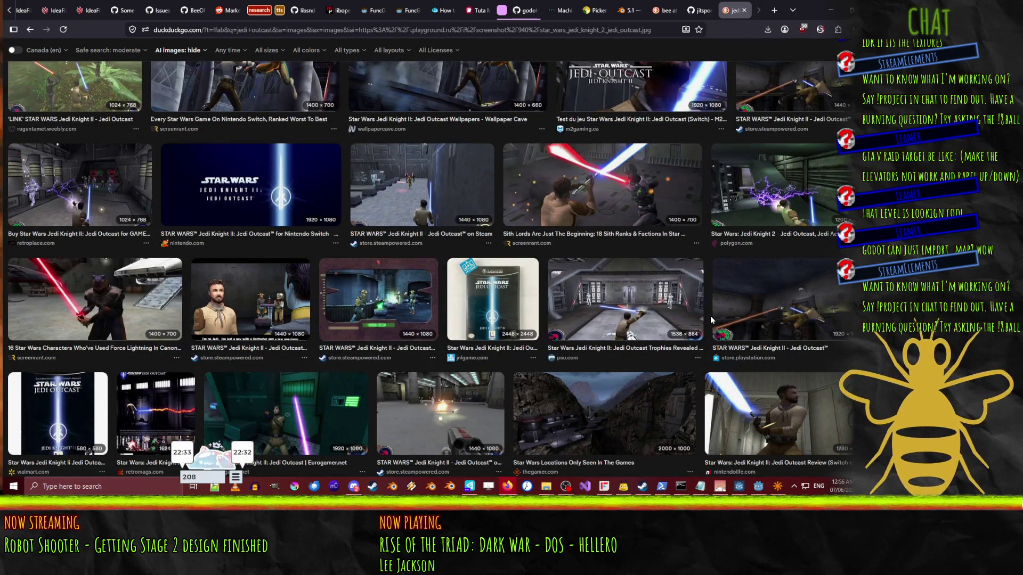
pyautogui.scroll(1, 654, 304)
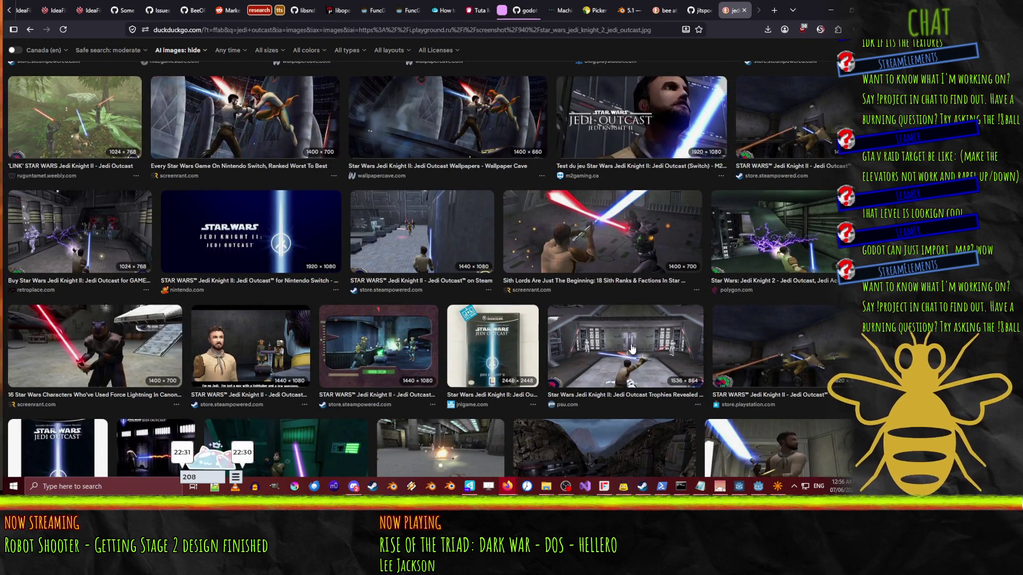
pyautogui.click(631, 349)
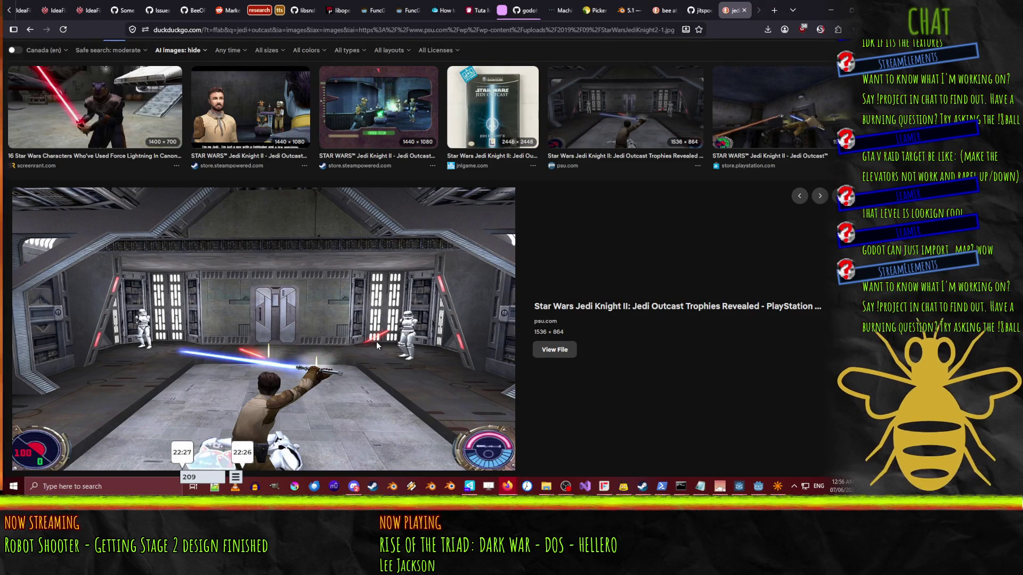
pyautogui.scroll(3, 376, 341)
pyautogui.scroll(8, 408, 399)
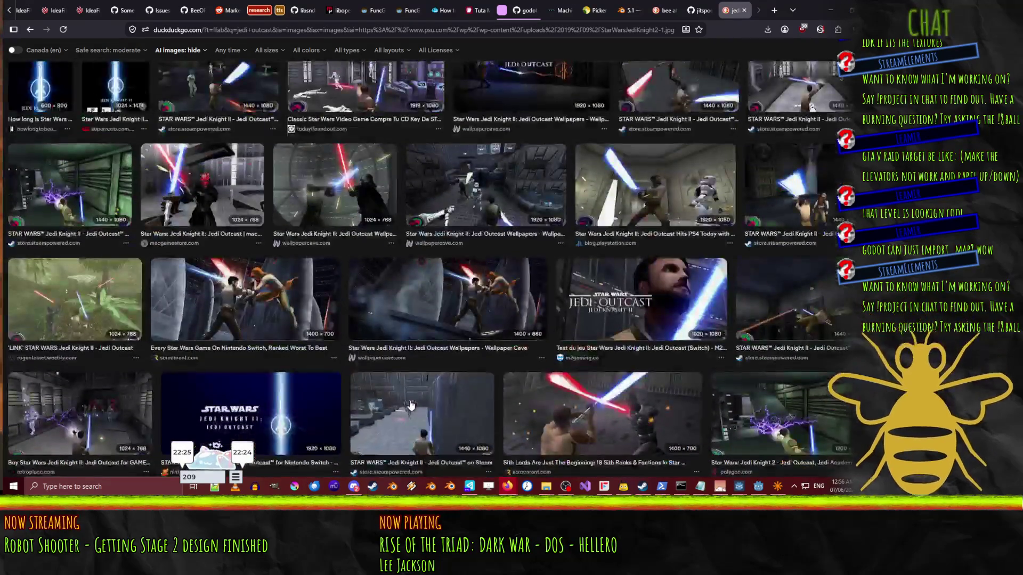
pyautogui.click(744, 10)
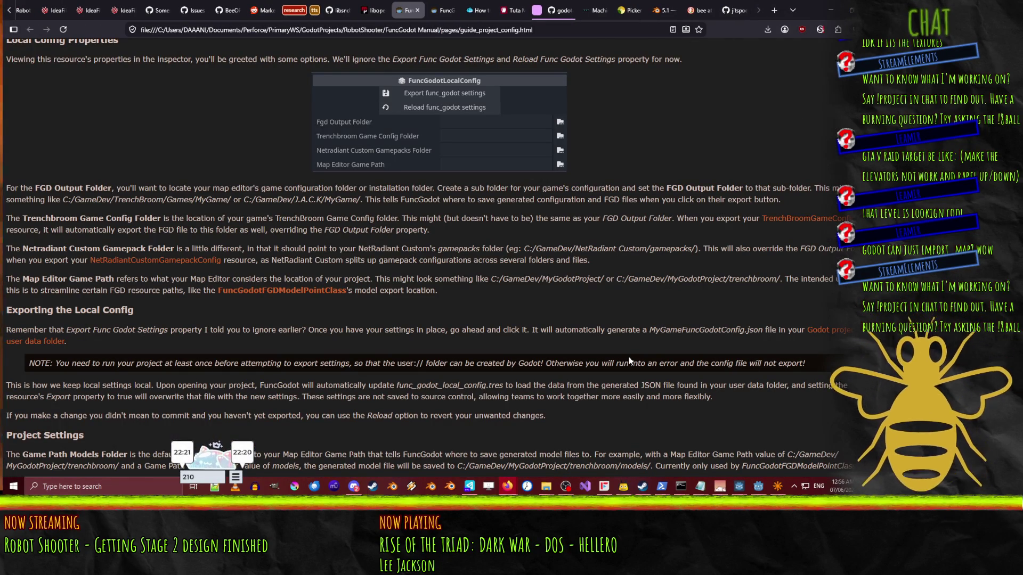